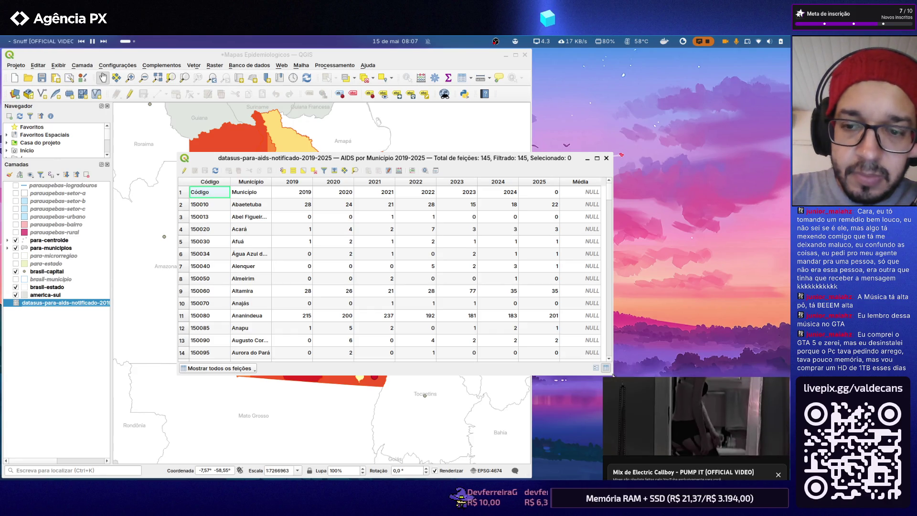
Close the attribute table, then remove the accidentally duplicated datasus layer
click(581, 243)
scroll(581, 233, down, 4)
scroll(581, 228, up, 4)
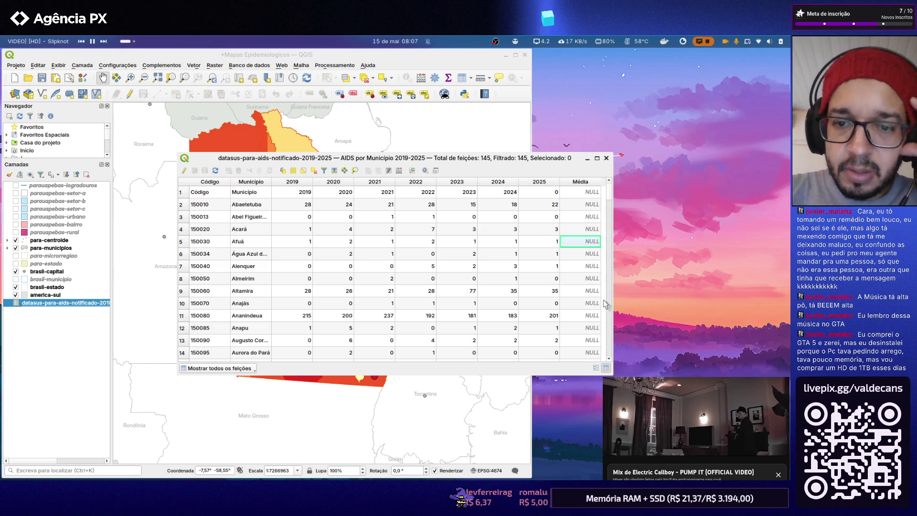
click(606, 158)
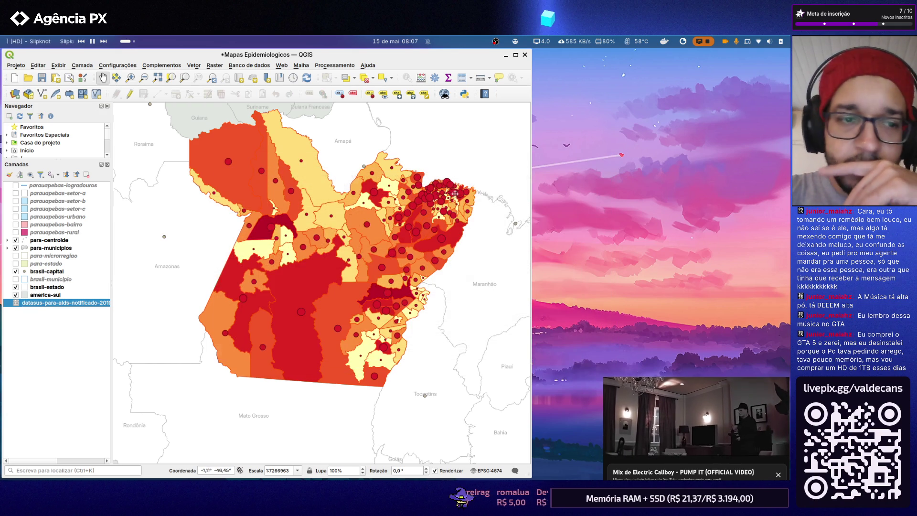
right_click(63, 304)
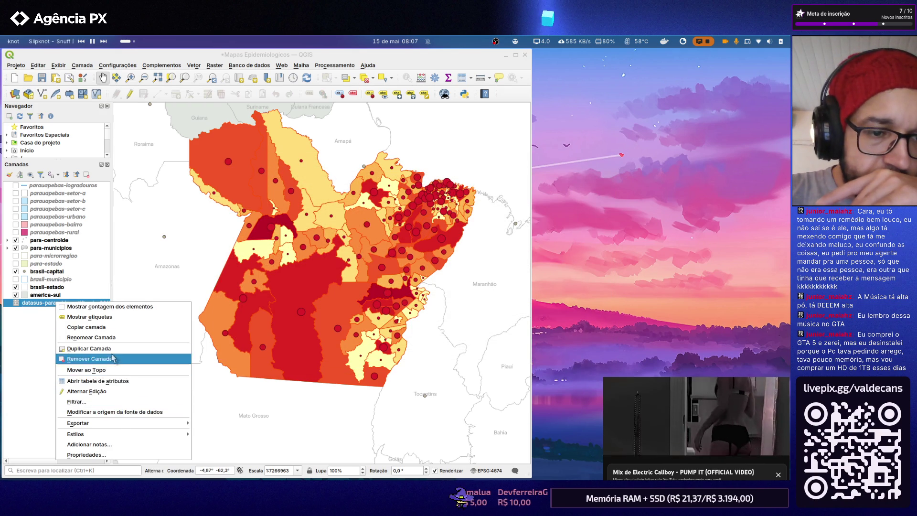
click(90, 348)
right_click(81, 313)
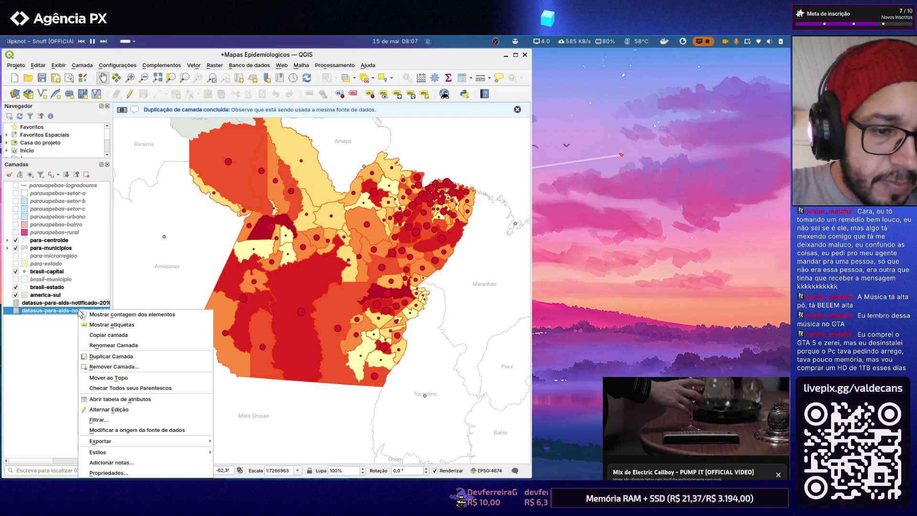
click(107, 366)
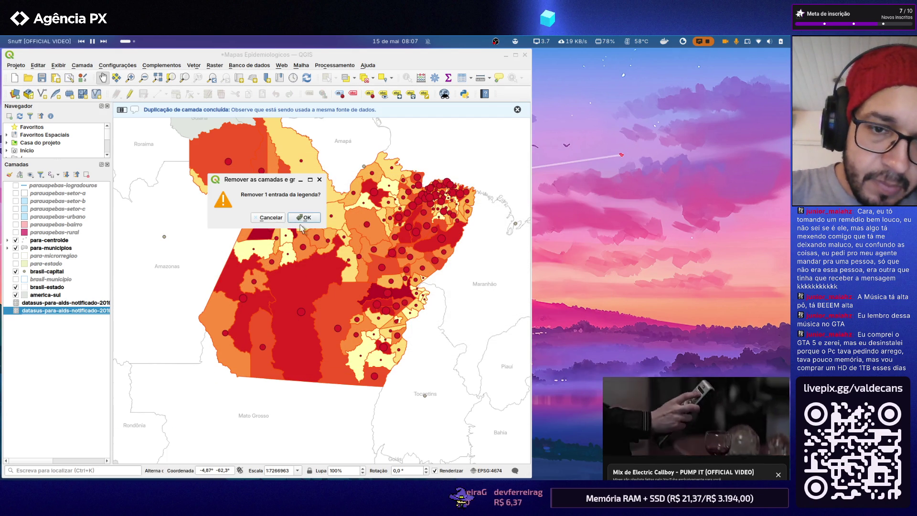
click(304, 218)
Remove the remaining datasus AIDS notification layer from the project
right_click(55, 302)
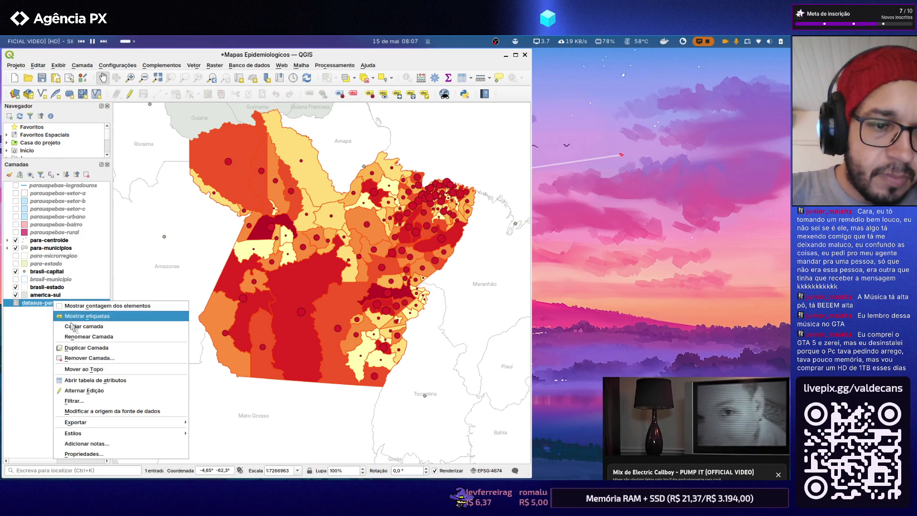
click(93, 359)
click(305, 215)
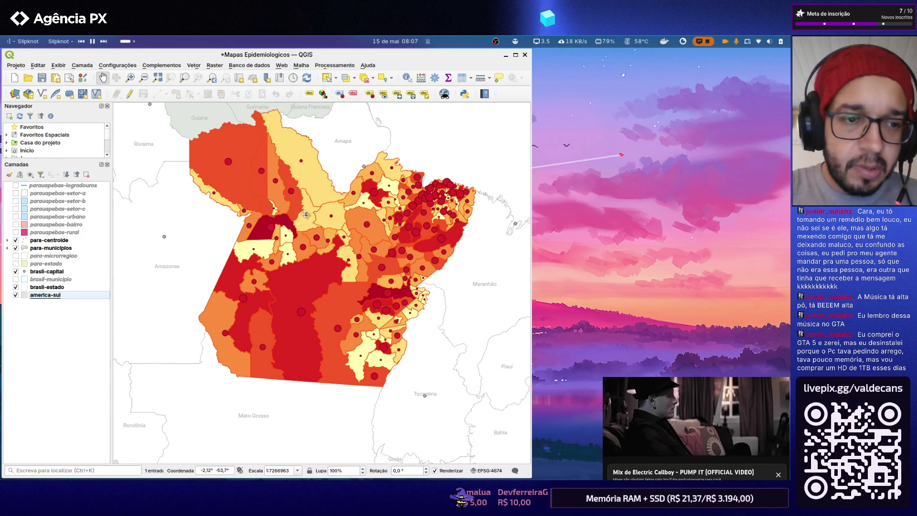
key(super+e)
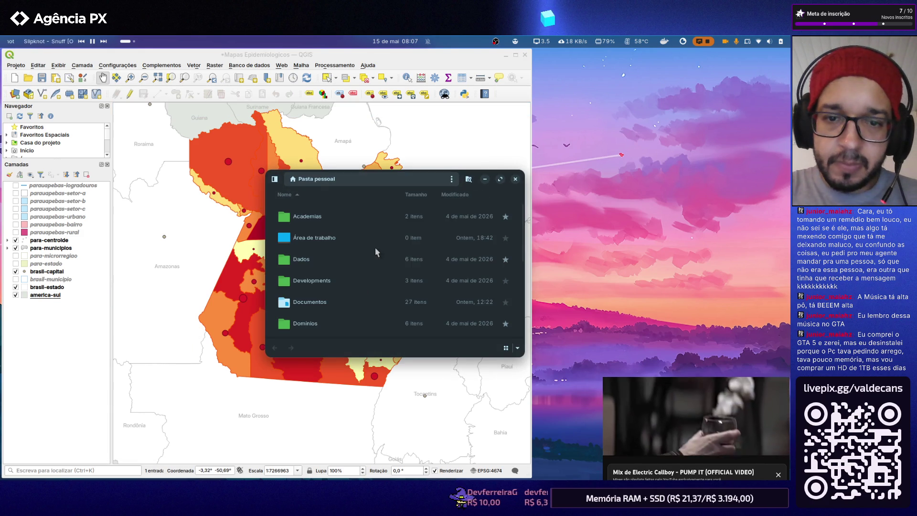
scroll(337, 269, down, 1)
scroll(324, 269, down, 1)
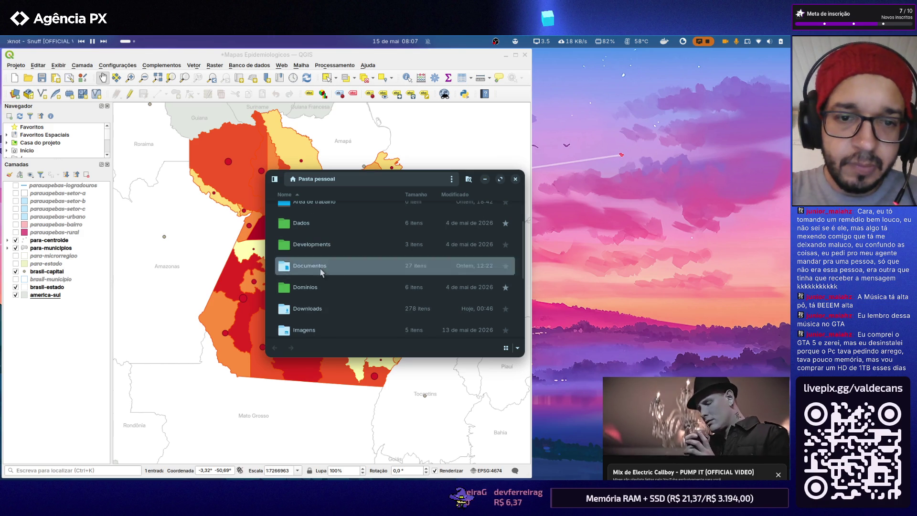
double_click(319, 267)
double_click(332, 259)
scroll(332, 262, down, 2)
double_click(312, 232)
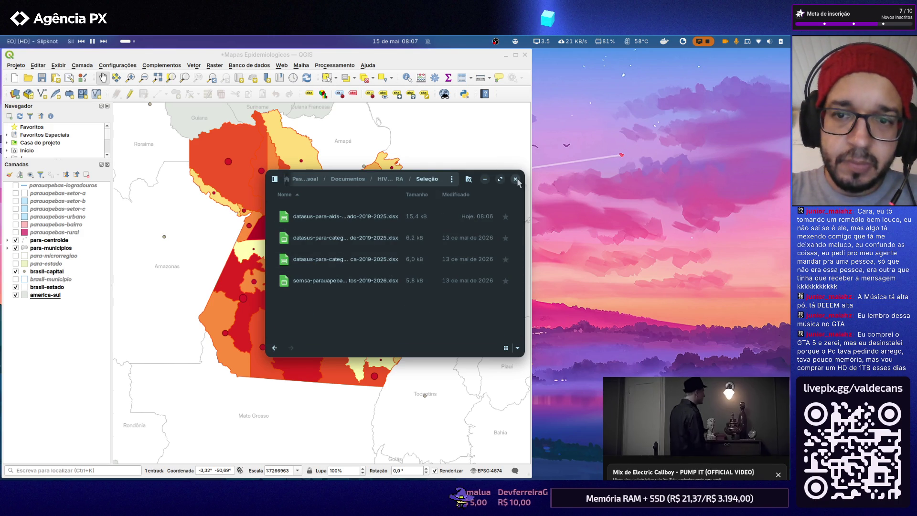
click(515, 180)
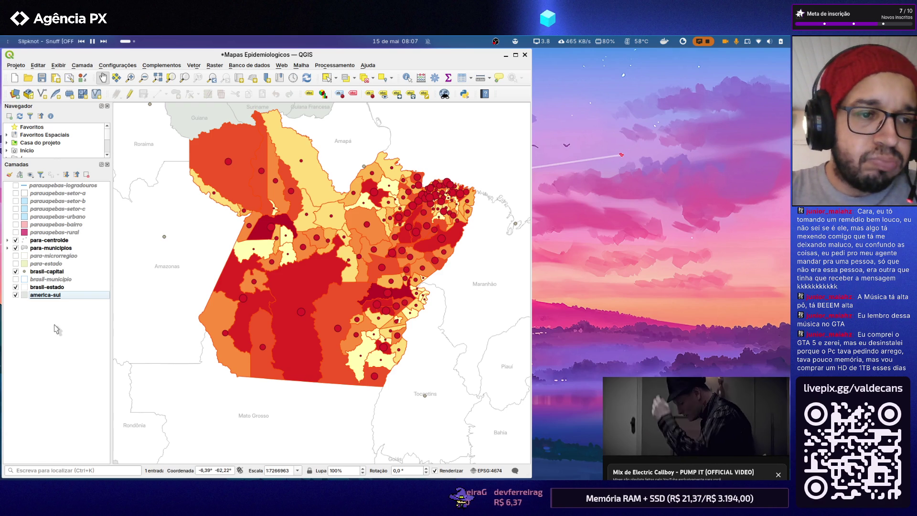
right_click(47, 314)
click(21, 107)
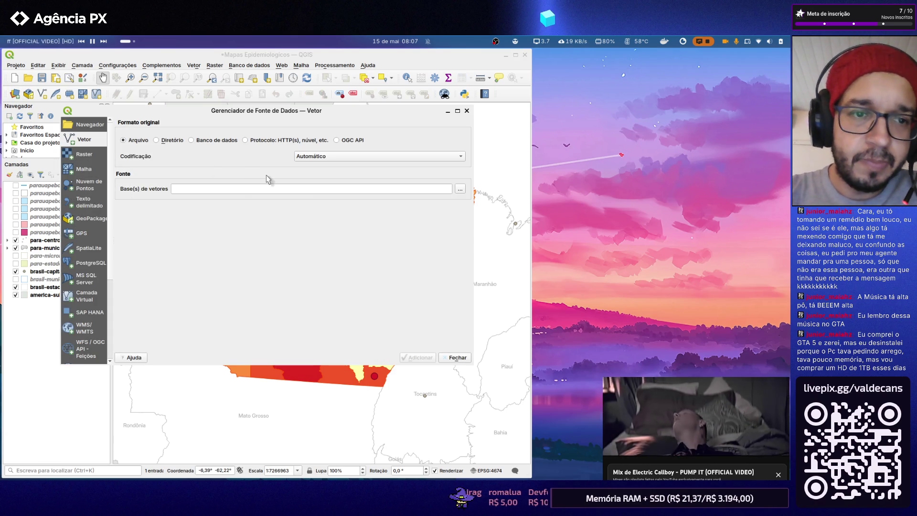
click(461, 189)
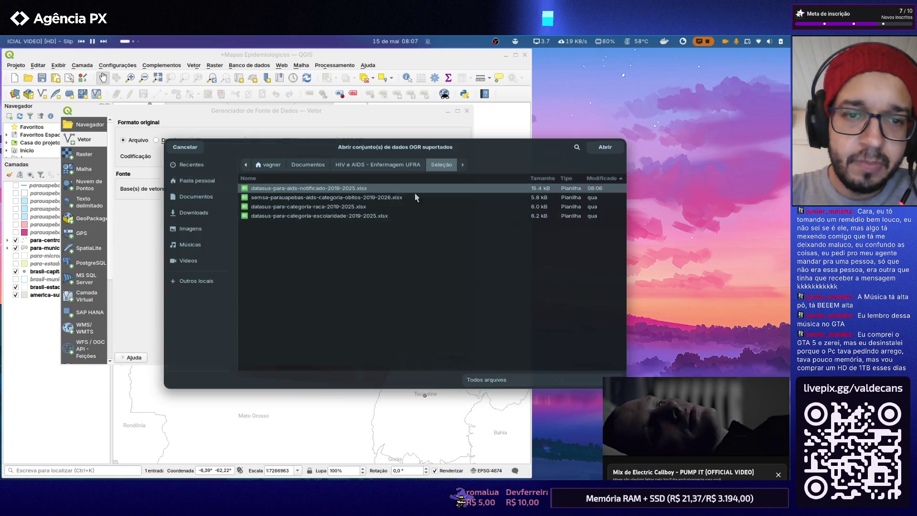
double_click(304, 188)
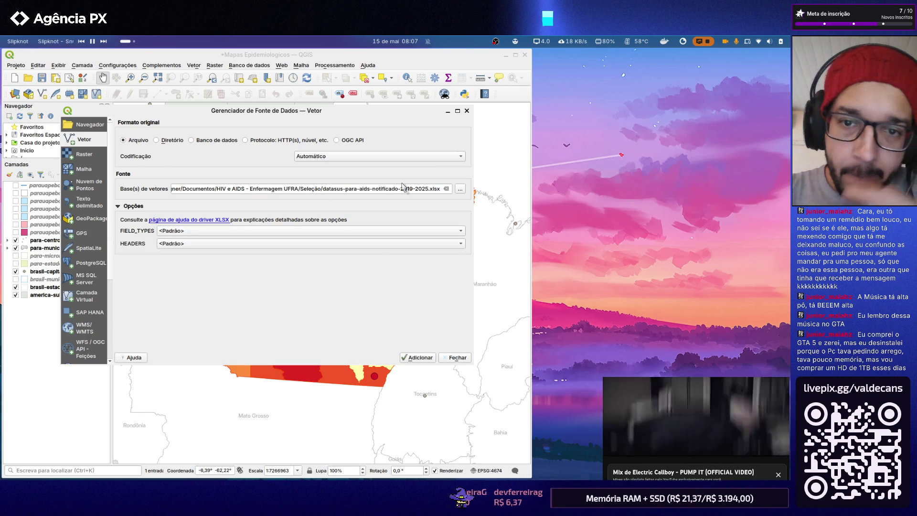
click(456, 357)
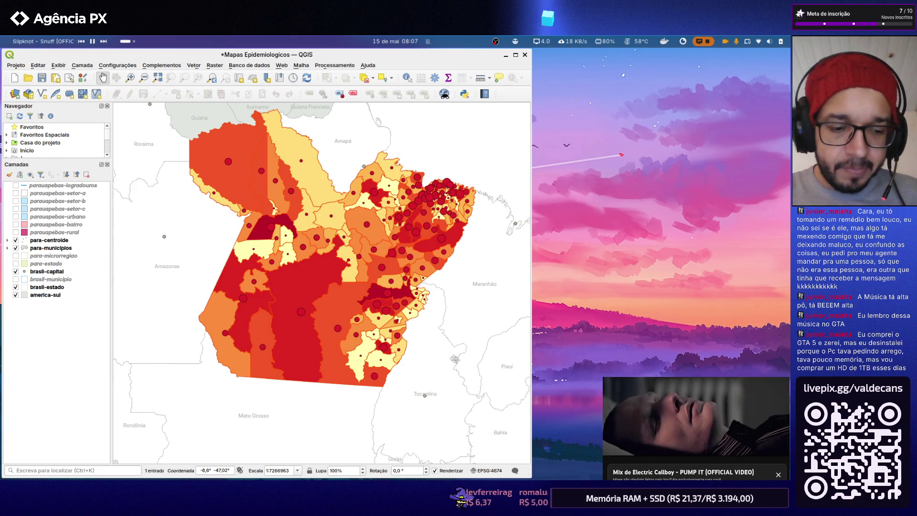
key(super+e)
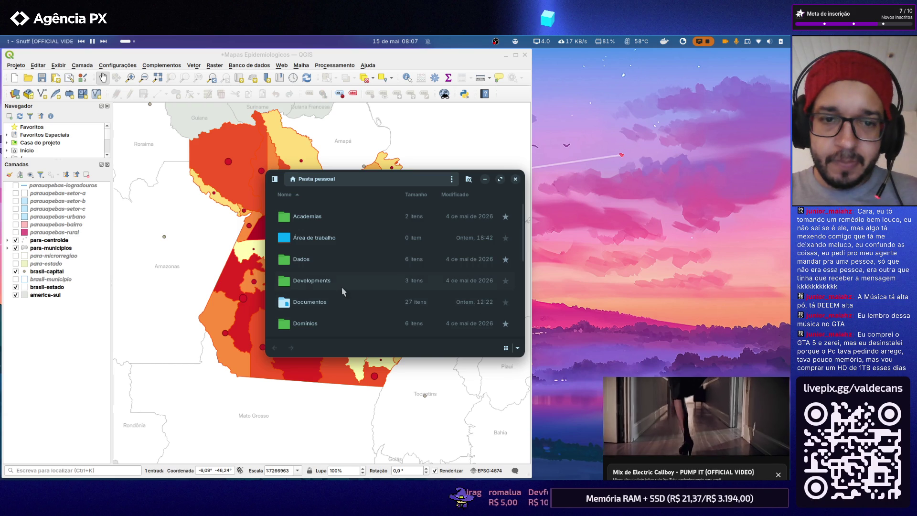
scroll(341, 286, up, 1)
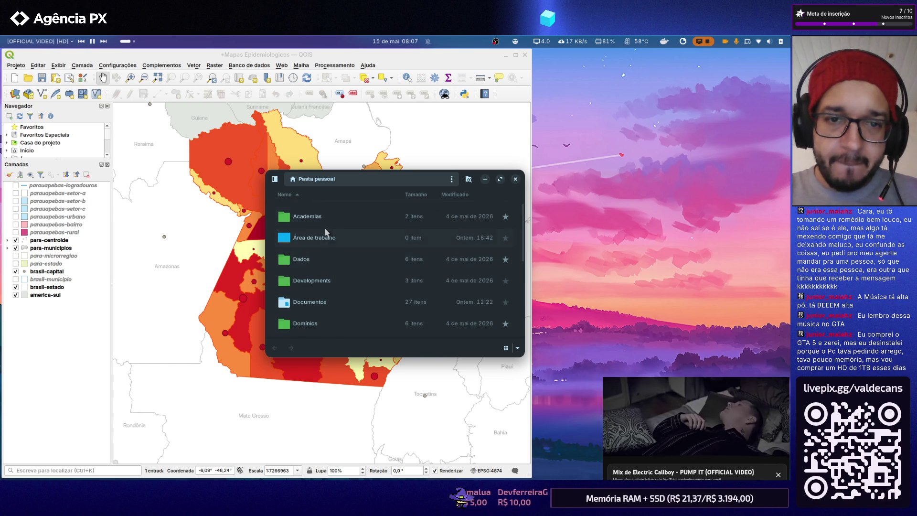
In the Seleção folder, rename the datasus AIDS notification spreadsheet to end in 2019-2024
double_click(321, 303)
double_click(320, 253)
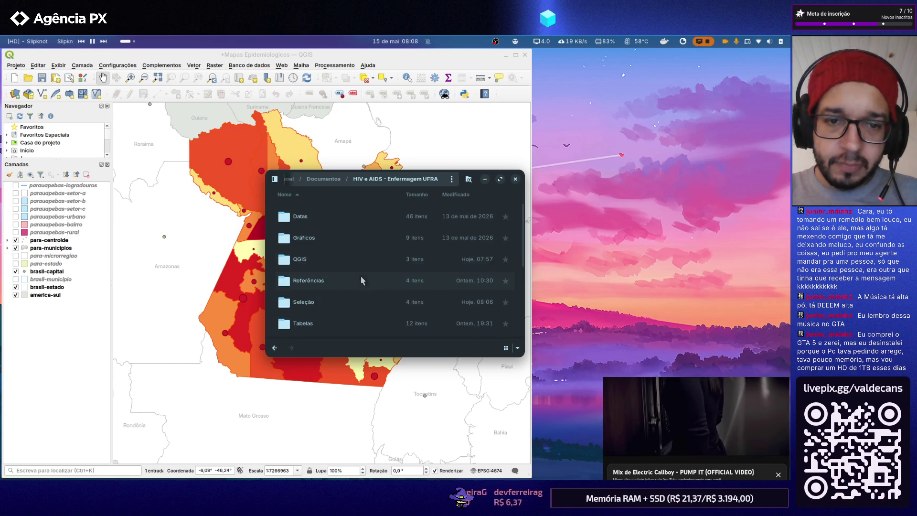
scroll(315, 258, down, 3)
double_click(312, 229)
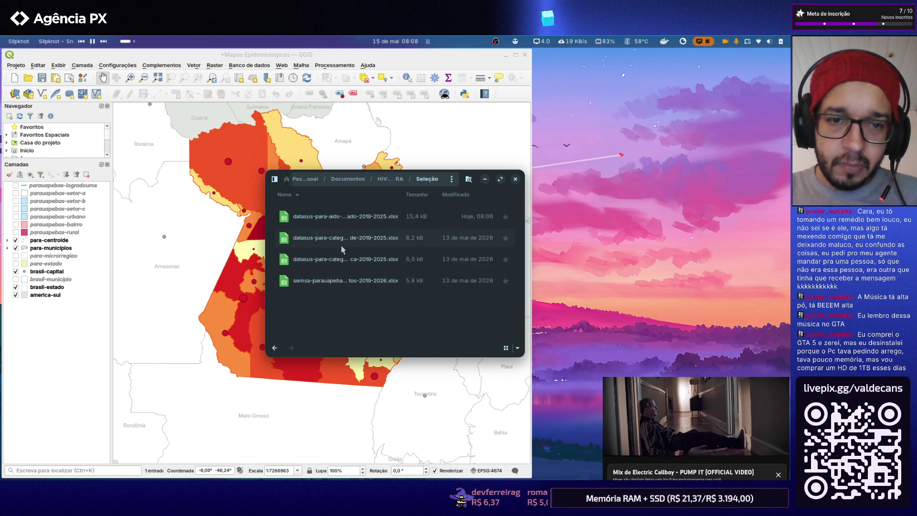
click(380, 221)
key(F2)
key(Right)
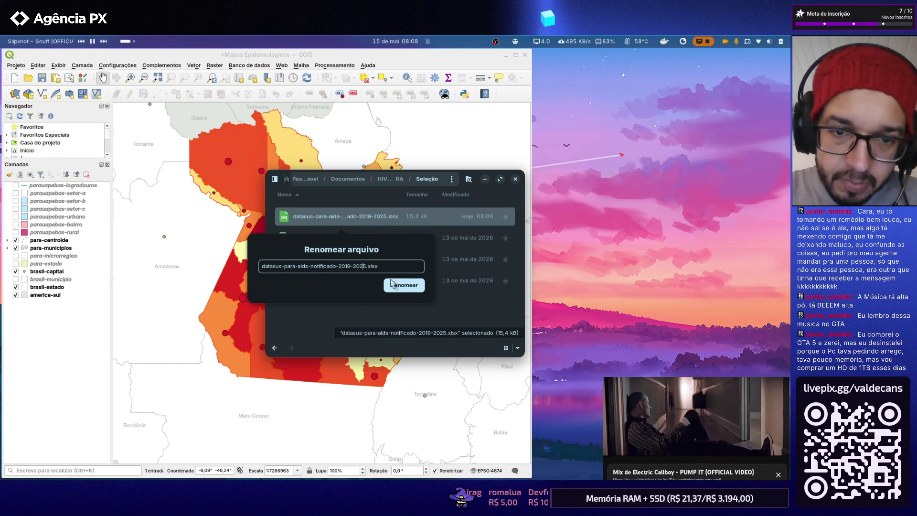
text(4)
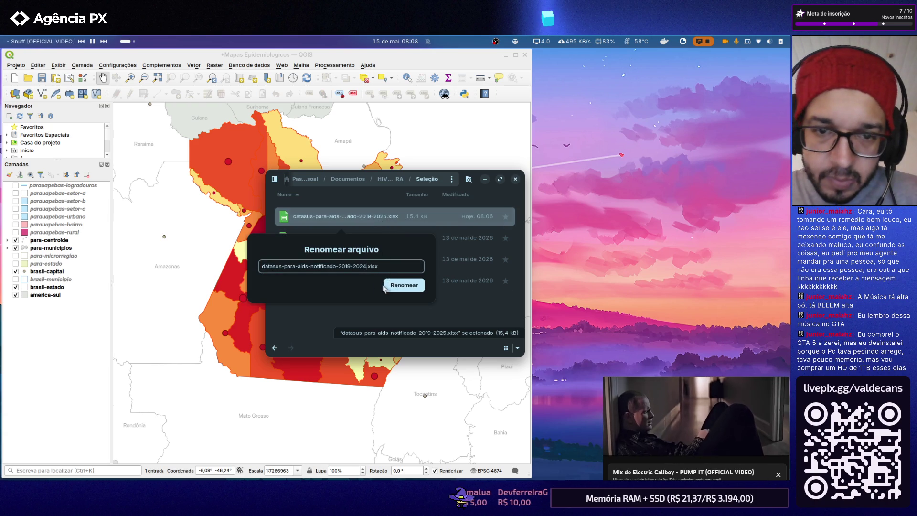
click(392, 285)
Rename the escolaridade spreadsheet so its name ends in 2019-2024
click(367, 240)
key(F2)
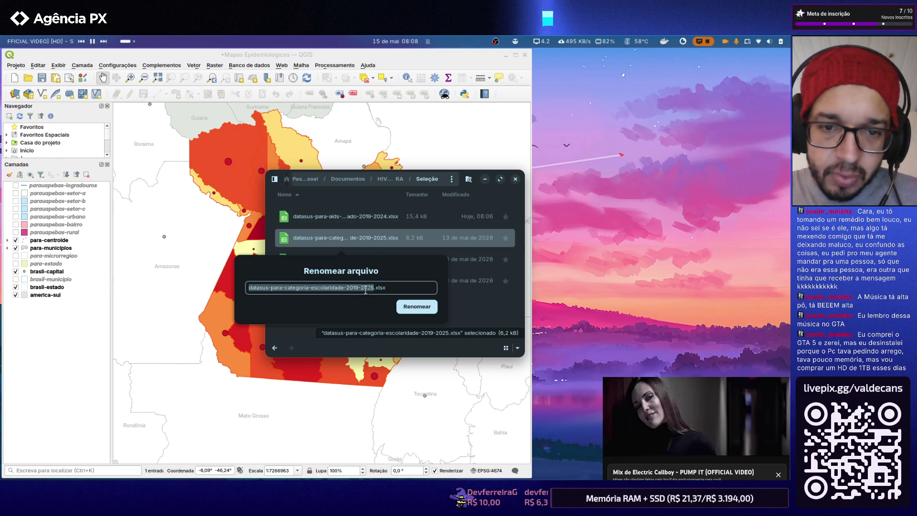
key(Right)
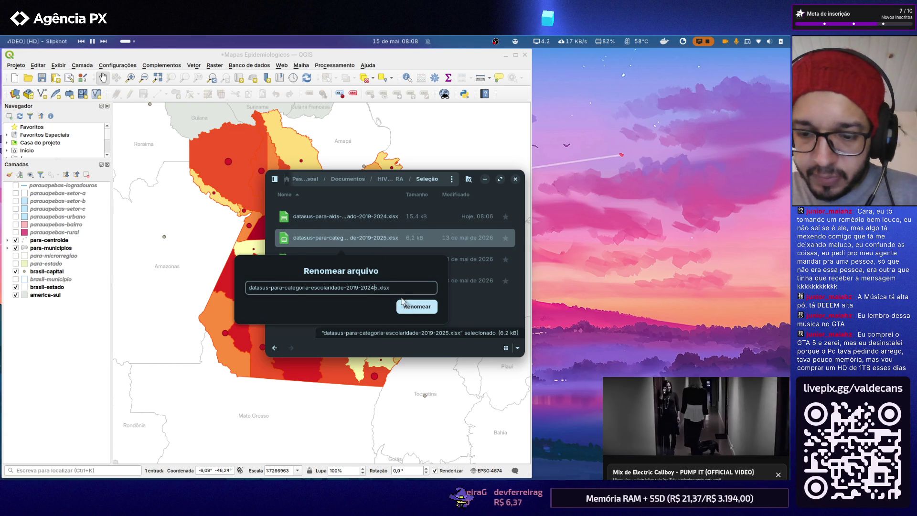
key(Print)
key(Escape)
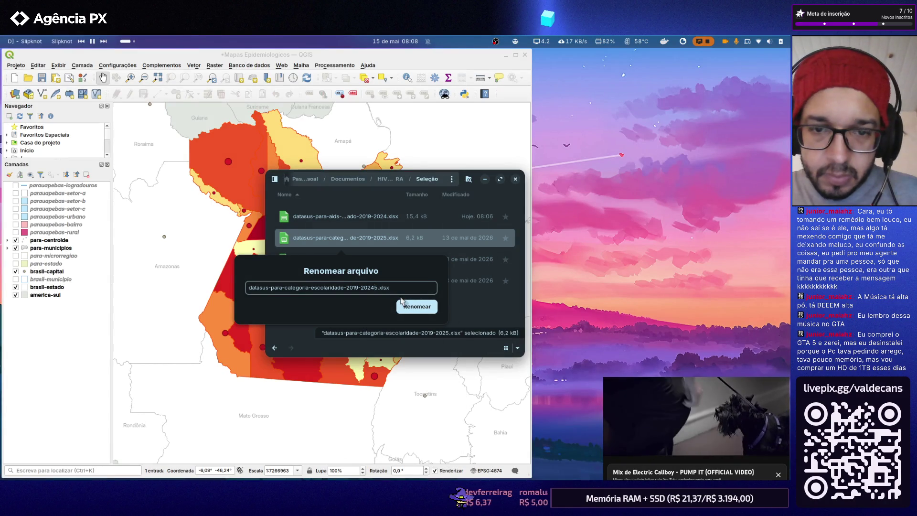
click(412, 306)
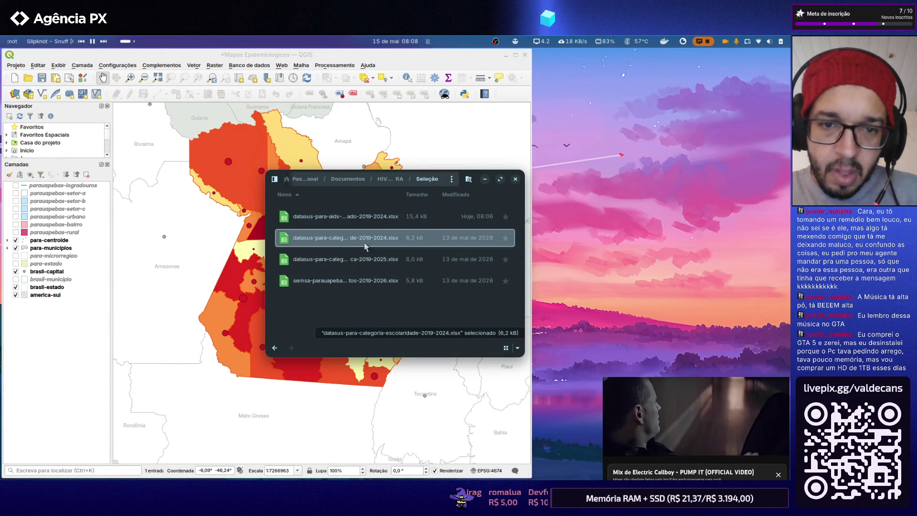
Rename the raca spreadsheet so its name ends in 2019-2024
click(343, 262)
key(F2)
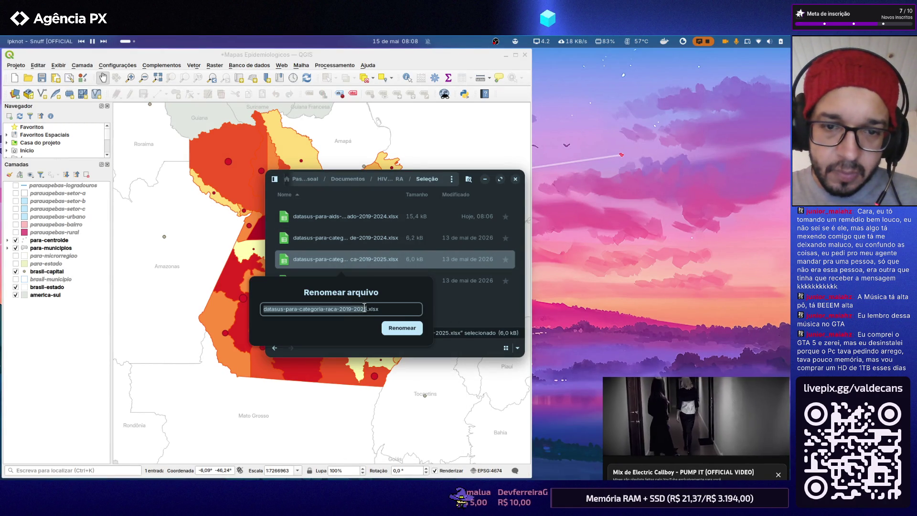
click(366, 308)
key(BackSpace)
text(4)
click(400, 326)
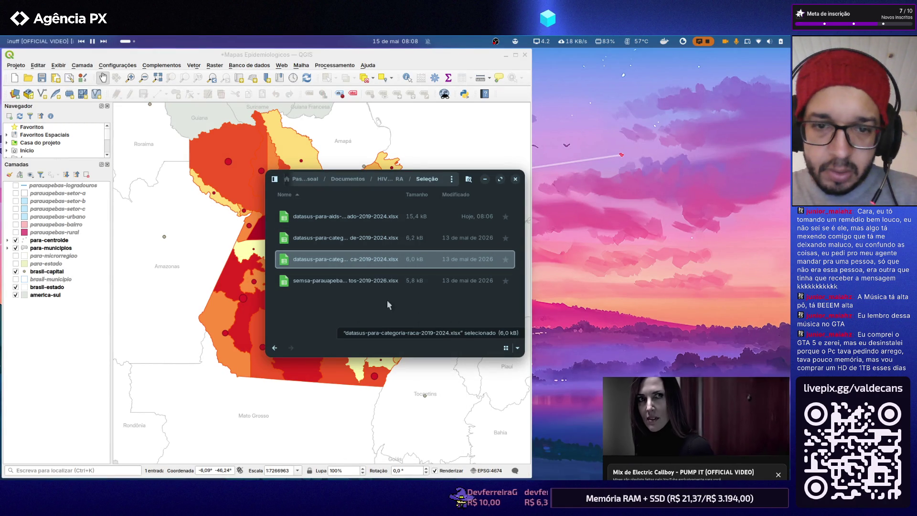
Rename the semsa Parauapebas óbitos spreadsheet to end in 2019-2024 and return to QGIS
click(374, 283)
key(F2)
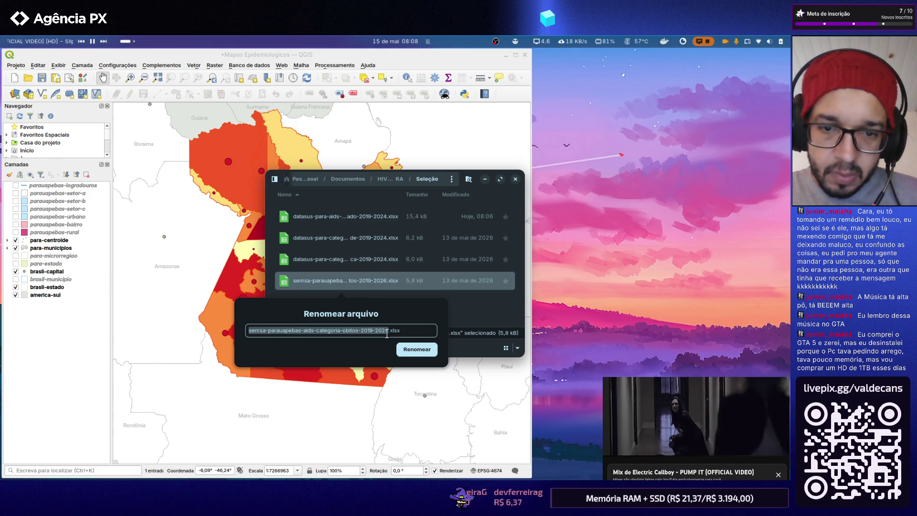
click(388, 332)
text(4)
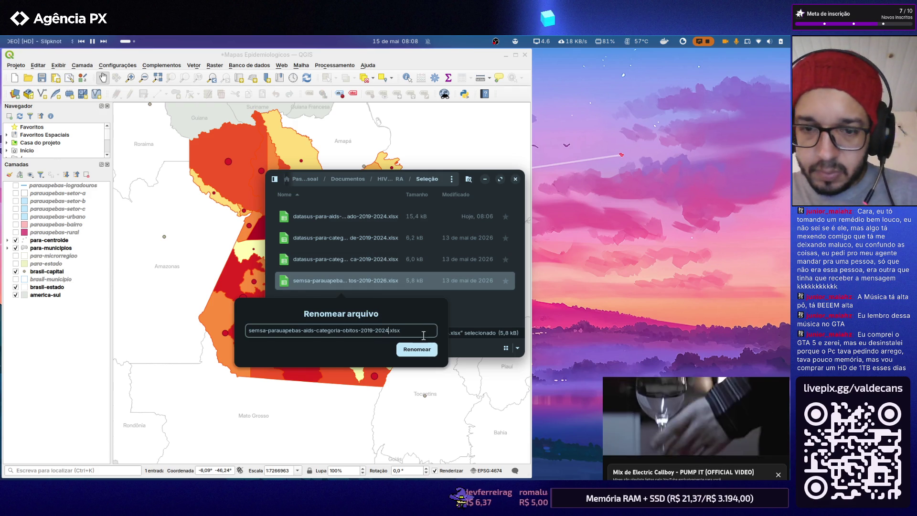
key(Return)
click(404, 298)
click(515, 179)
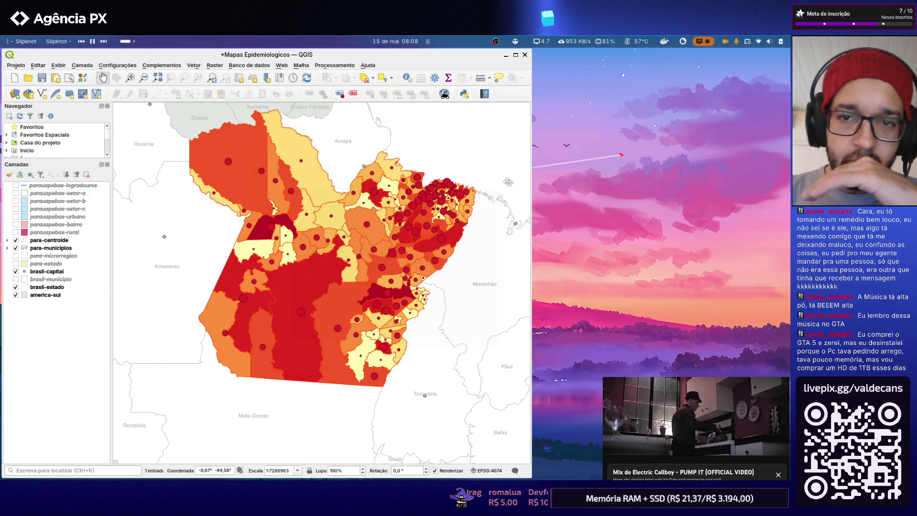
Load datasus-para-aids-notificado-2019-2024.xlsx as a vector layer via the Data Source Manager
click(16, 94)
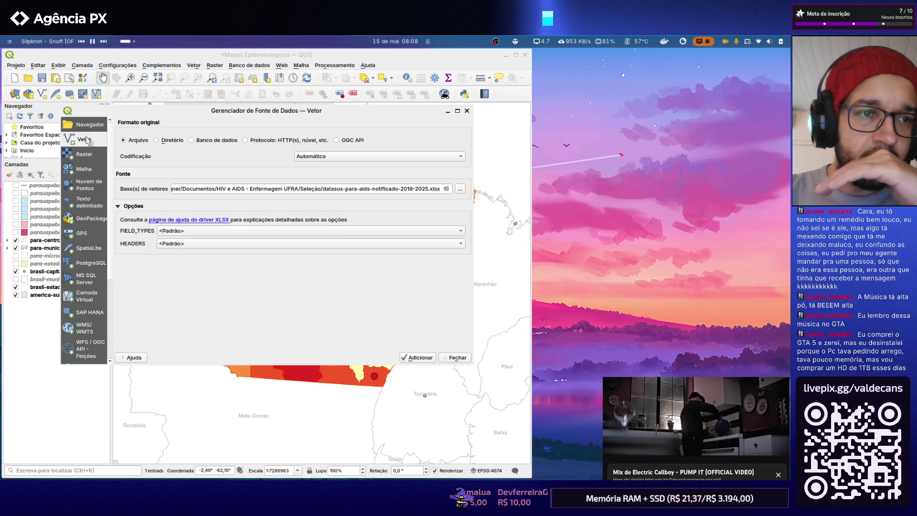
click(459, 188)
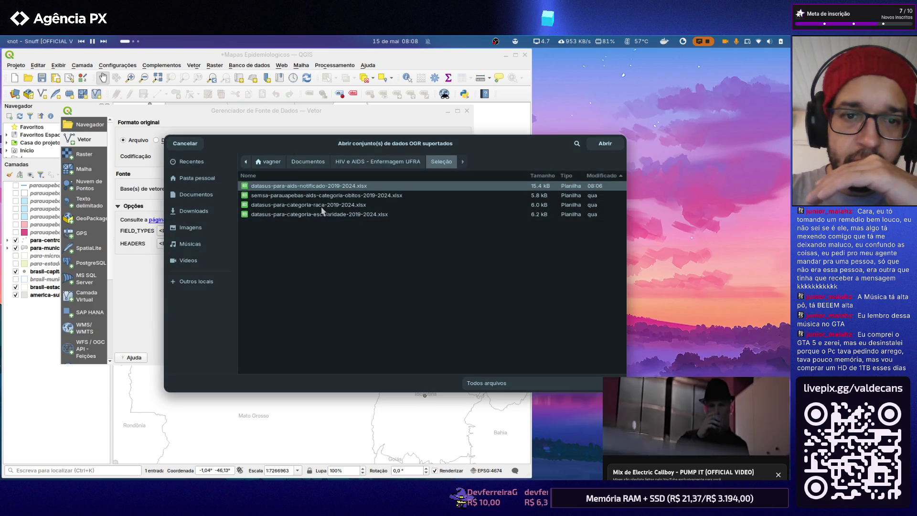
double_click(334, 189)
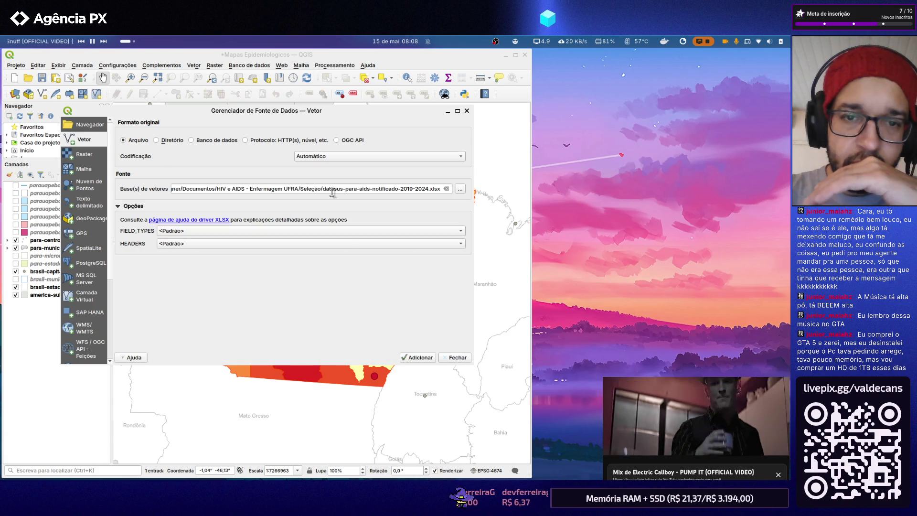
click(419, 357)
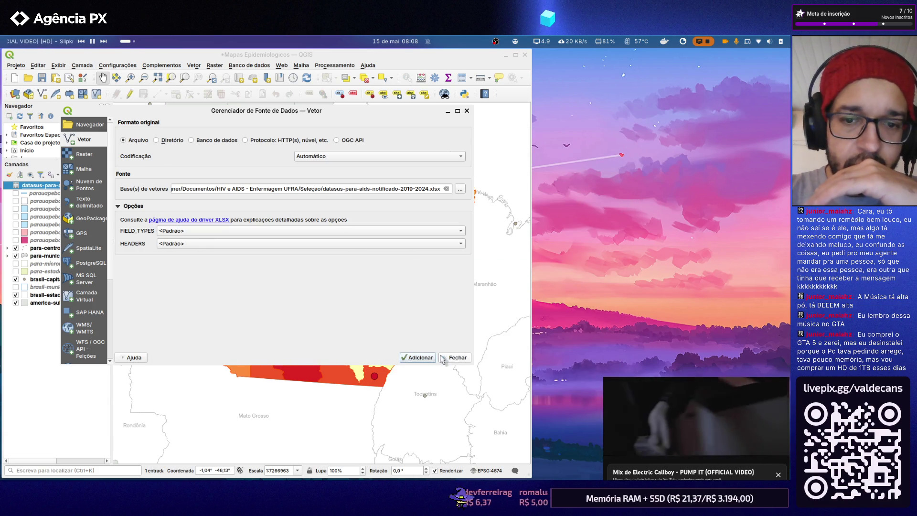
click(457, 357)
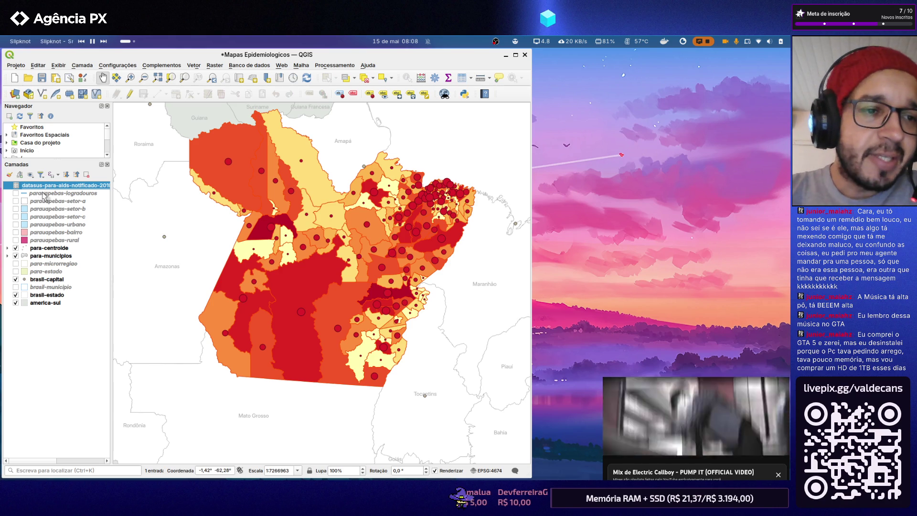
Drag the datasus layer to the bottom of Camadas and review its 145-record attribute table
drag(46, 187, 43, 309)
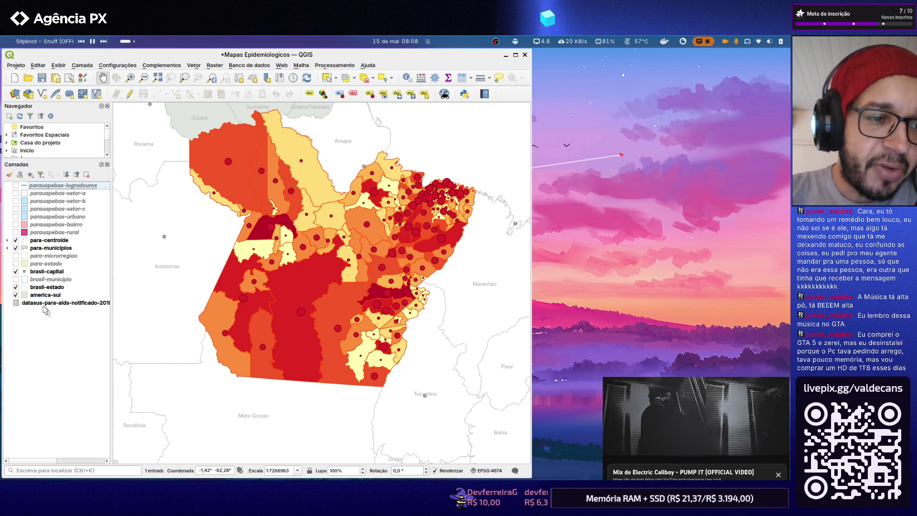
click(42, 306)
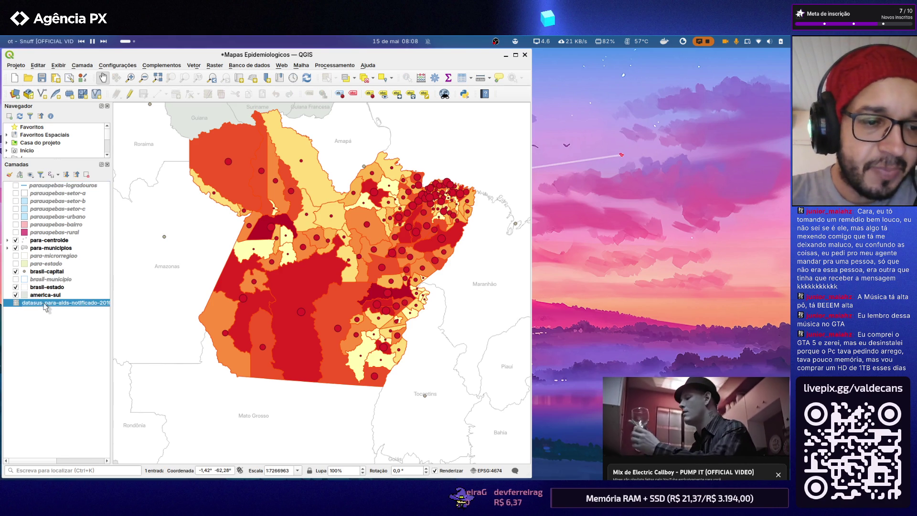
click(52, 304)
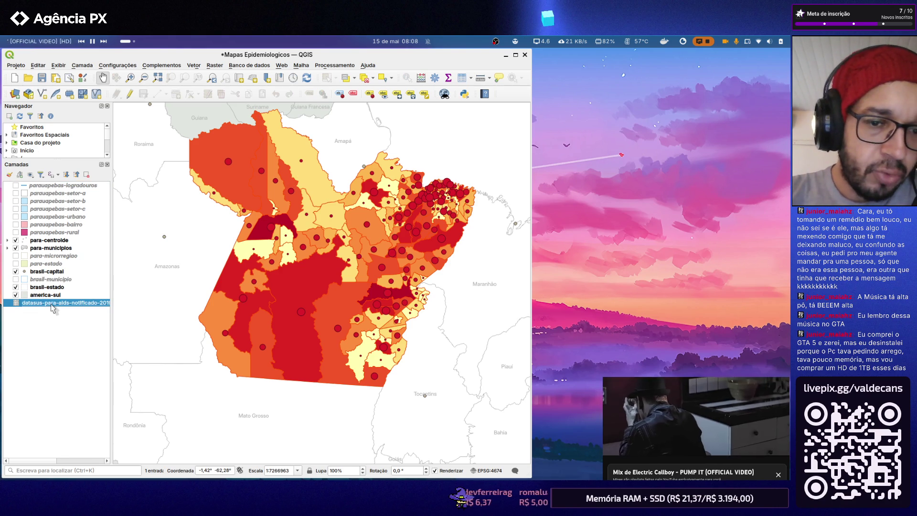
right_click(52, 308)
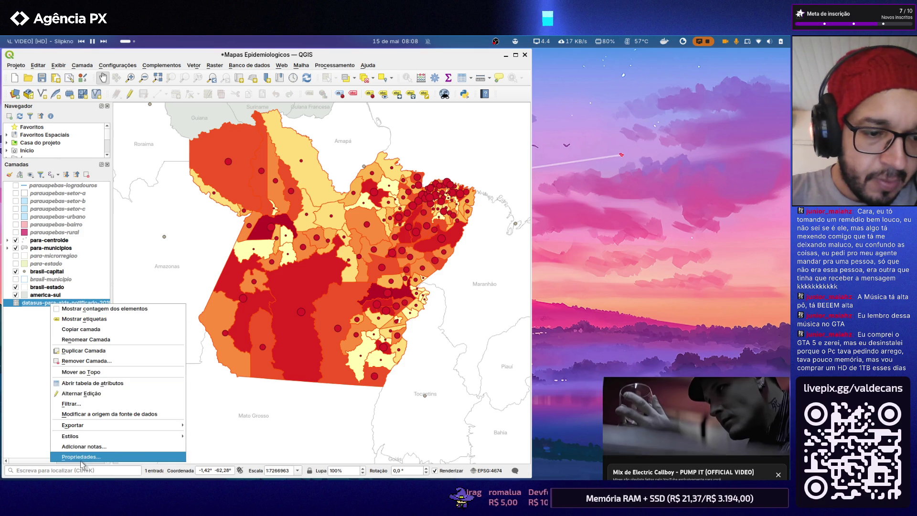
click(92, 383)
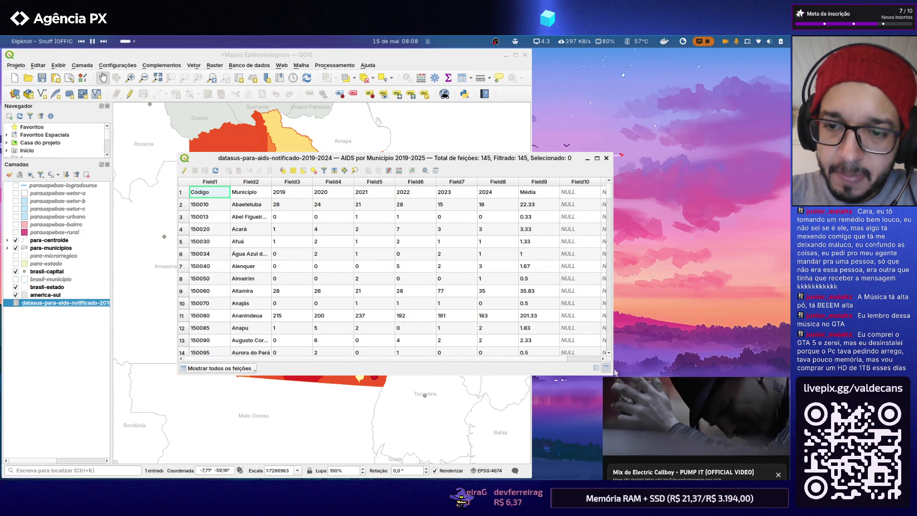
drag(610, 358, 658, 358)
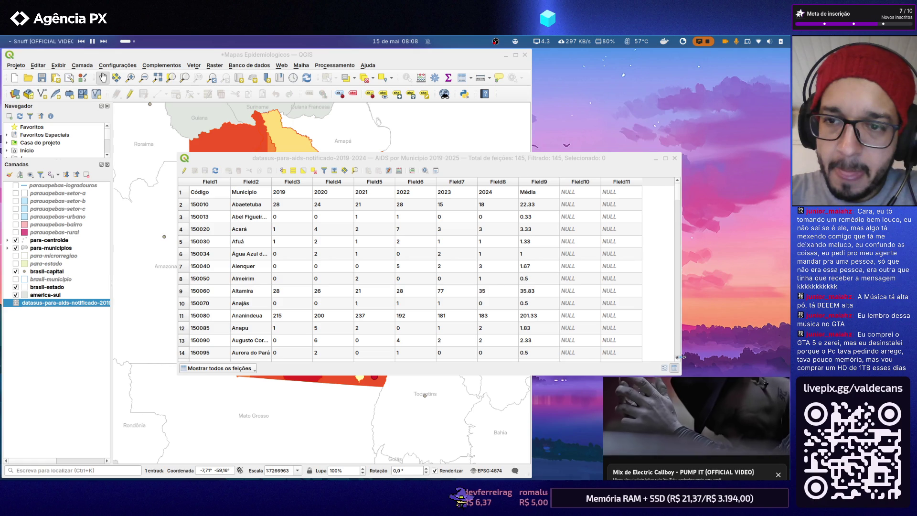
scroll(512, 240, down, 6)
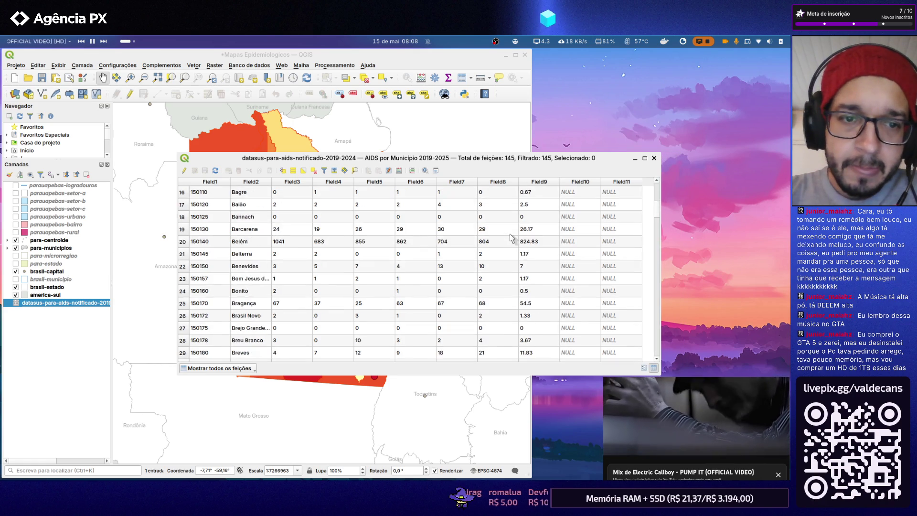
scroll(510, 238, down, 6)
scroll(510, 237, up, 6)
scroll(501, 236, up, 6)
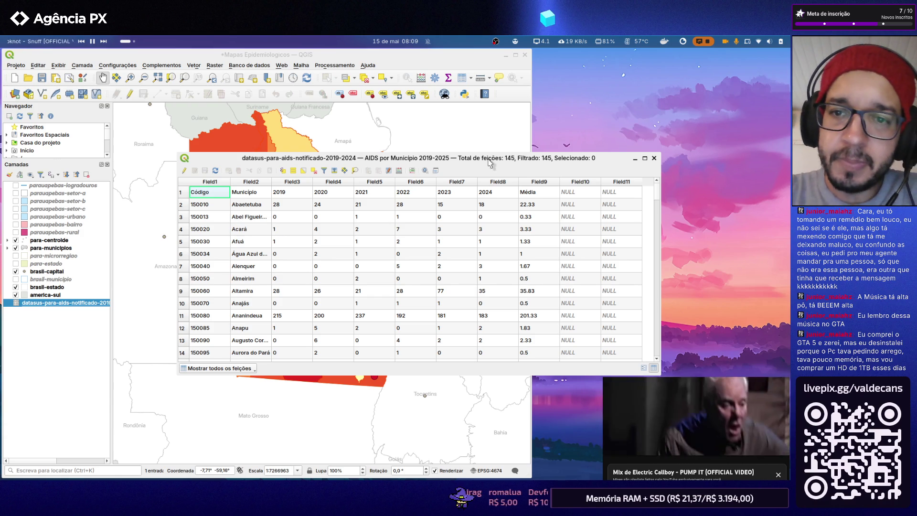
click(654, 159)
Widen the Layers panel, remove the datasus layer, and select para-municipios
mouse_move(112, 271)
mouse_down()
mouse_move(154, 278)
mouse_move(127, 278)
mouse_up()
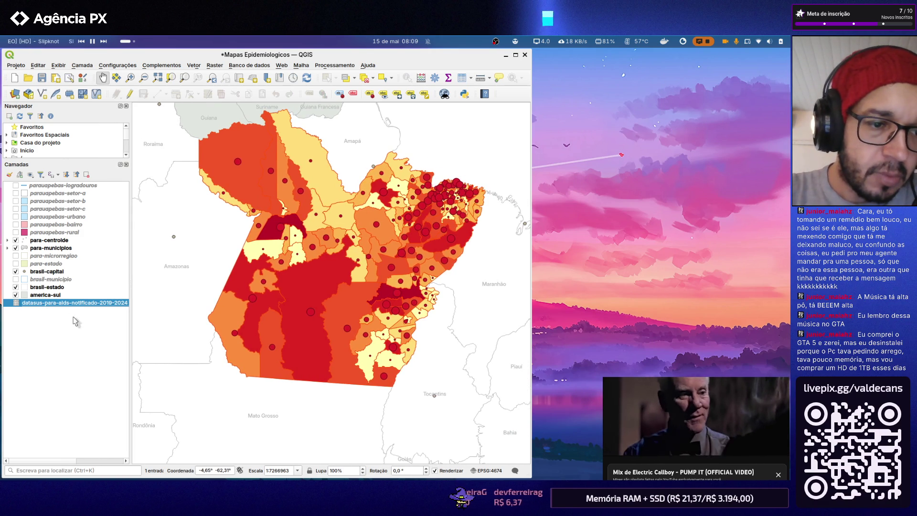
right_click(62, 304)
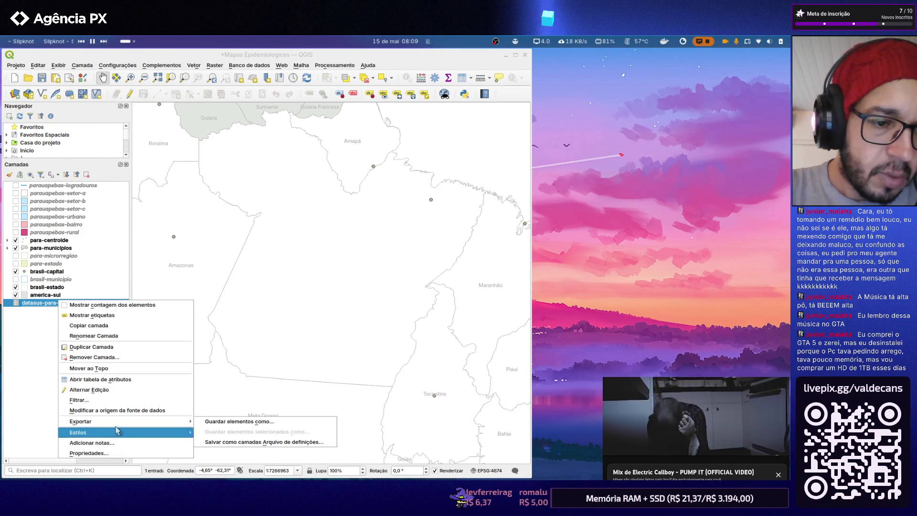
click(102, 357)
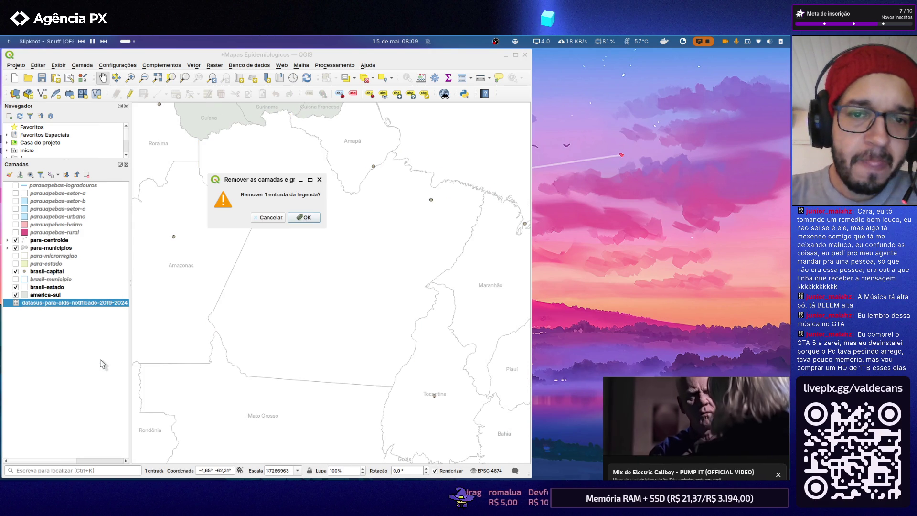
click(306, 218)
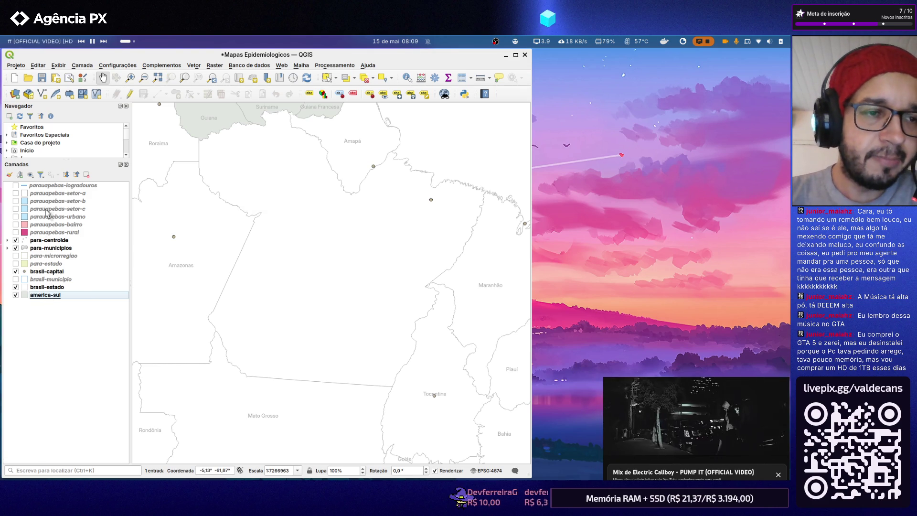
click(47, 251)
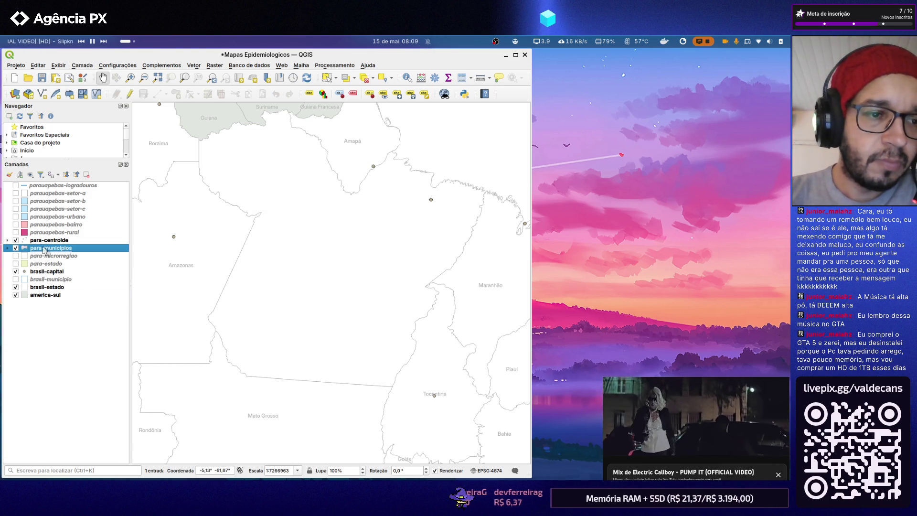
Add datasus-para-aids-notificado-2019-2024.xlsx again and drag it to the bottom of the layer list
click(15, 95)
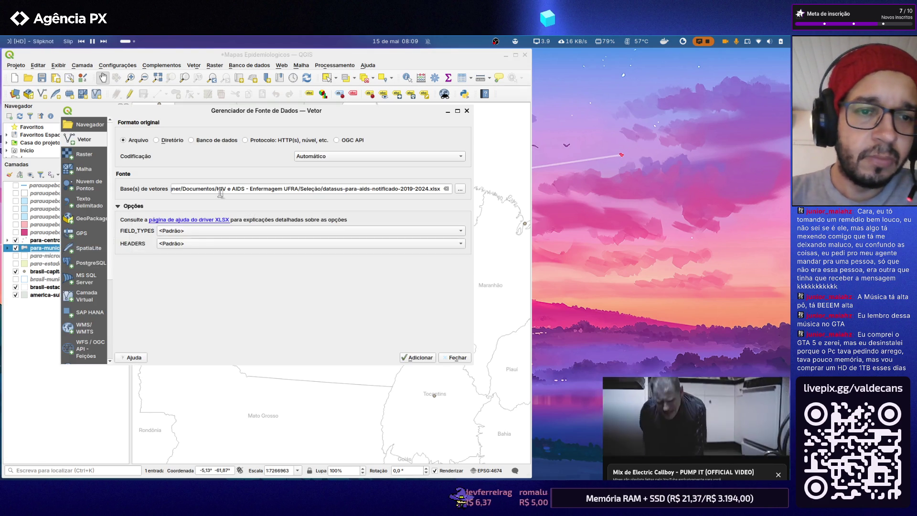
click(463, 191)
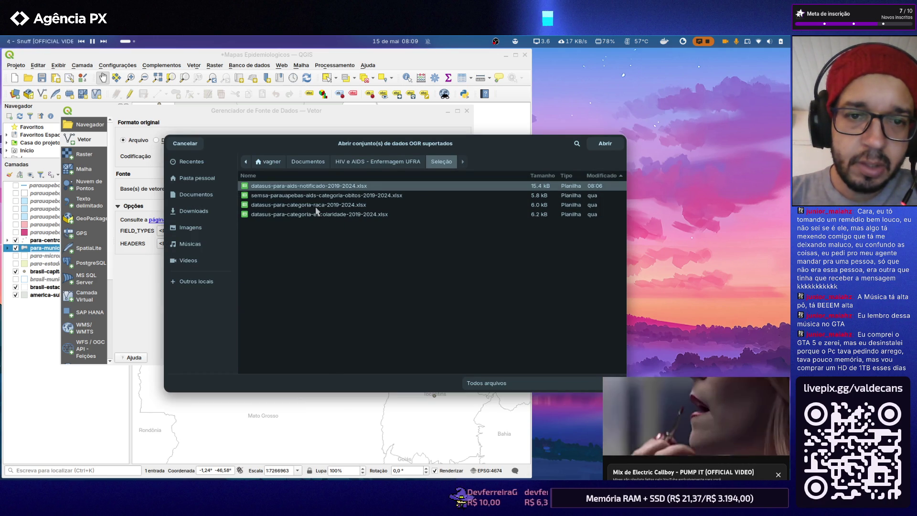
double_click(308, 187)
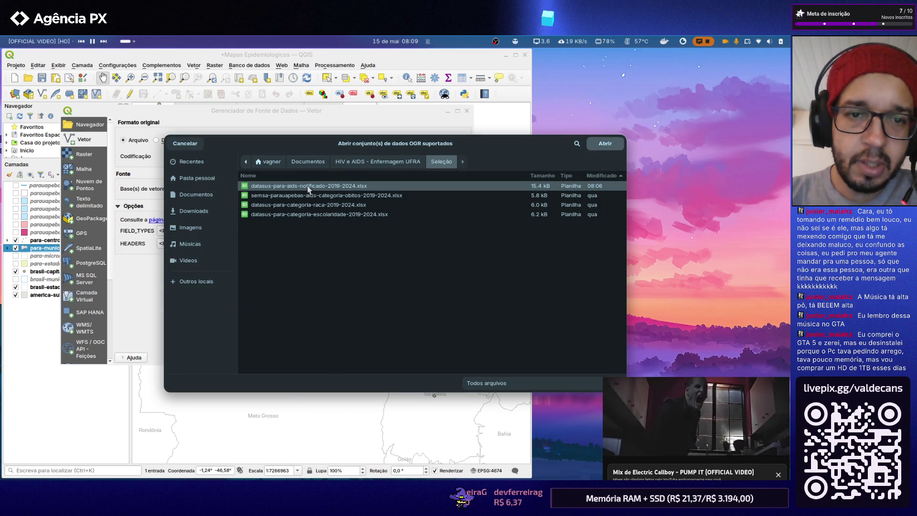
click(417, 358)
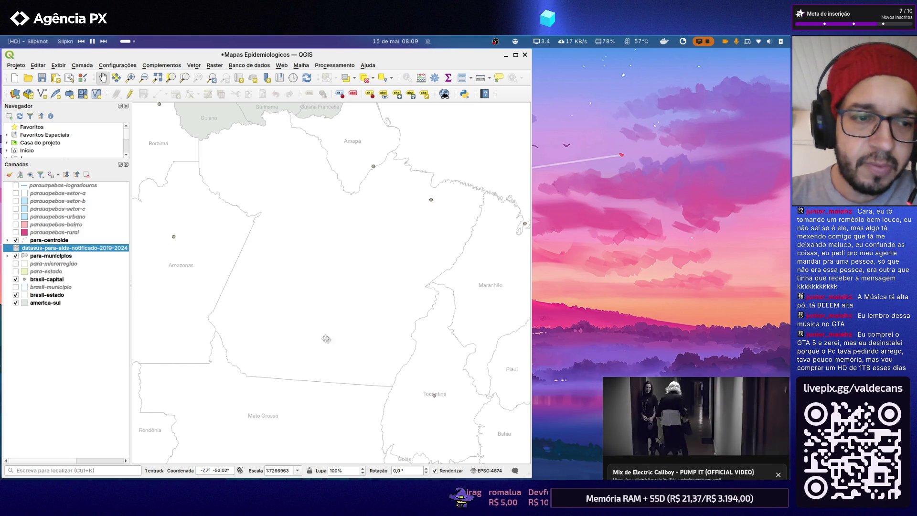
drag(66, 250, 58, 306)
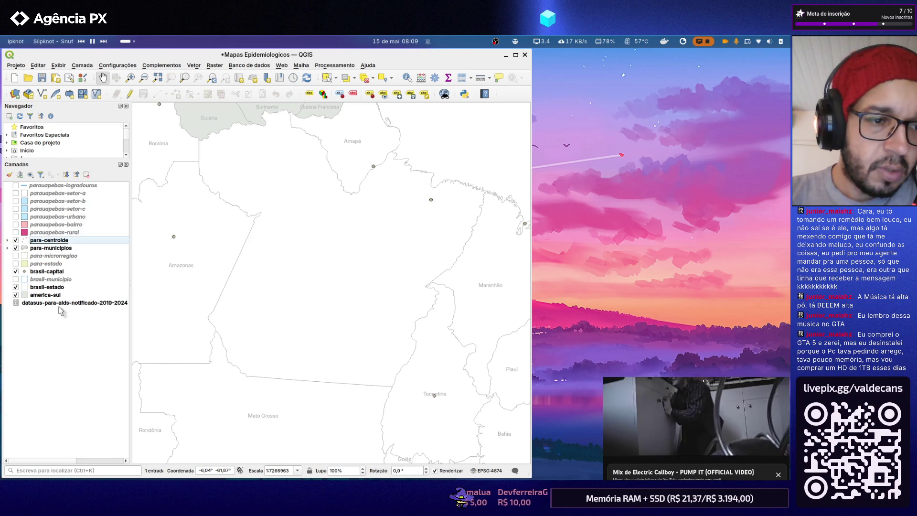
Check the datasus layer's attribute table once more and close it
right_click(56, 302)
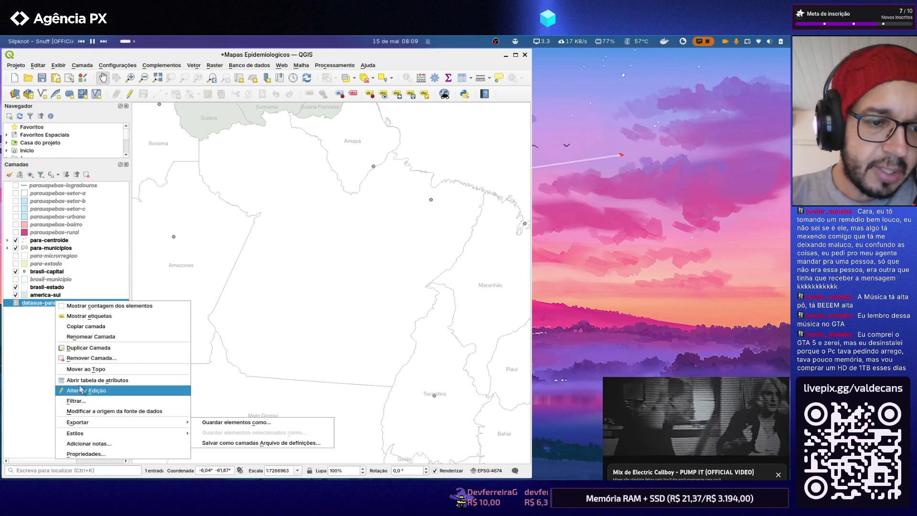
click(96, 380)
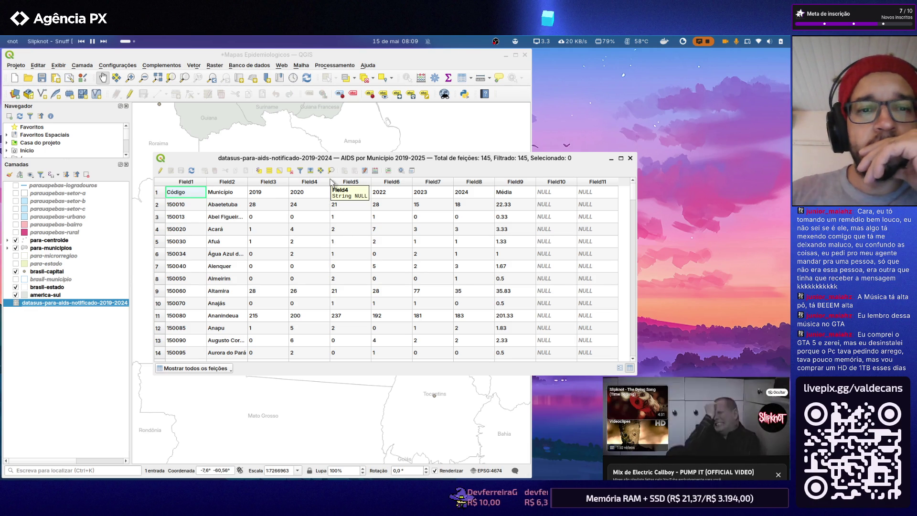
click(629, 158)
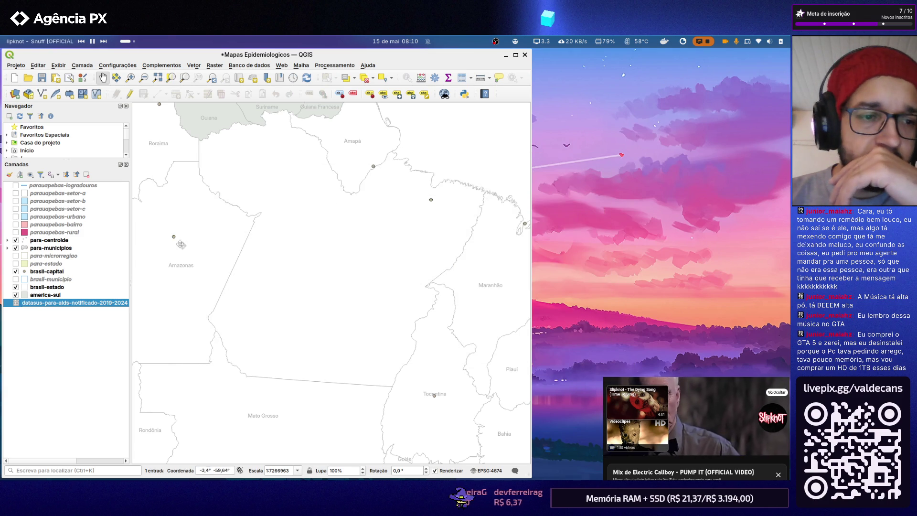
Remove the datasus layer and save the Mapas Epidemiologicos project with Ctrl+S
right_click(85, 310)
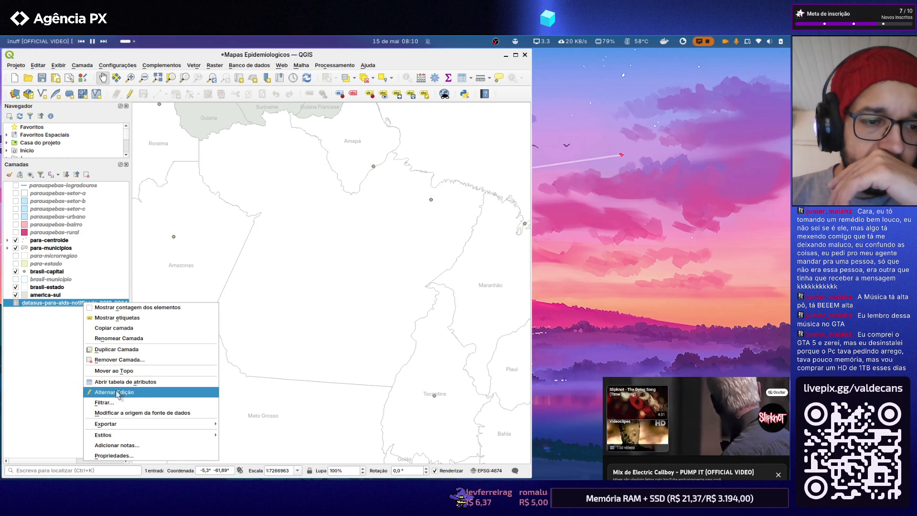
click(118, 360)
click(305, 218)
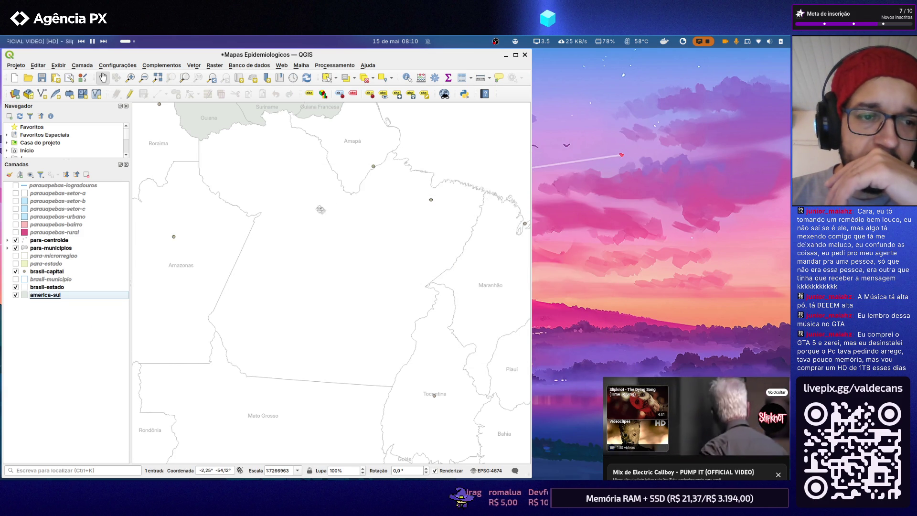
key(ctrl+s)
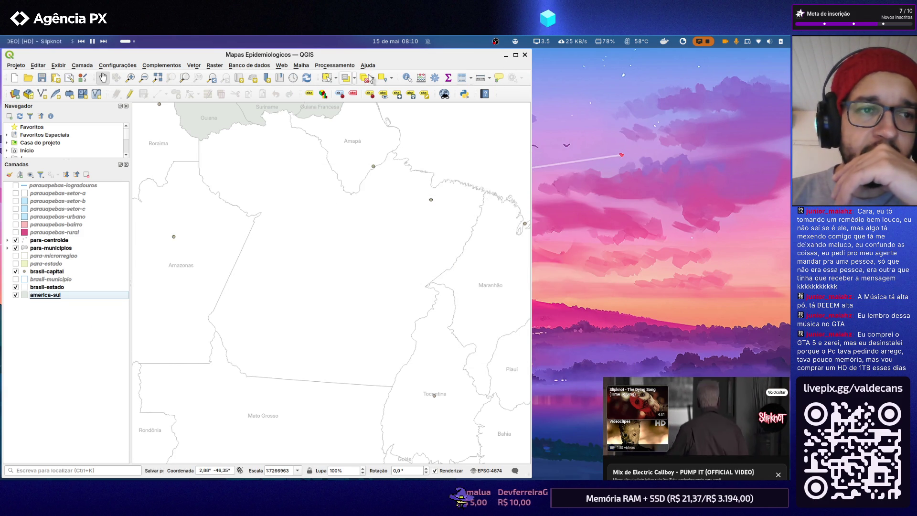
Close QGIS, relaunch it from Activities, and reopen the Mapas Epidemiologicos recent project
click(516, 55)
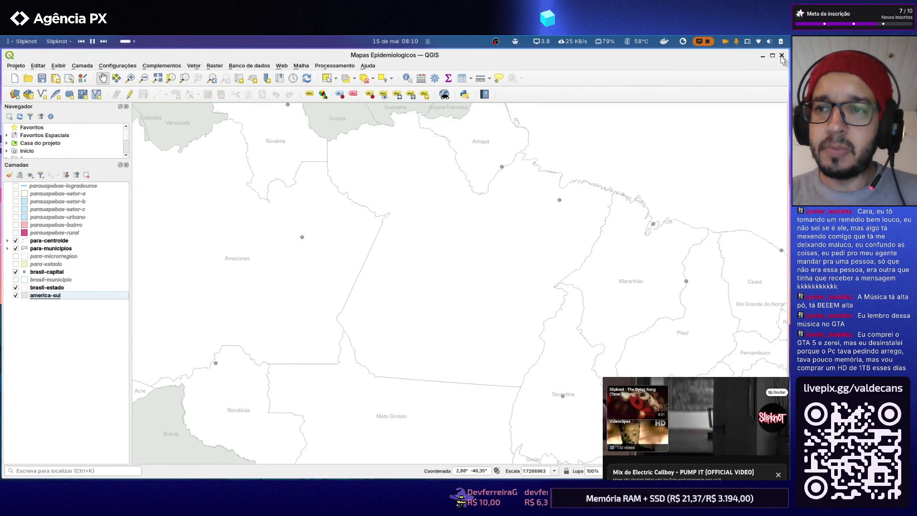
click(782, 55)
key(super)
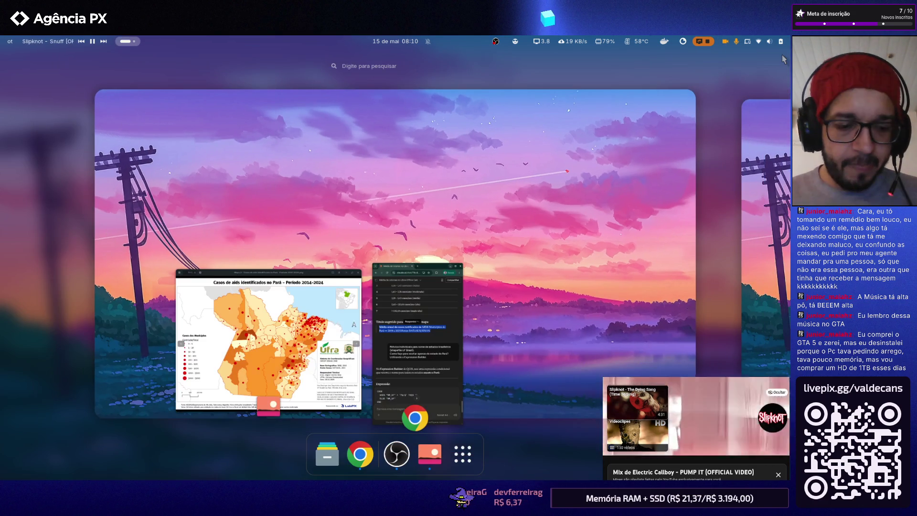
text(qgis)
key(Return)
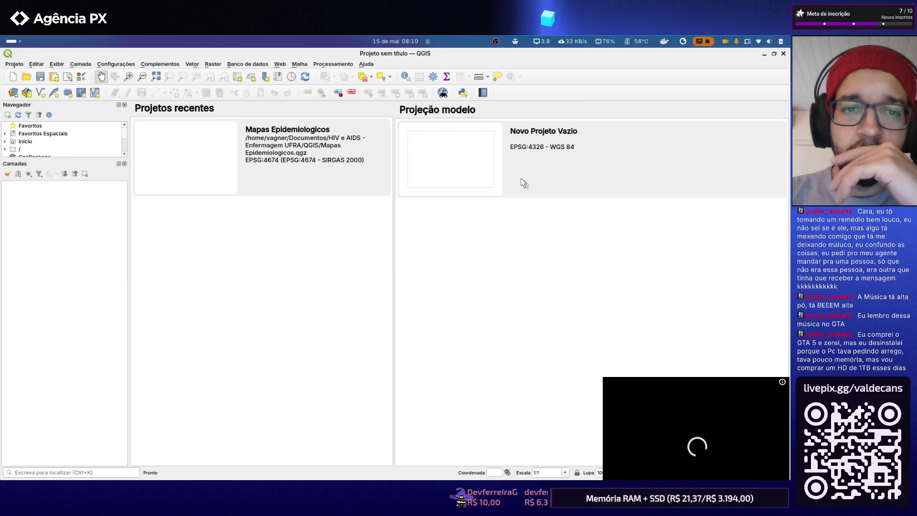
click(209, 168)
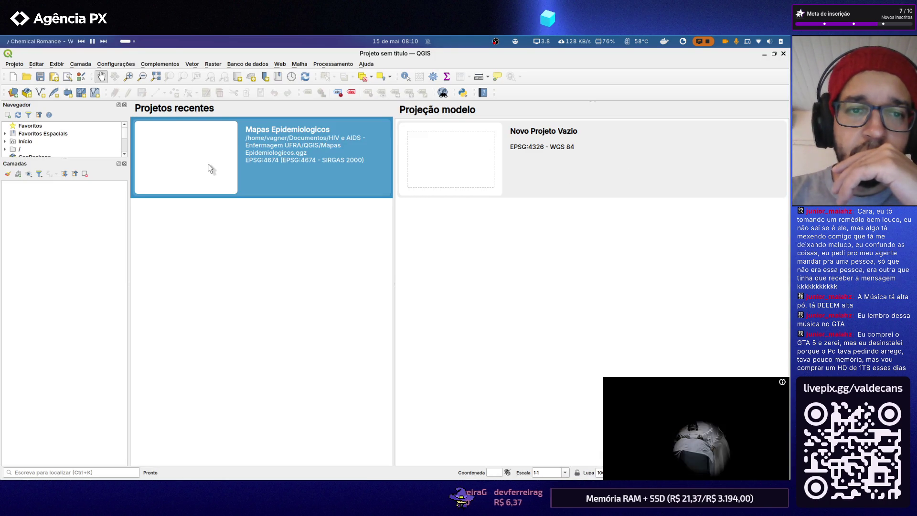
click(201, 158)
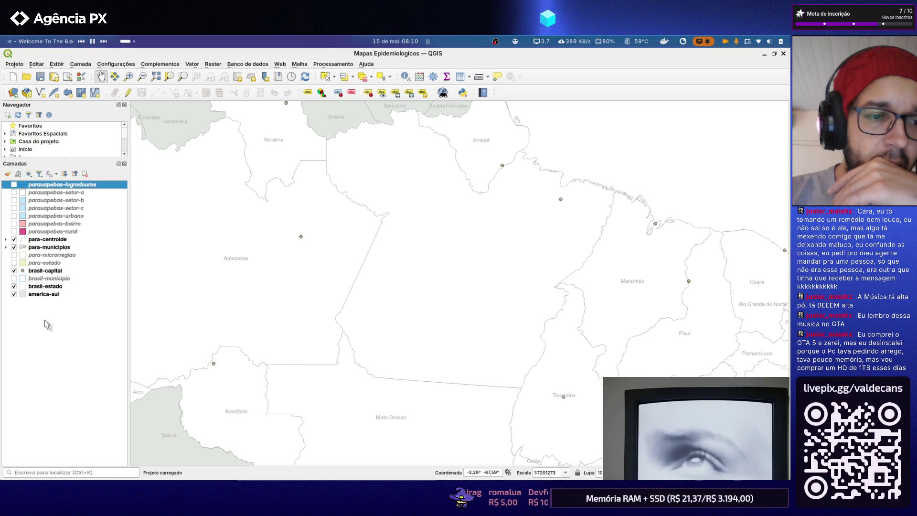
Add datasus-para-aids-notificado-2019-2024.xlsx, place it at the bottom of Camadas and widen the panel
click(13, 94)
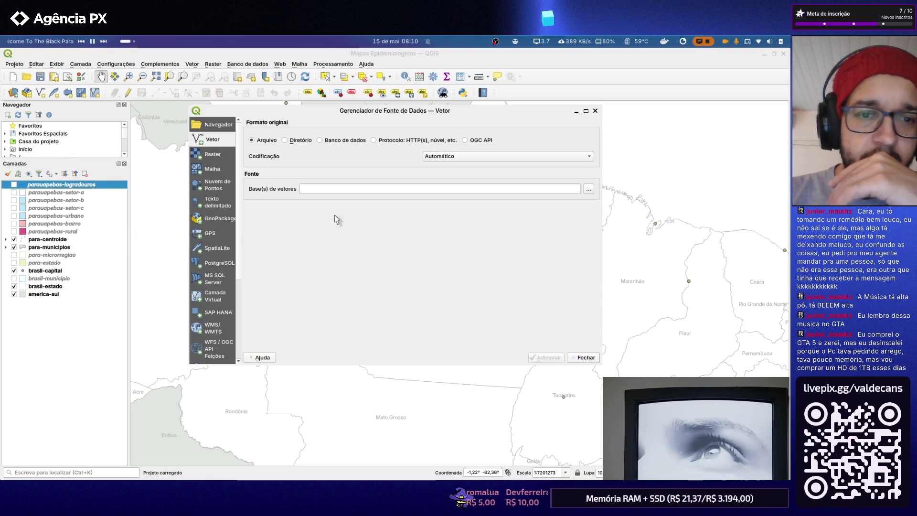
click(592, 190)
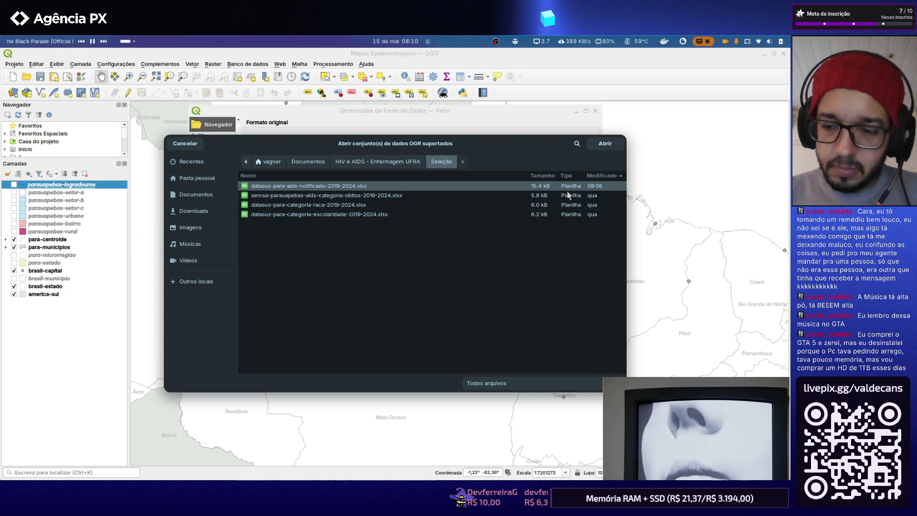
double_click(319, 187)
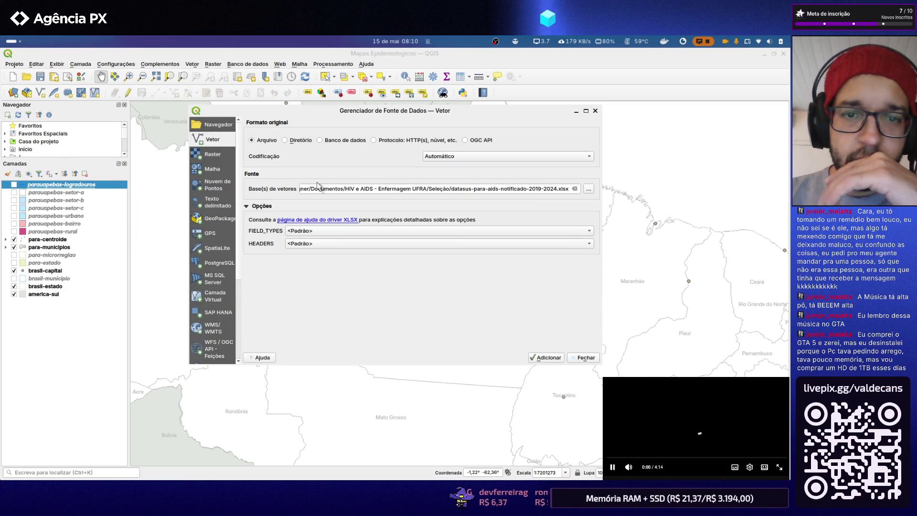
click(548, 358)
click(583, 358)
drag(57, 185, 52, 315)
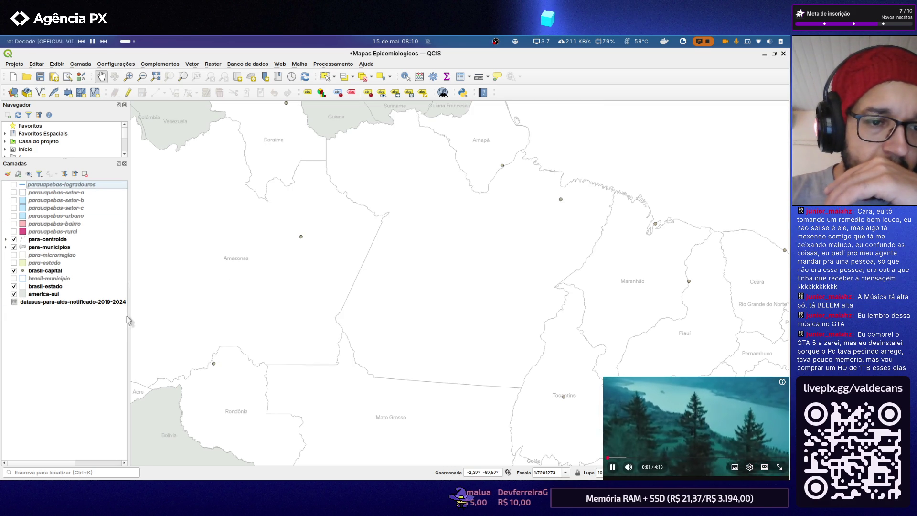
mouse_move(129, 313)
mouse_down()
mouse_move(219, 329)
mouse_move(133, 324)
mouse_up()
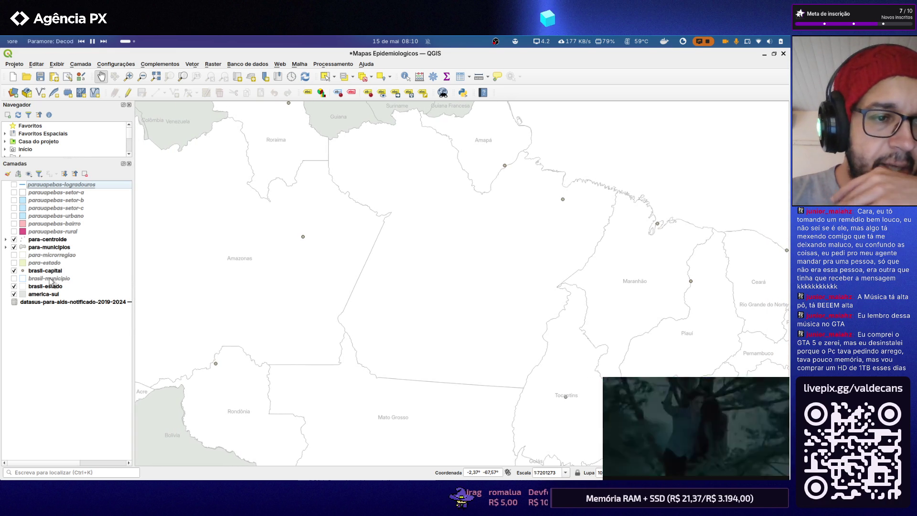
Hide the para-centroide layer and bring up the para-municipios Layer Properties
click(42, 248)
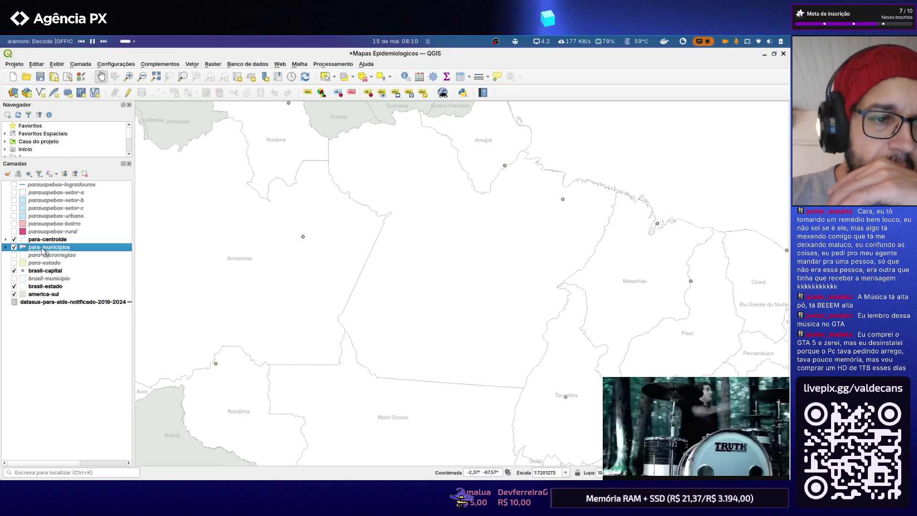
click(13, 240)
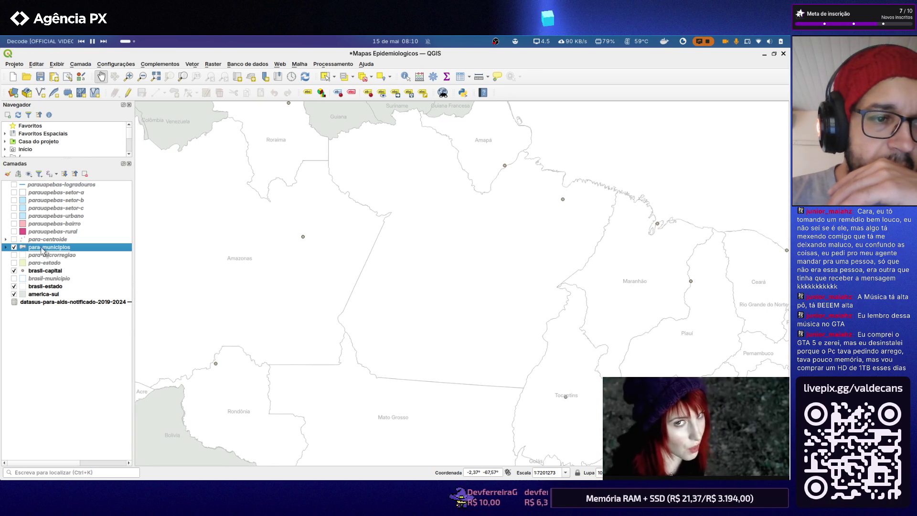
right_click(44, 250)
click(33, 249)
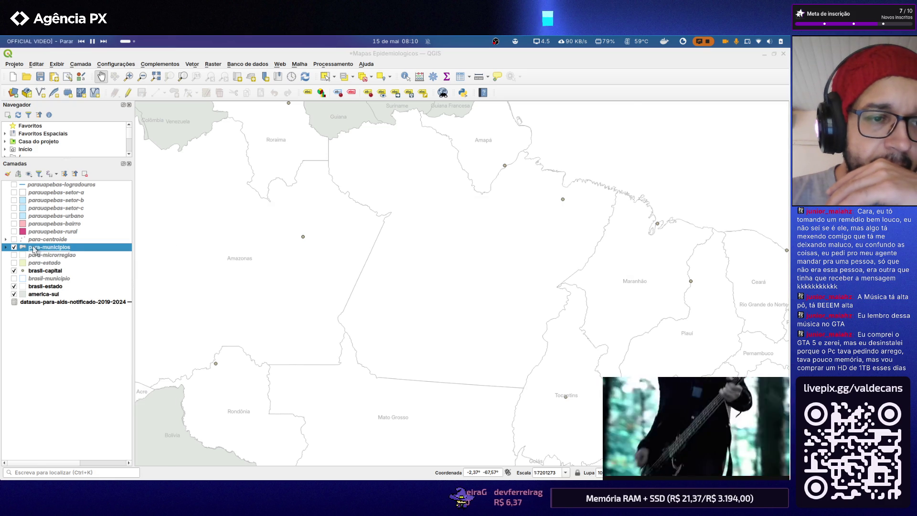
double_click(34, 250)
Browse the Campos and Simbologia pages, then settle on the Uniões join settings
click(164, 238)
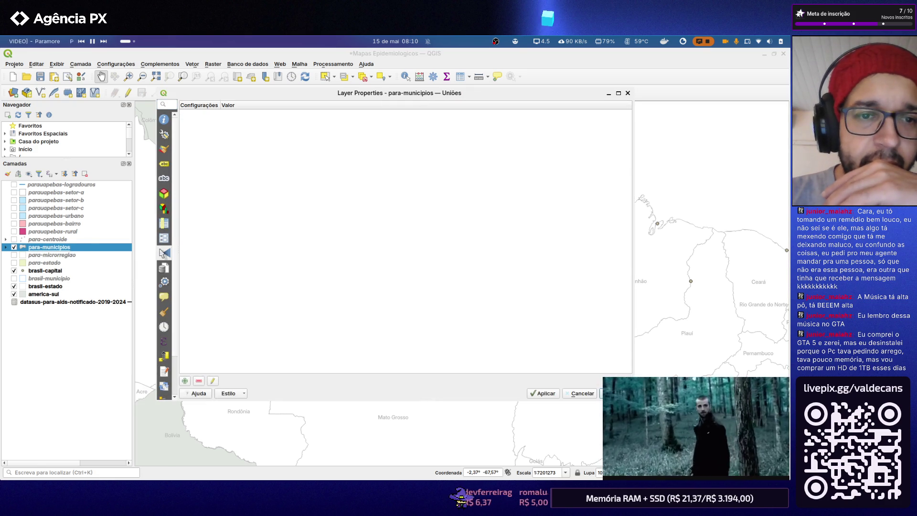
click(166, 239)
click(164, 253)
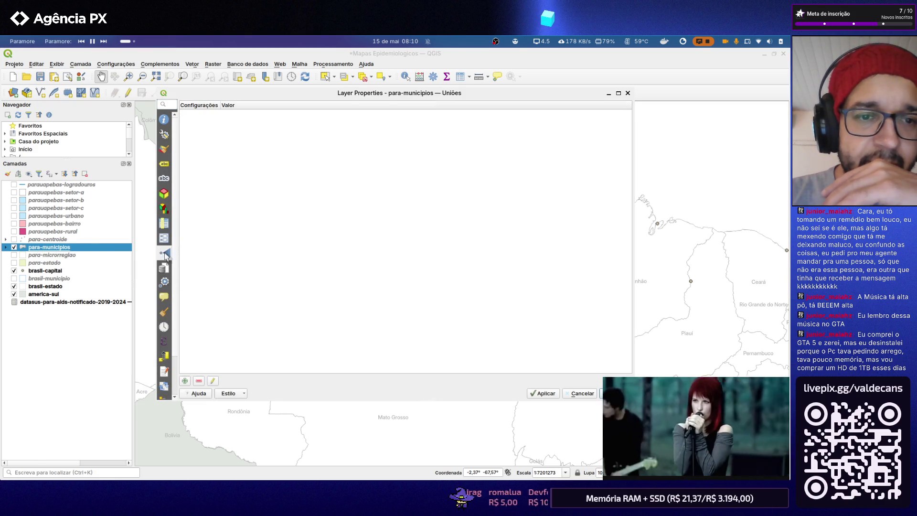
click(163, 238)
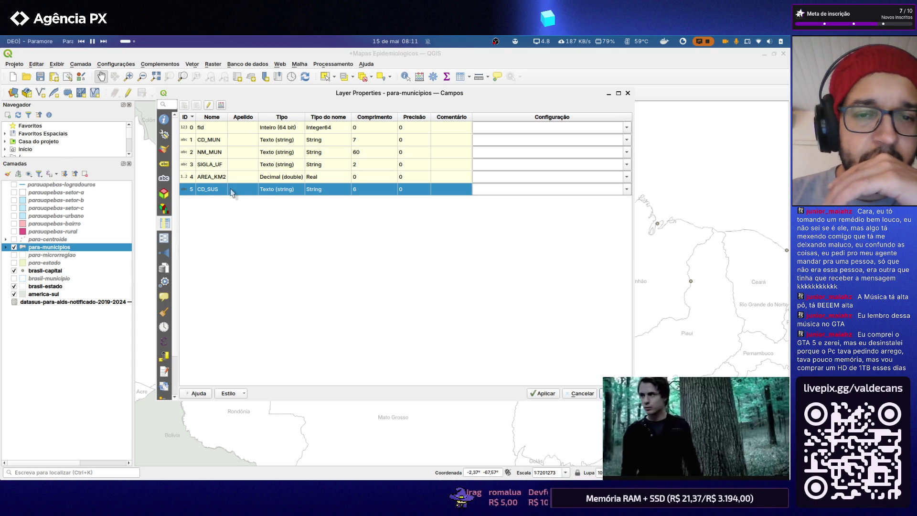
drag(165, 207, 164, 150)
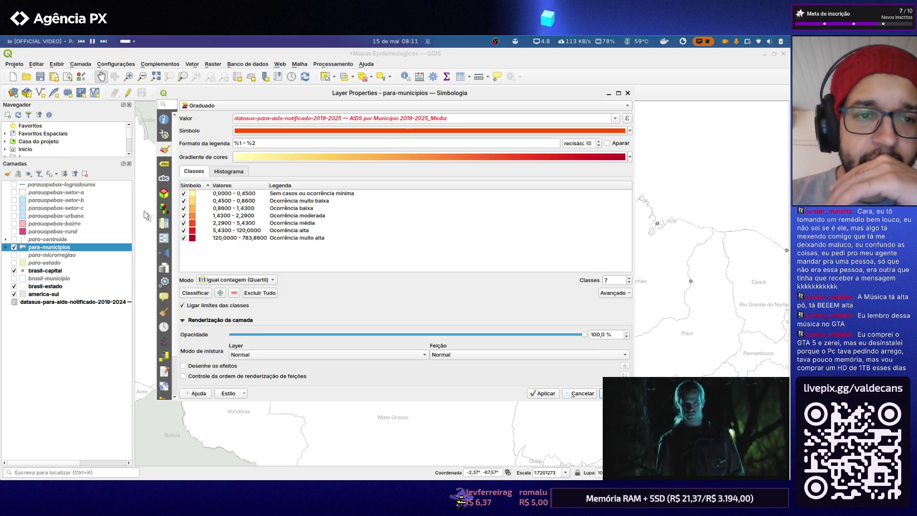
click(163, 238)
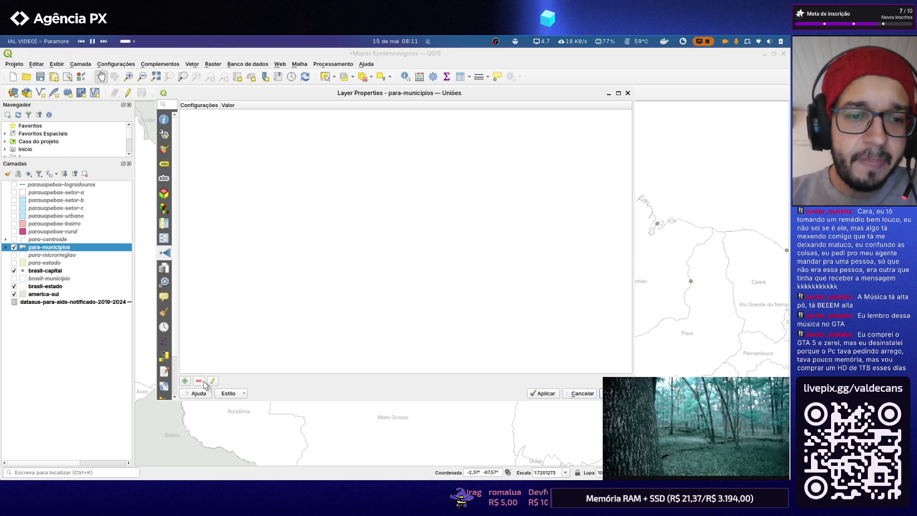
Begin a new join using datasus as the join layer and Field1 as join field, then cancel it
click(186, 380)
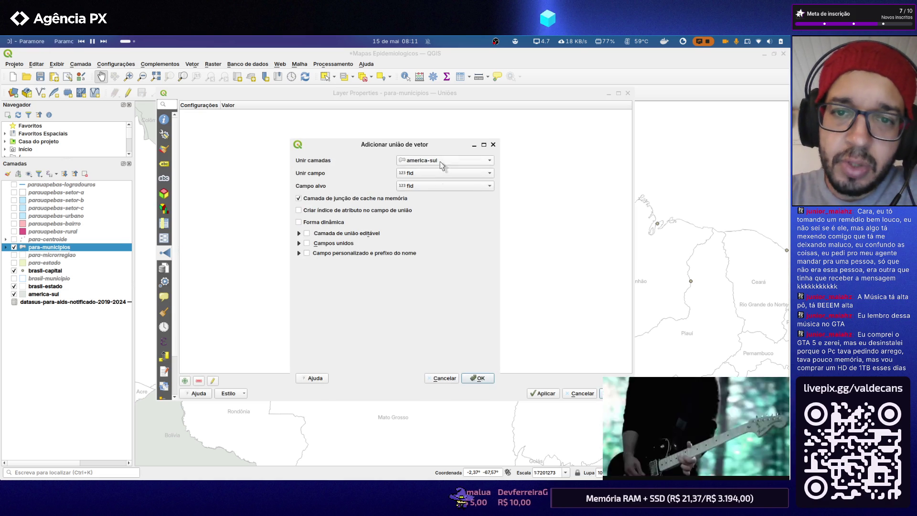
click(442, 162)
click(440, 199)
click(439, 174)
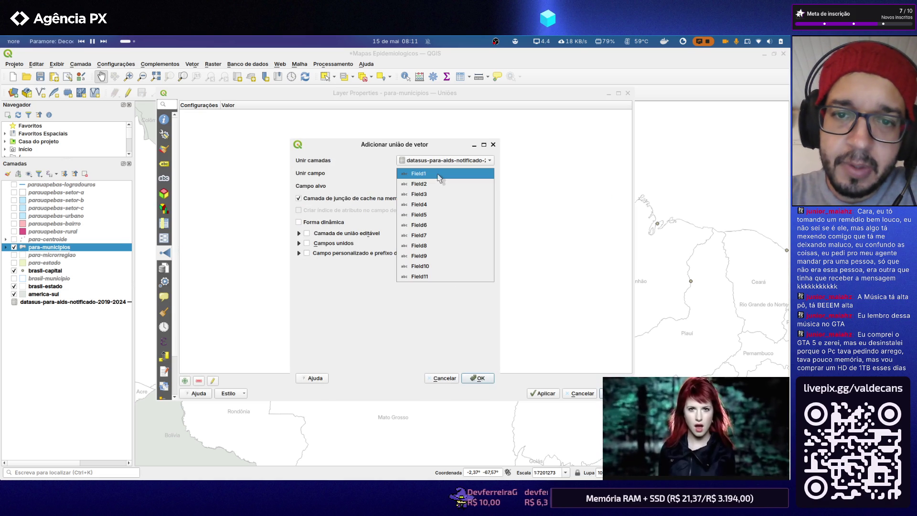
click(366, 169)
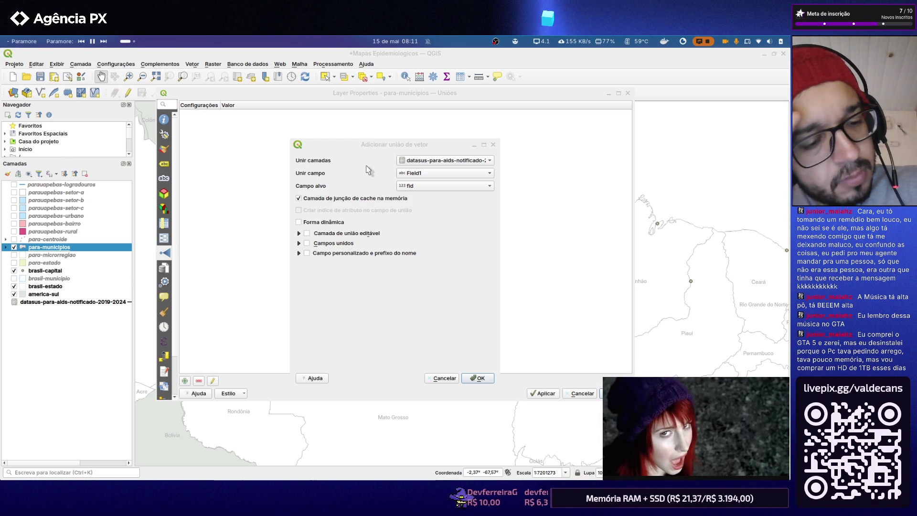
key(Escape)
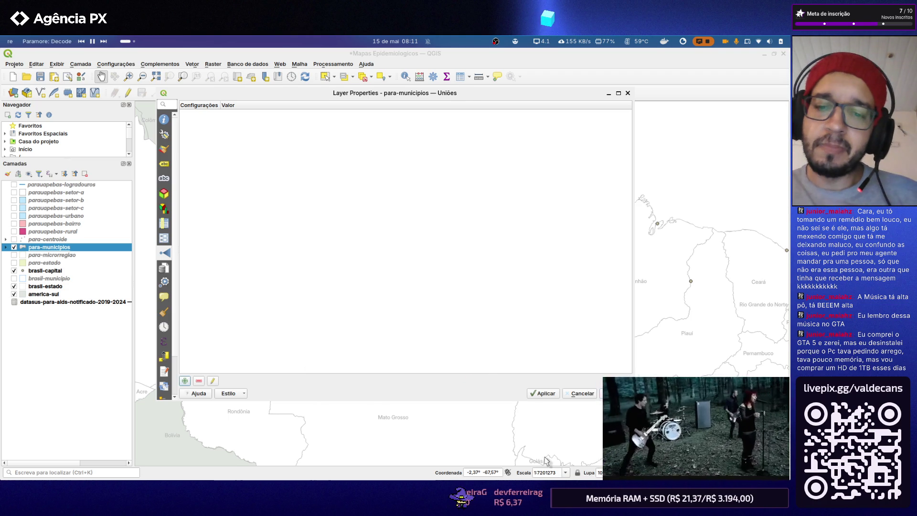
key(Escape)
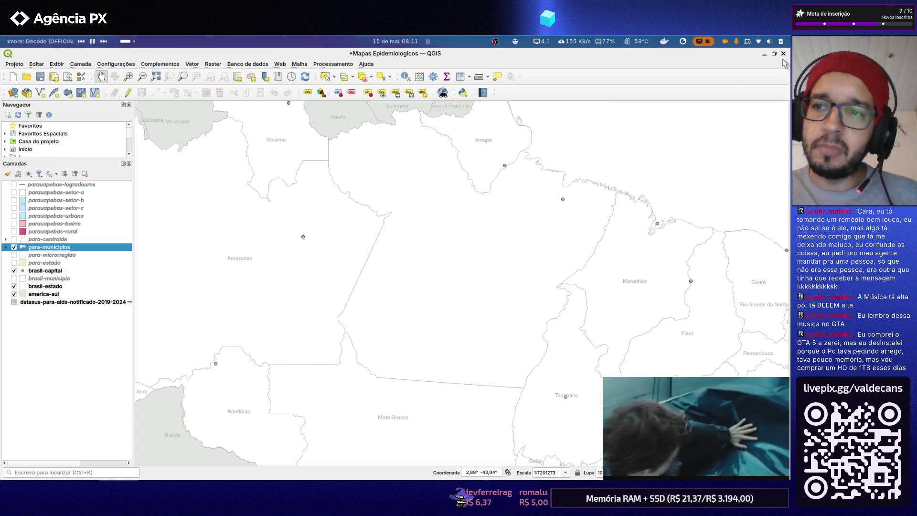
Remove the datasus layer from the project and save while closing QGIS
right_click(88, 302)
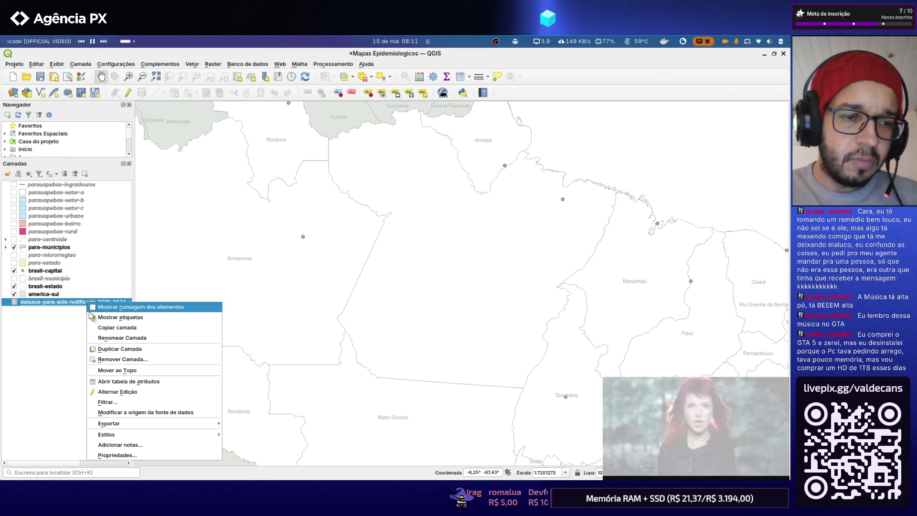
click(122, 359)
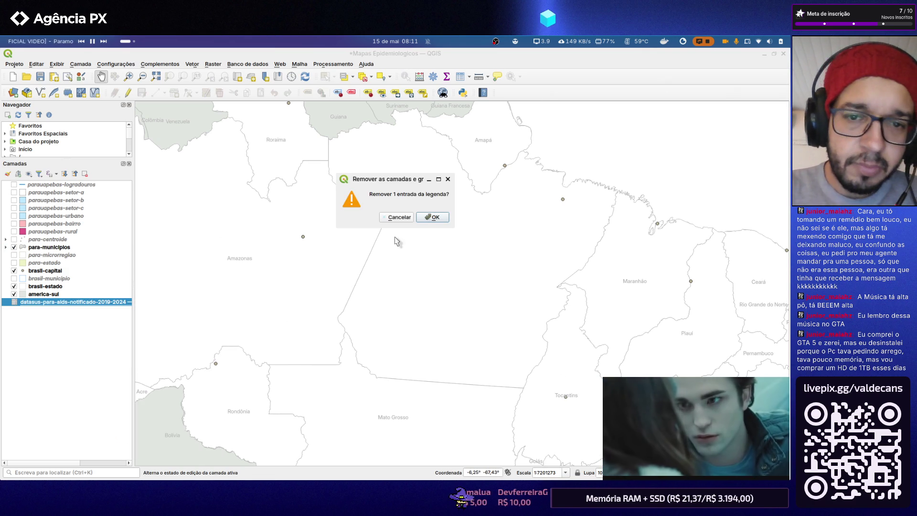
click(429, 212)
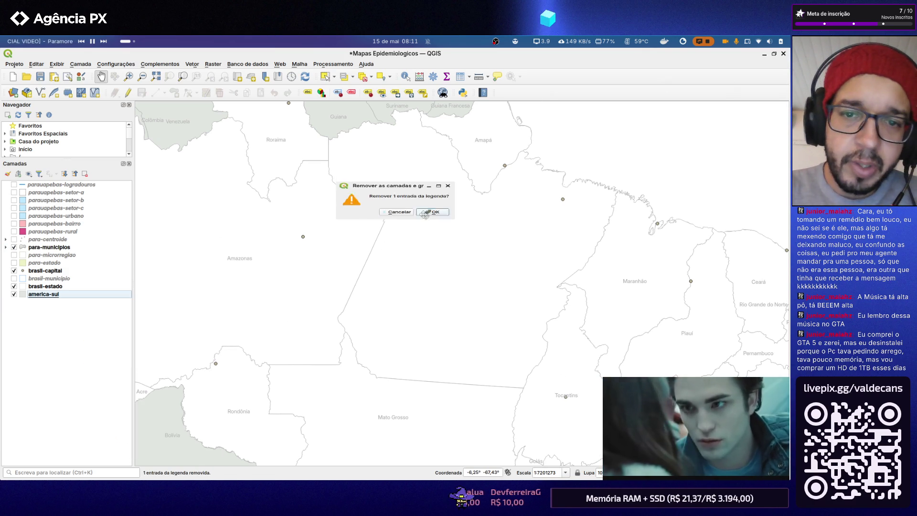
click(783, 54)
click(446, 217)
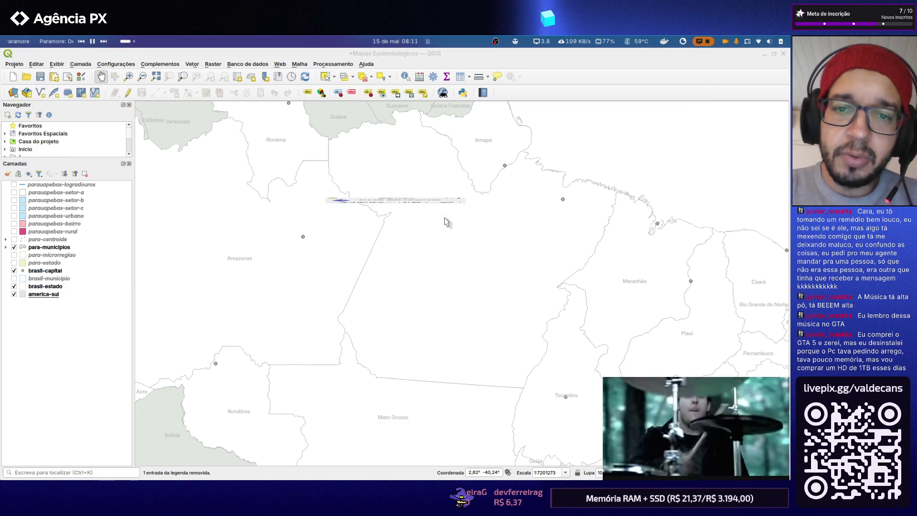
key(super)
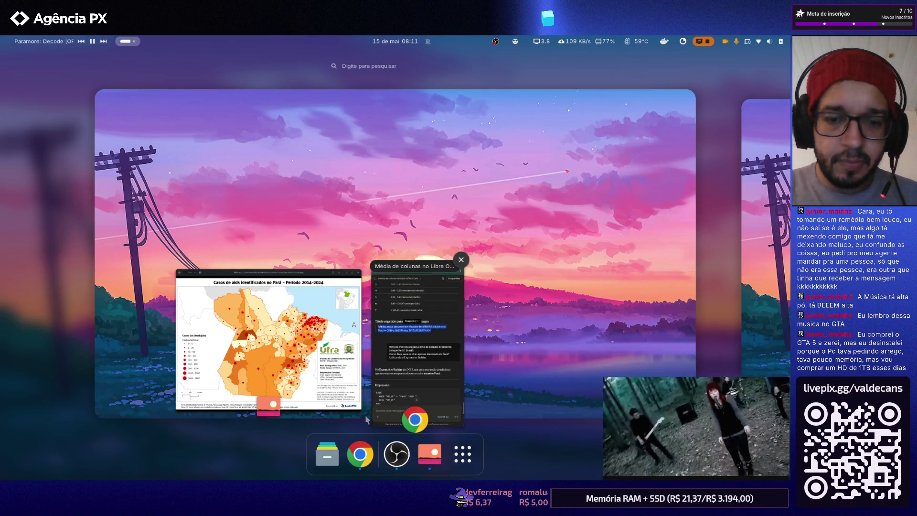
Browse Documentos > HIV e AIDS - Enfermagem UFRA > Seleção and open the AIDS notification xlsx in Calc
key(super)
key(super+e)
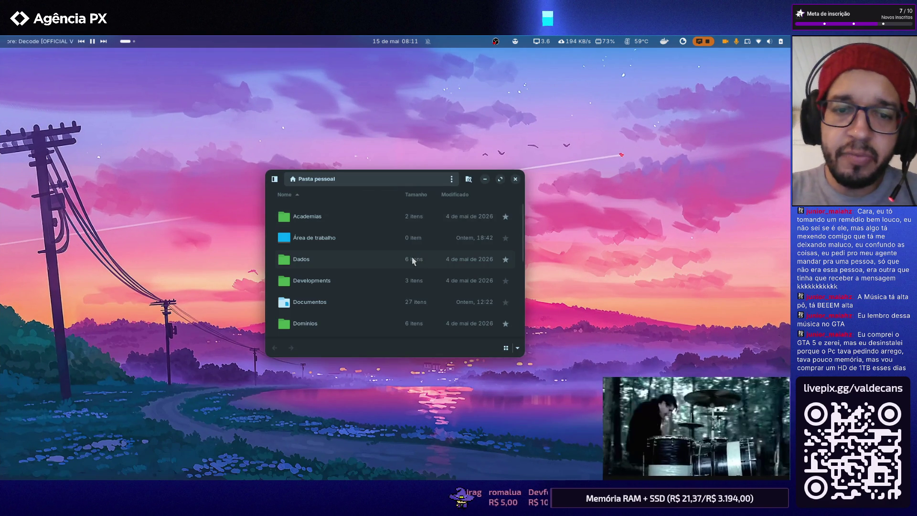
scroll(373, 263, down, 1)
scroll(374, 262, up, 2)
double_click(303, 268)
double_click(334, 262)
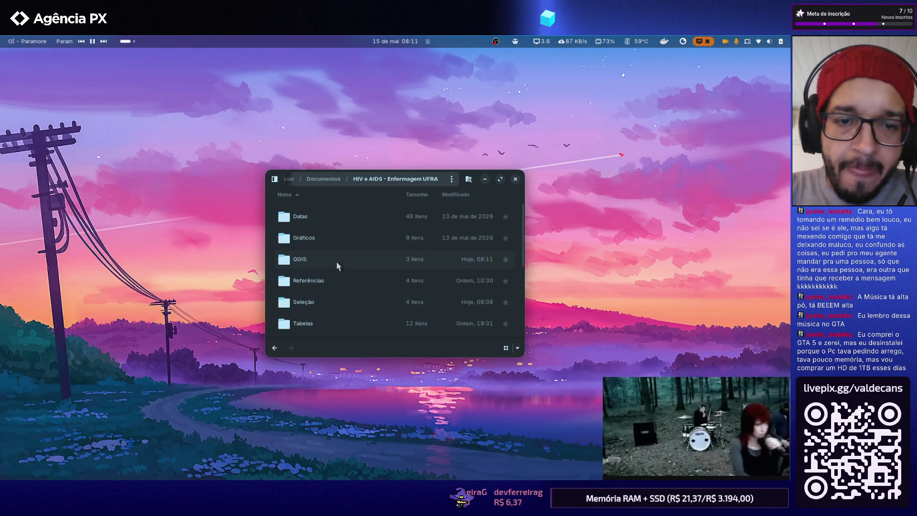
scroll(324, 271, down, 1)
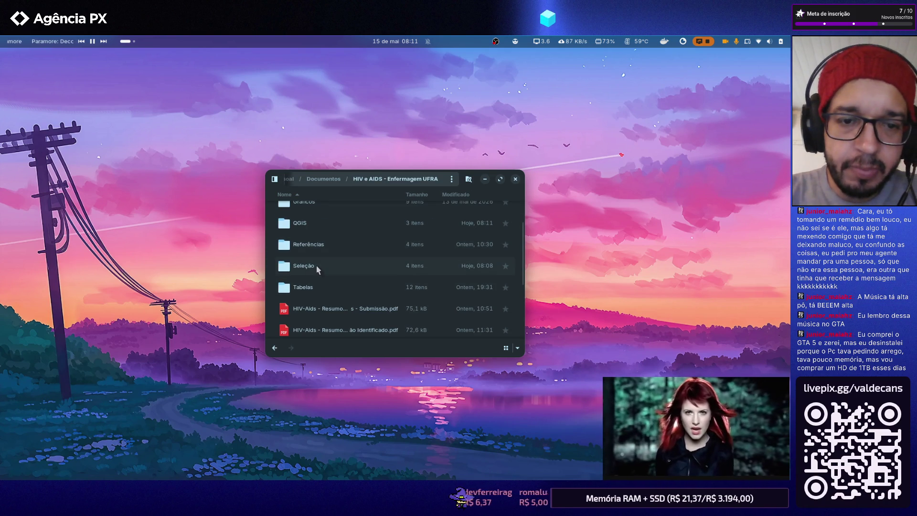
double_click(316, 264)
double_click(319, 215)
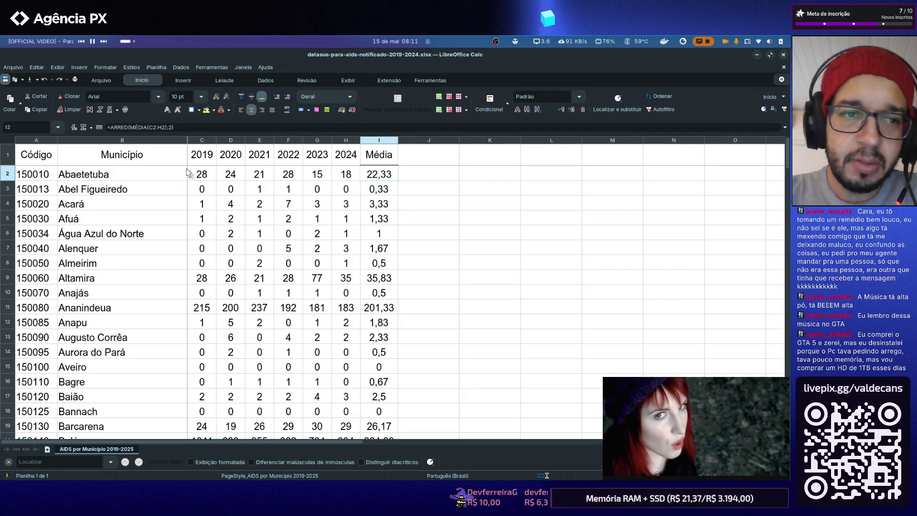
Look over the Município sheet, then show the Salvar dropdown under the Arquivo menu
click(109, 157)
scroll(158, 175, down, 2)
scroll(184, 192, down, 3)
scroll(383, 224, up, 4)
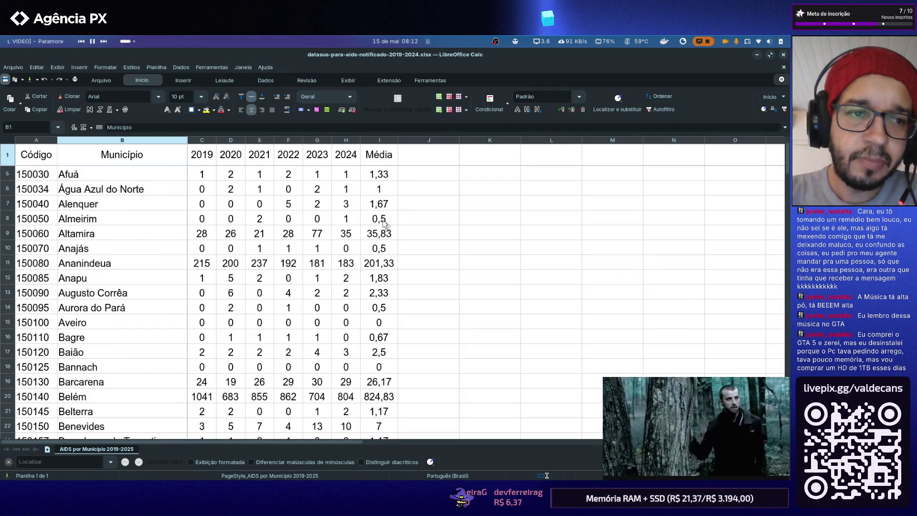
scroll(383, 225, up, 1)
click(430, 210)
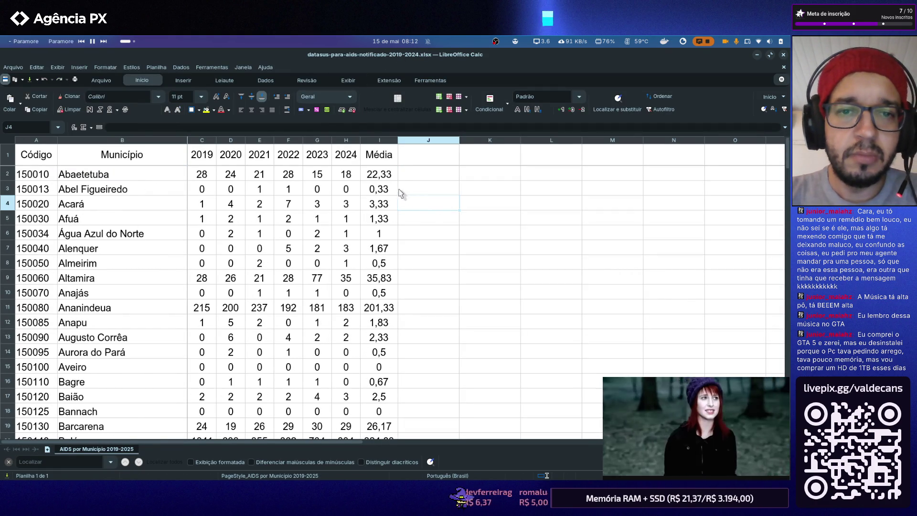
scroll(379, 183, down, 2)
scroll(379, 183, down, 1)
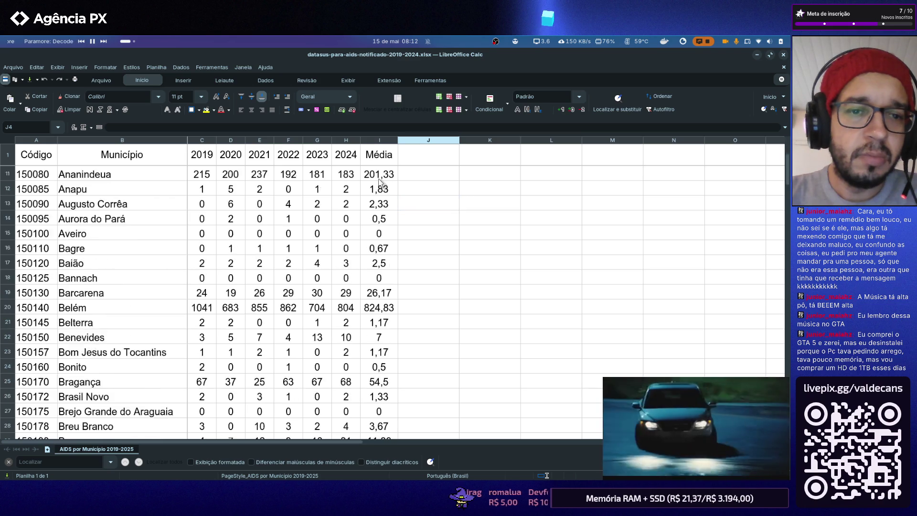
scroll(379, 183, up, 2)
scroll(379, 182, up, 1)
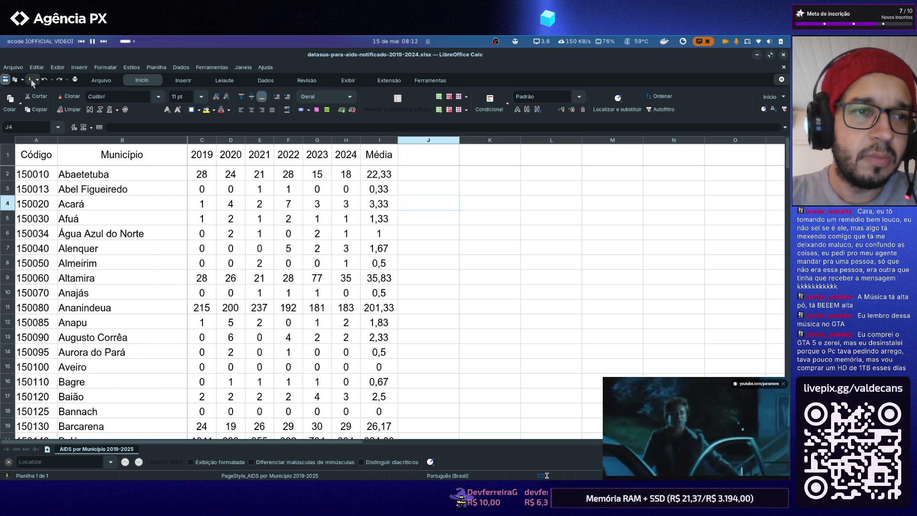
click(101, 80)
click(134, 104)
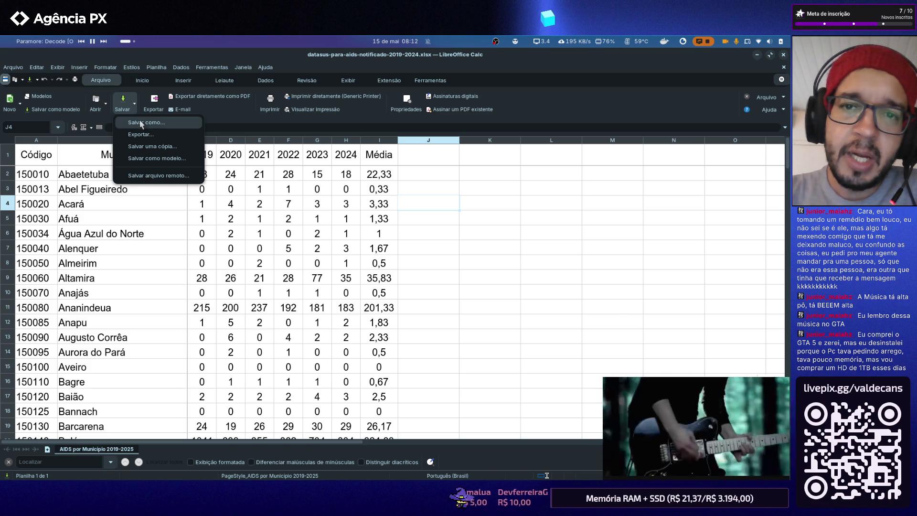
Dismiss the save options and inspect the first Média ARRED(MÉDIA()) formula, undoing an accidental edit
click(438, 227)
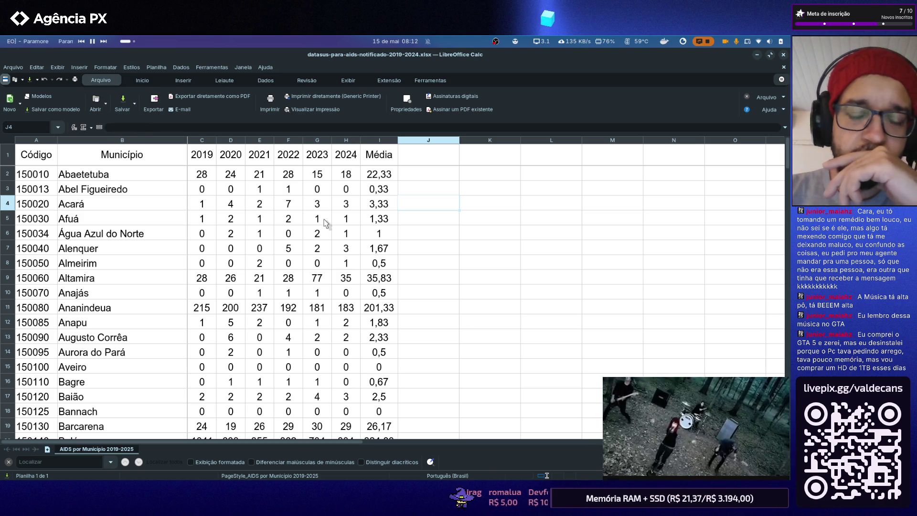
click(386, 175)
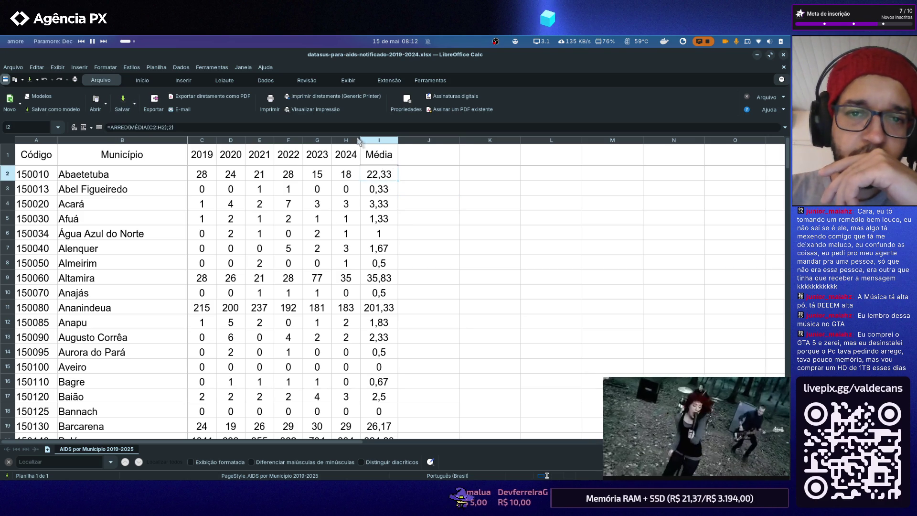
click(326, 129)
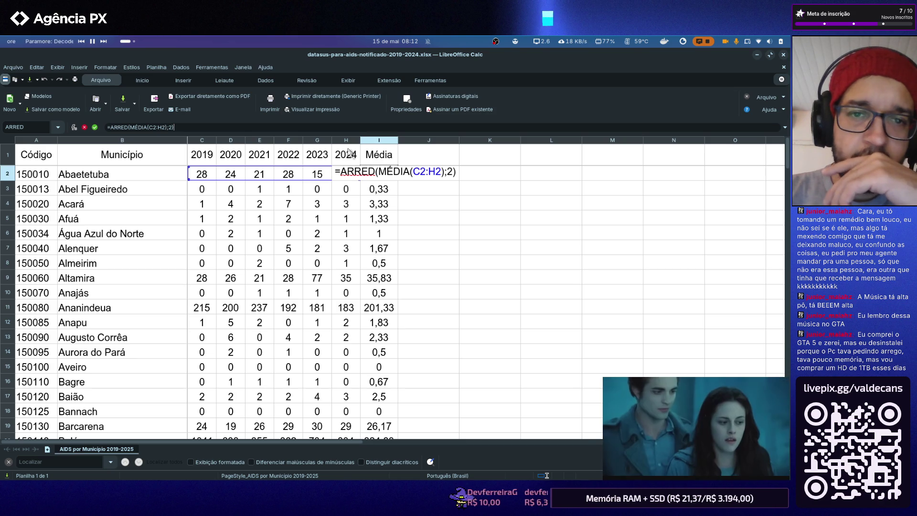
click(462, 232)
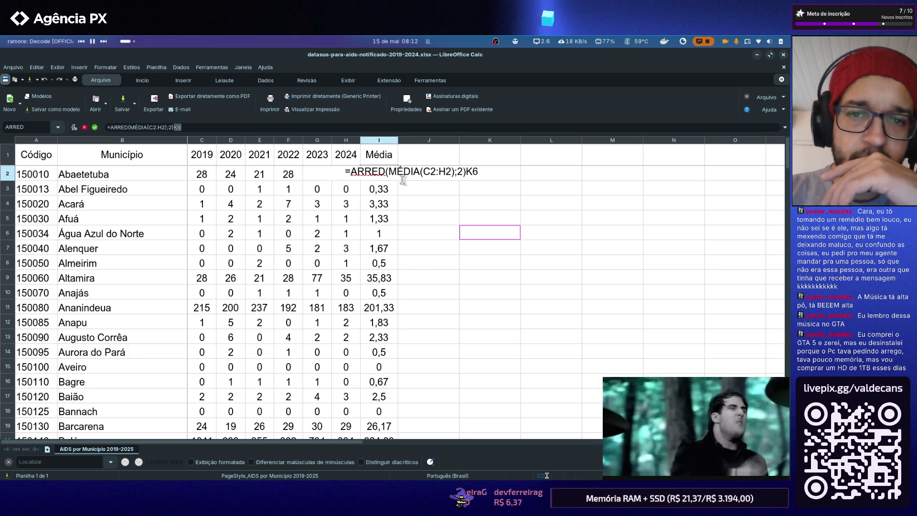
key(BackSpace)
key(BackSpace)
key(Return)
key(Return)
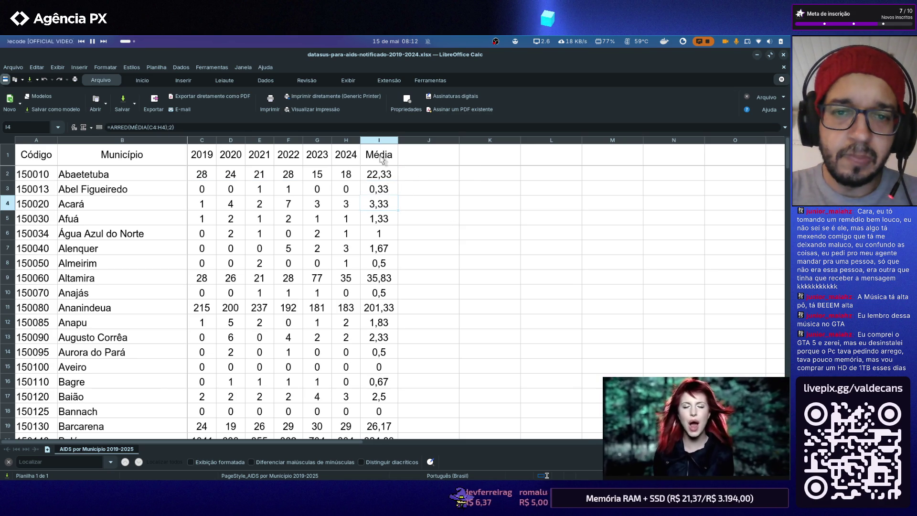
Inspect the Acará average formula without changing it, then close the spreadsheet
click(379, 129)
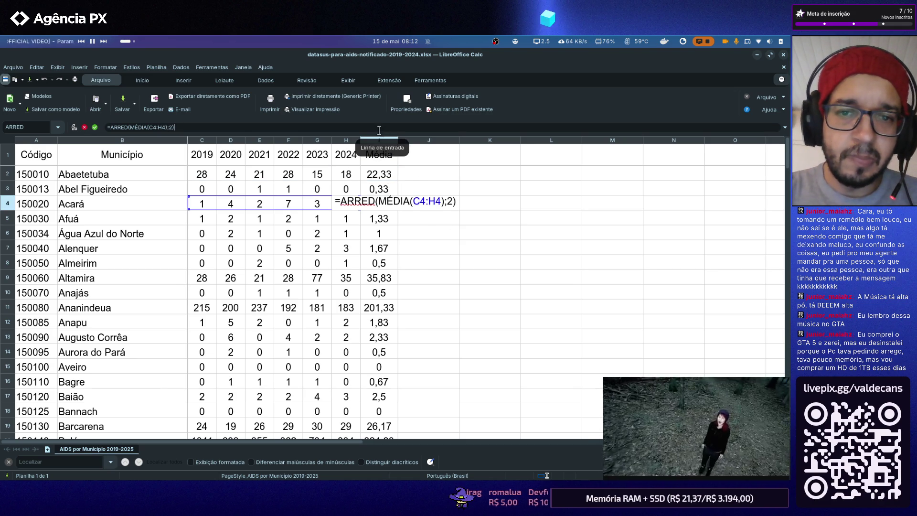
key(Escape)
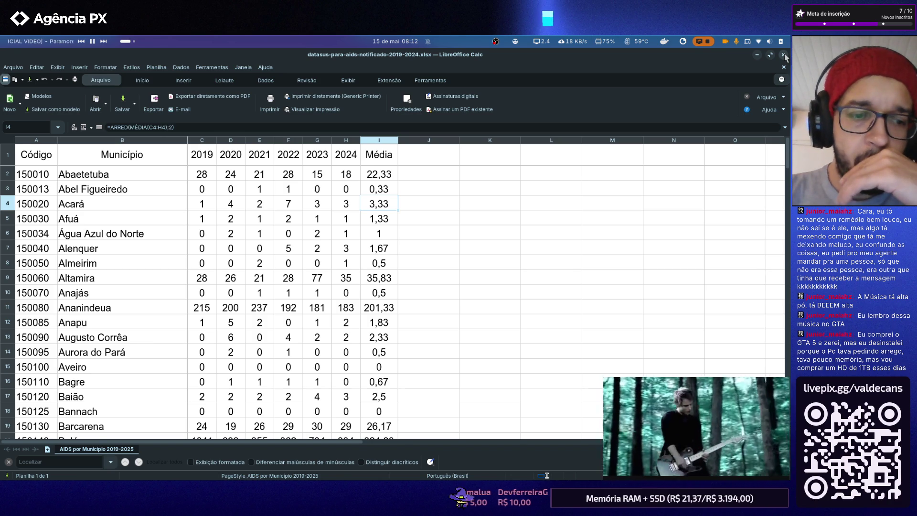
click(785, 57)
Launch QGIS from the activities search and reopen the recent Mapas Epidemiologicos project
click(515, 180)
key(super)
text(qgis)
key(Return)
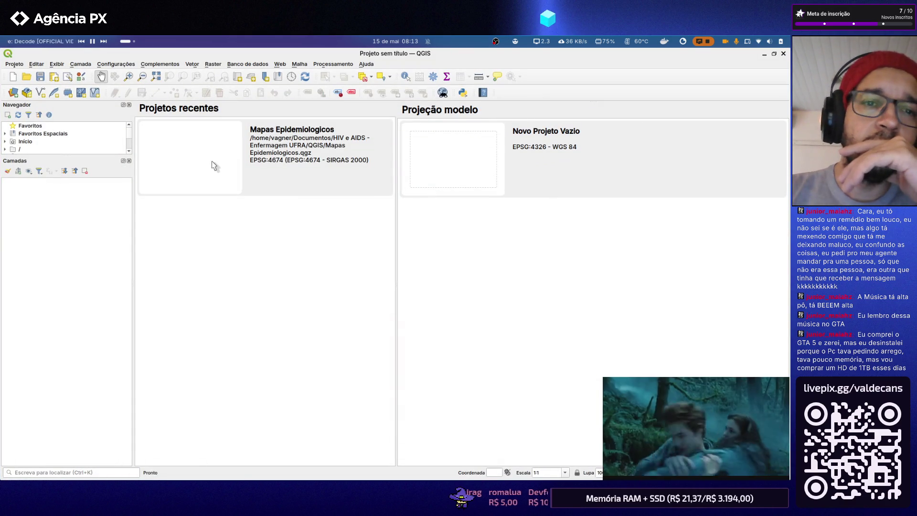
click(202, 161)
double_click(192, 139)
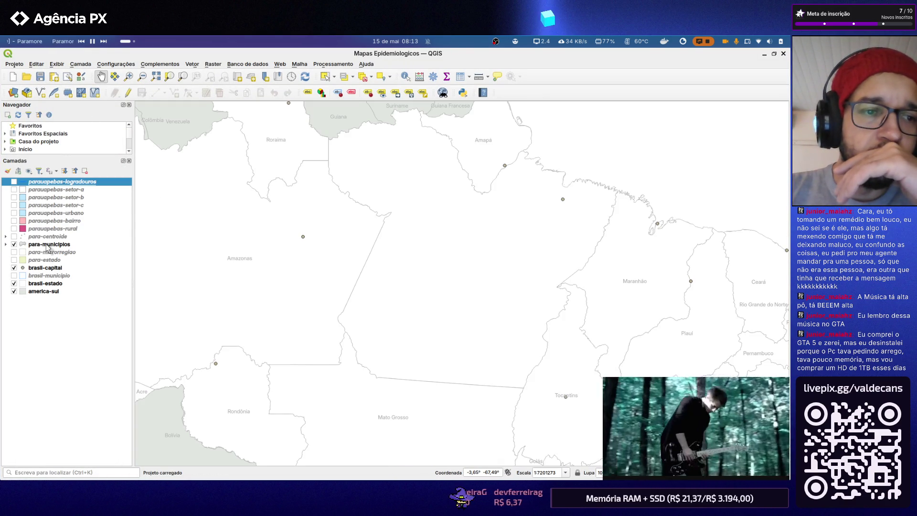
In the Data Source Manager's Vetor page, pick the datasus-para-aids-notificado-2019-2024 xlsx from Seleção
click(13, 92)
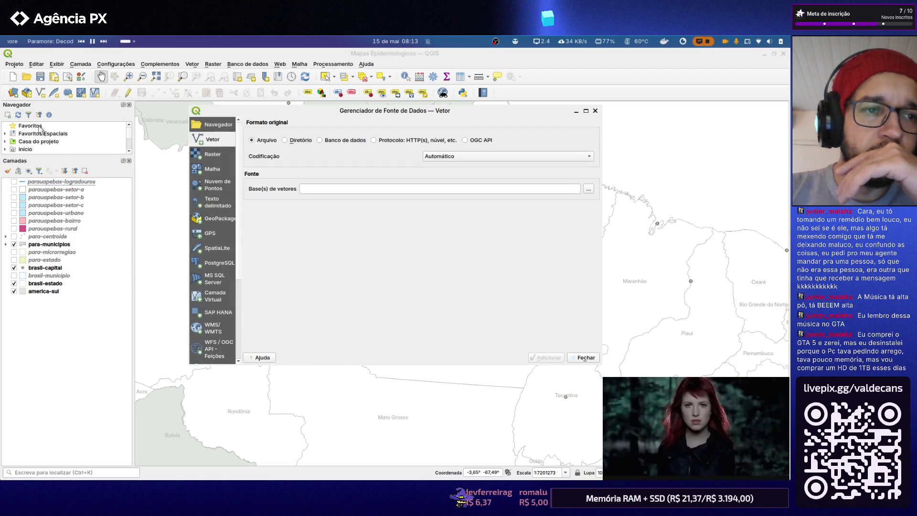
click(294, 142)
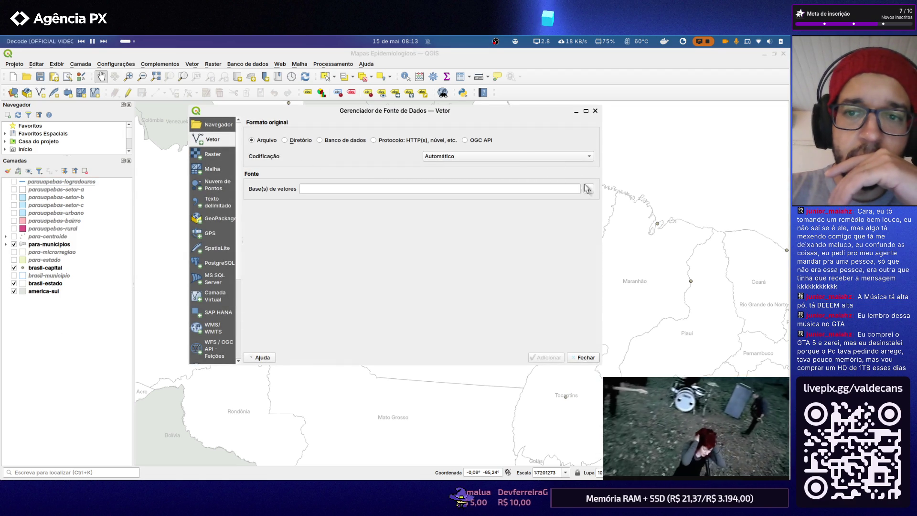
click(588, 190)
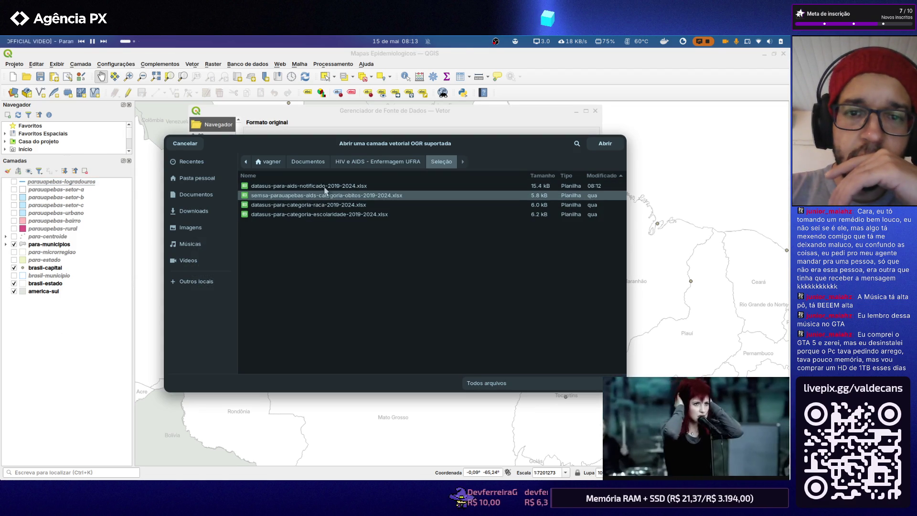
click(412, 160)
double_click(308, 188)
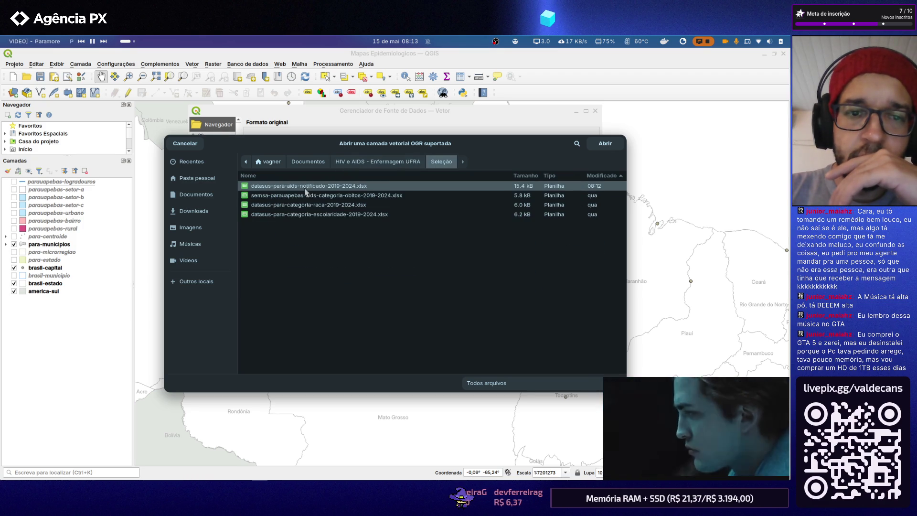
double_click(307, 188)
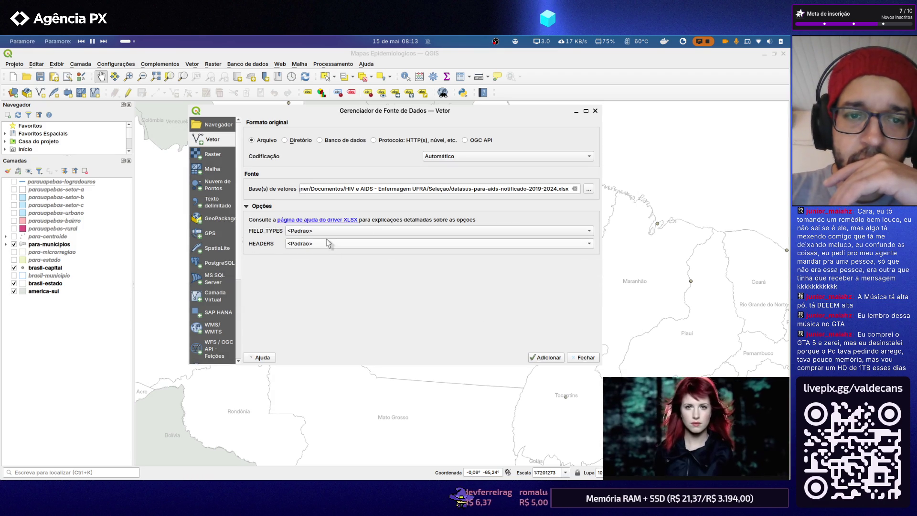
Add the spreadsheet with default field type and header settings and drag it to the bottom of the layers
click(588, 230)
click(589, 233)
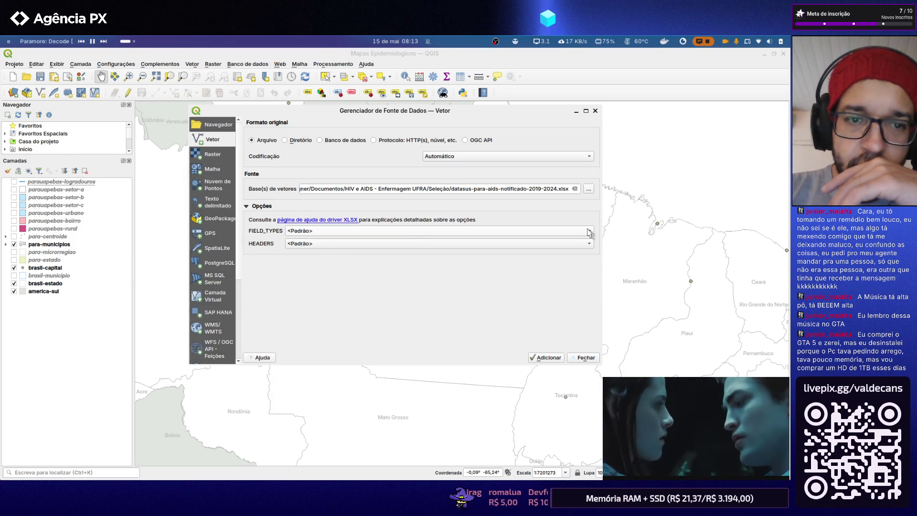
click(590, 244)
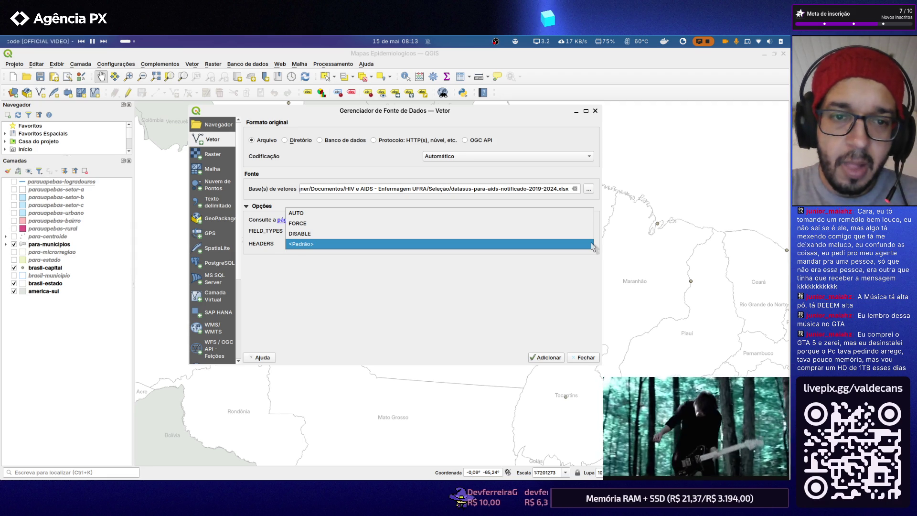
click(590, 244)
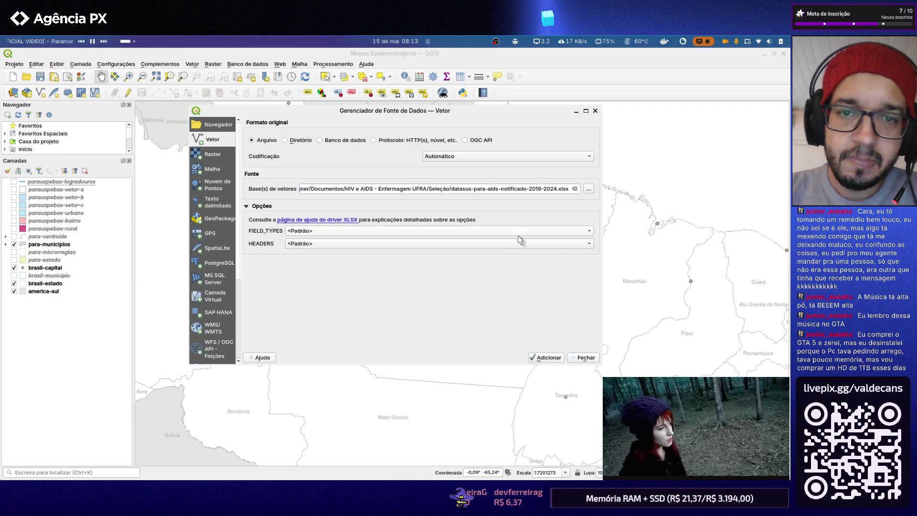
click(548, 357)
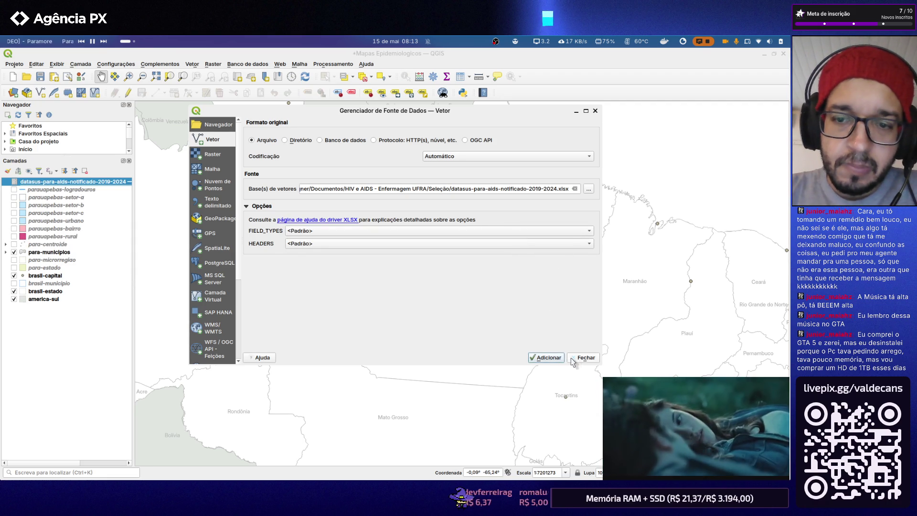
drag(80, 185, 79, 327)
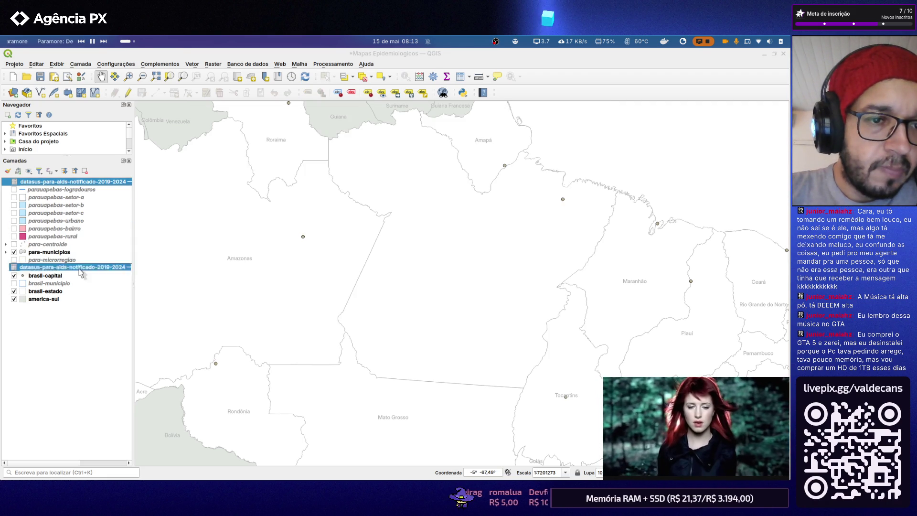
double_click(80, 299)
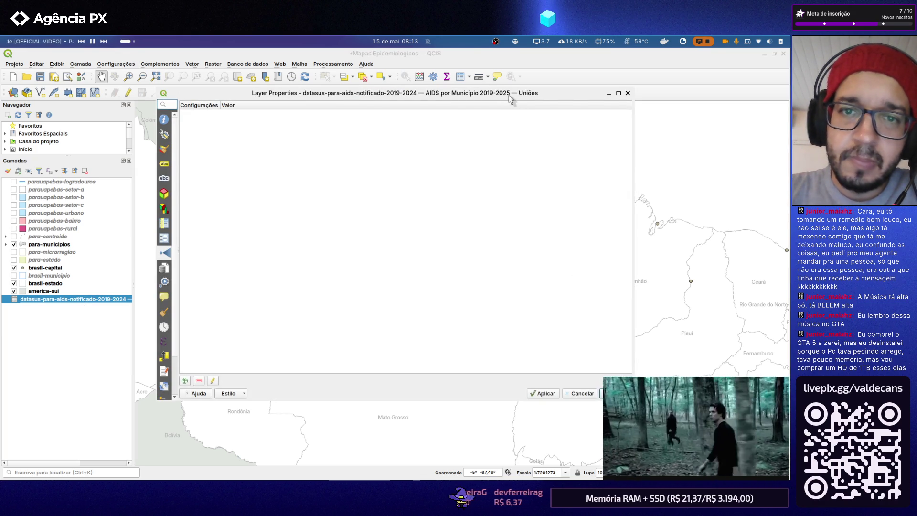
Check the datasus layer's attribute form page, cancel, and view para-centroide's attribute form and fields
click(166, 240)
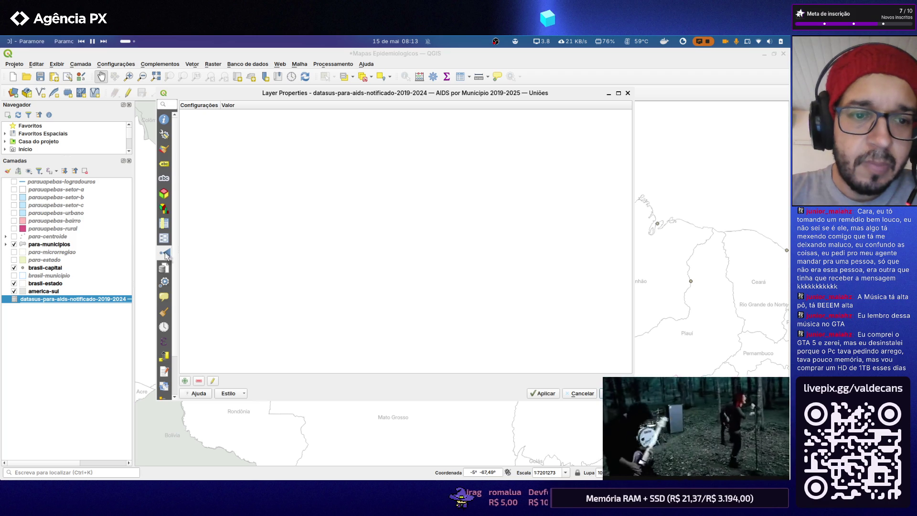
click(573, 396)
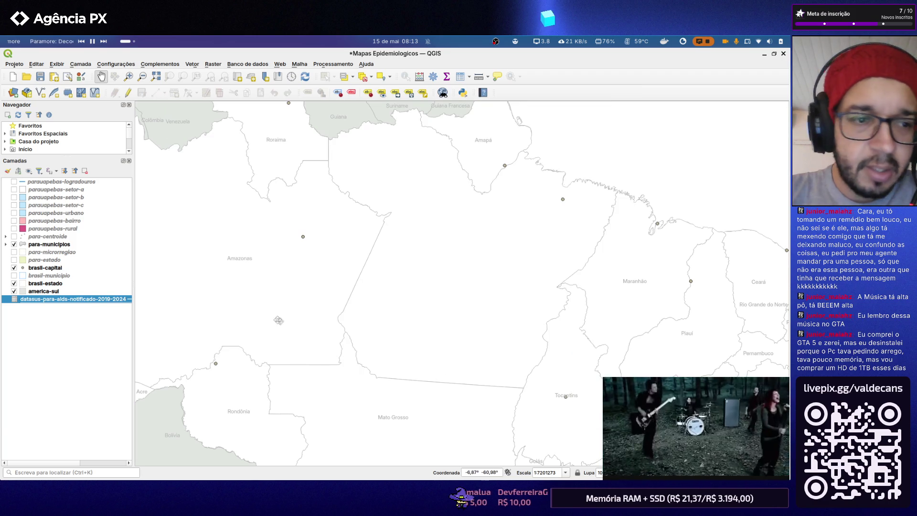
double_click(41, 236)
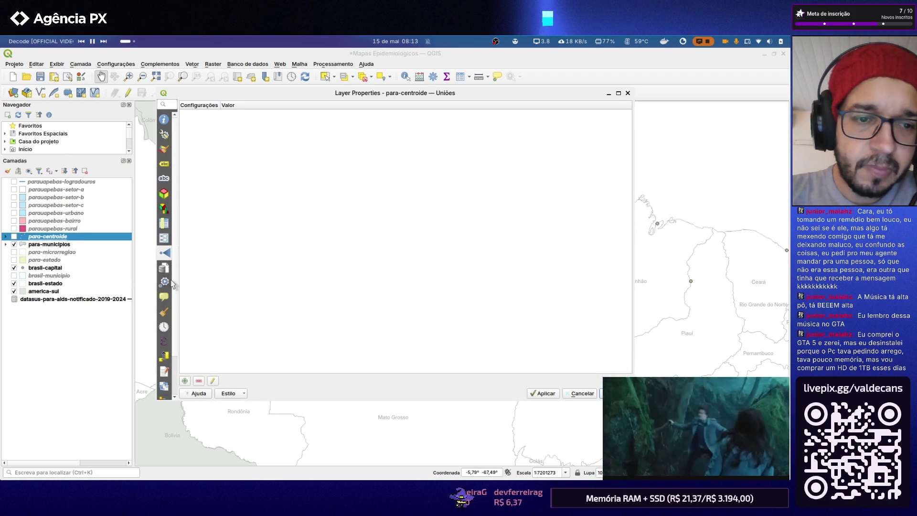
click(164, 239)
click(164, 224)
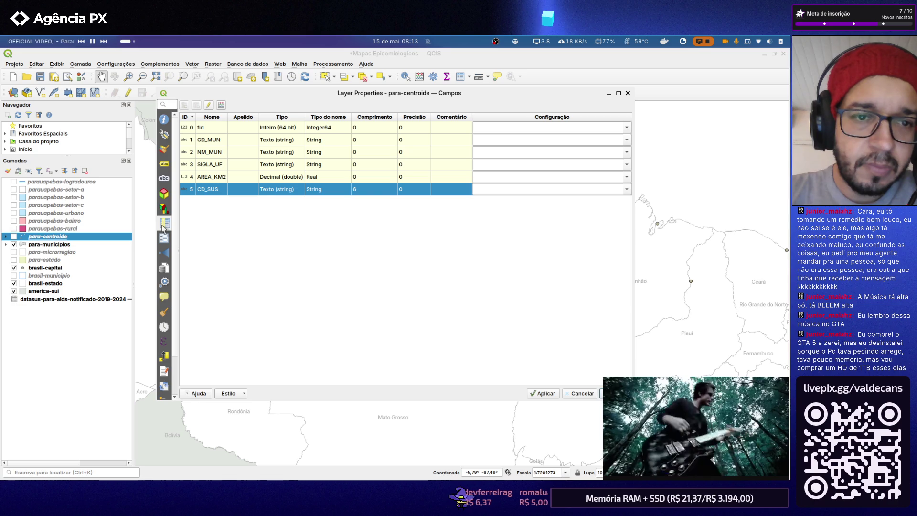
Browse para-centroide's diagram and 3D view pages, cancel its properties, and select the datasus layer
click(163, 209)
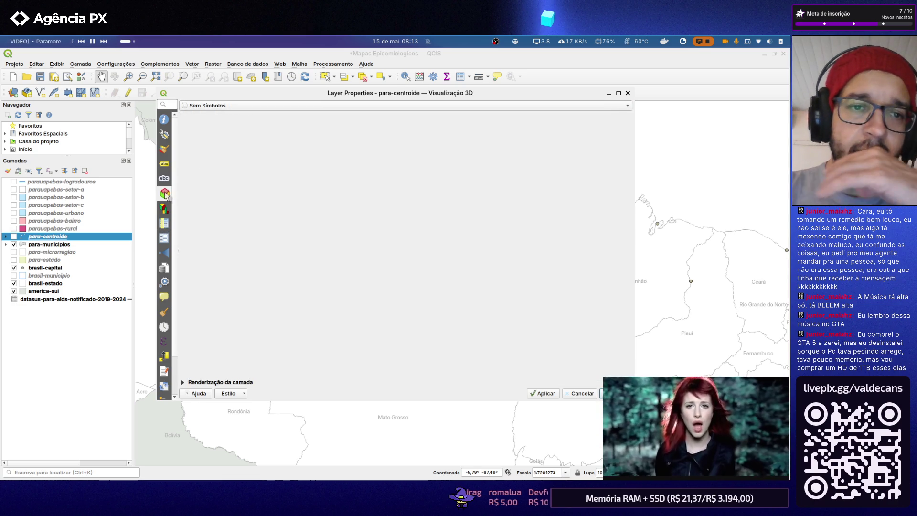
click(165, 178)
click(165, 178)
click(164, 208)
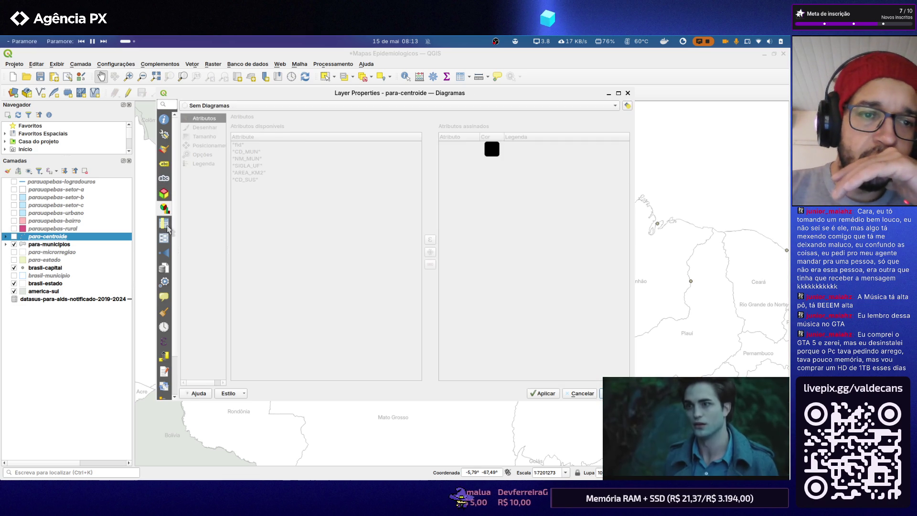
click(163, 224)
click(581, 393)
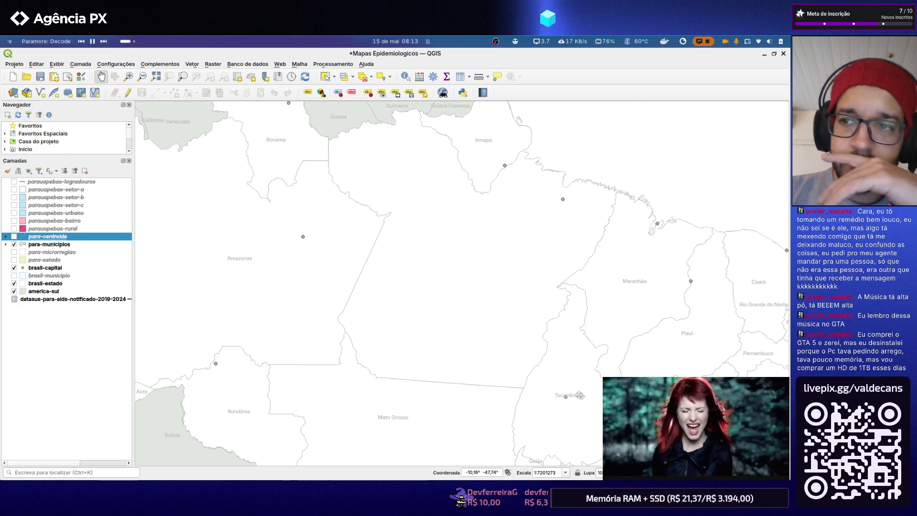
click(42, 300)
right_click(43, 299)
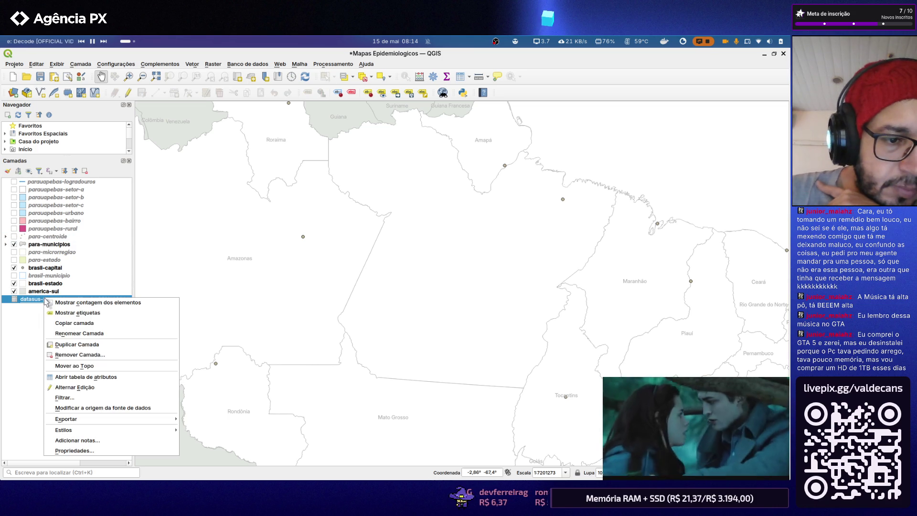
Inspect the header values across row 1 of the datasus attribute table, then close it
click(89, 377)
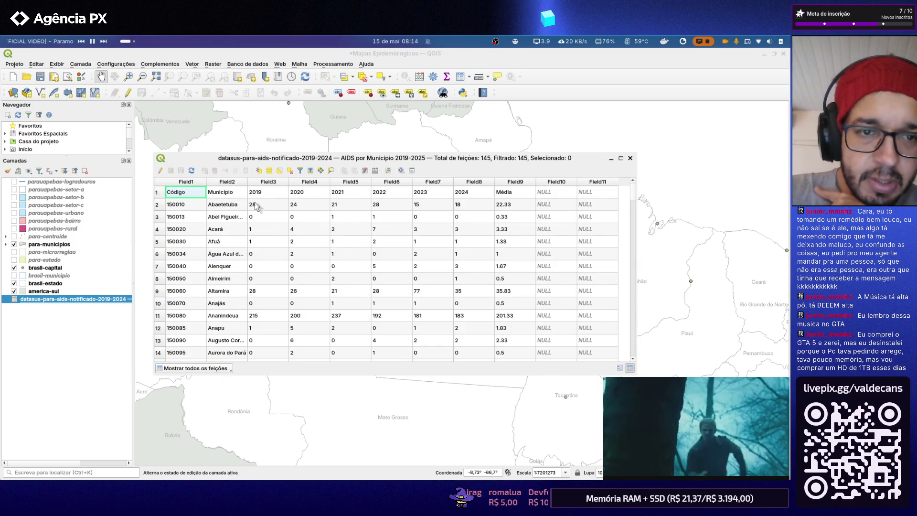
click(231, 195)
click(328, 194)
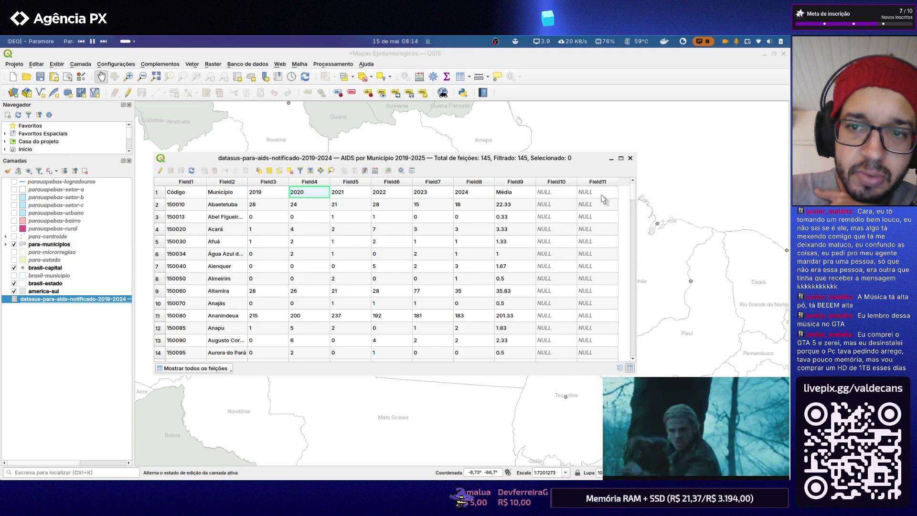
drag(601, 199, 172, 200)
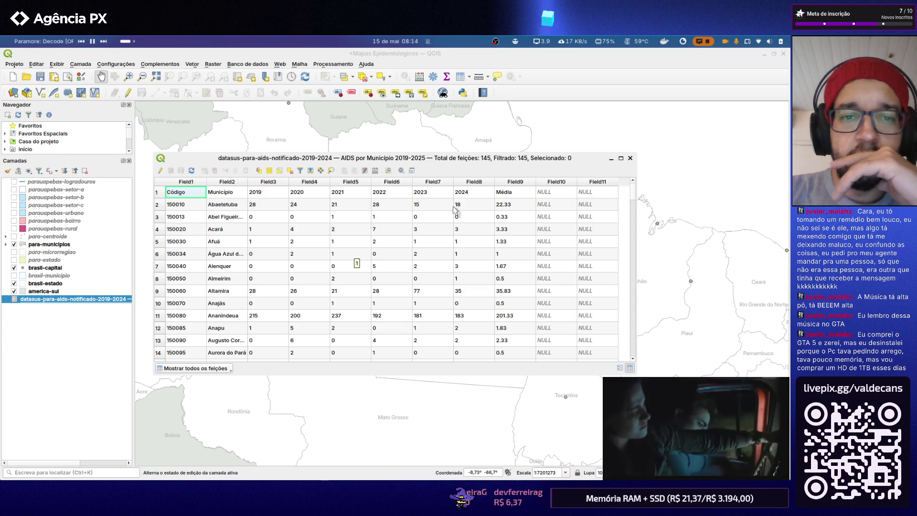
click(630, 158)
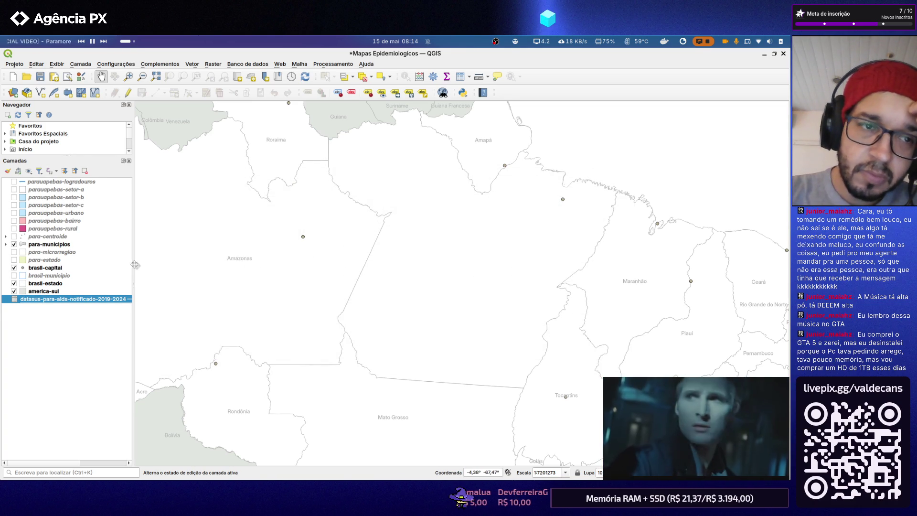
Remove the datasus layer from the project and save it with Ctrl+S
right_click(36, 302)
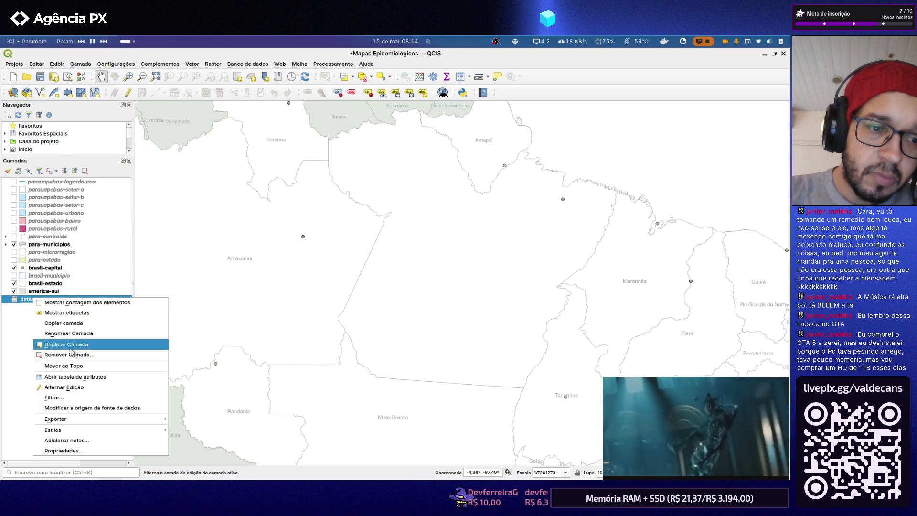
click(72, 356)
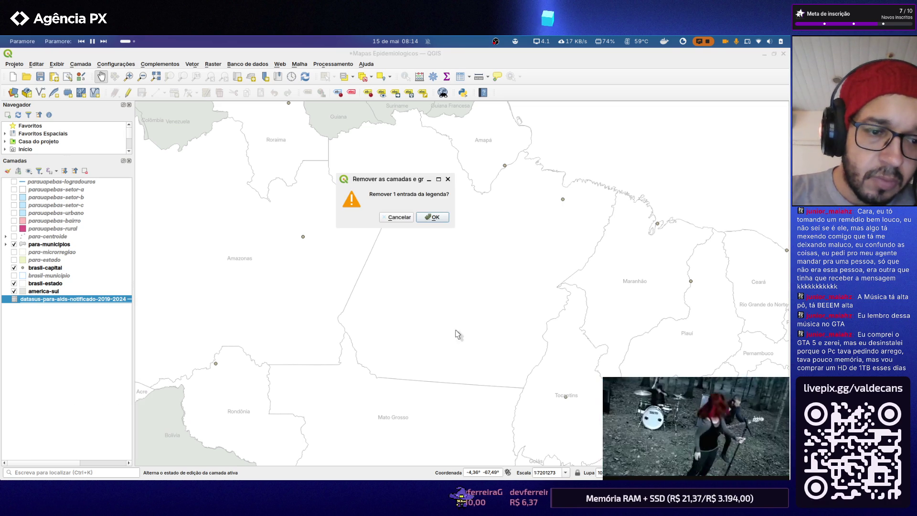
click(434, 216)
key(ctrl+s)
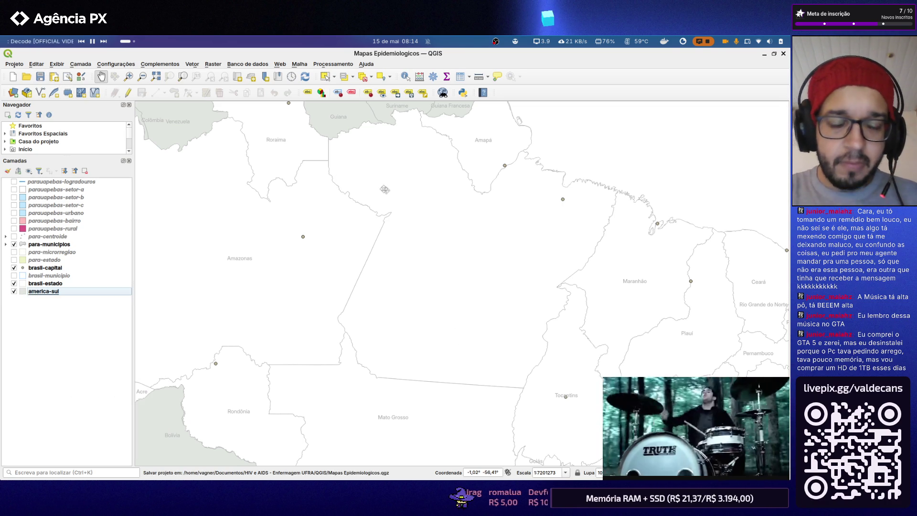
key(super+e)
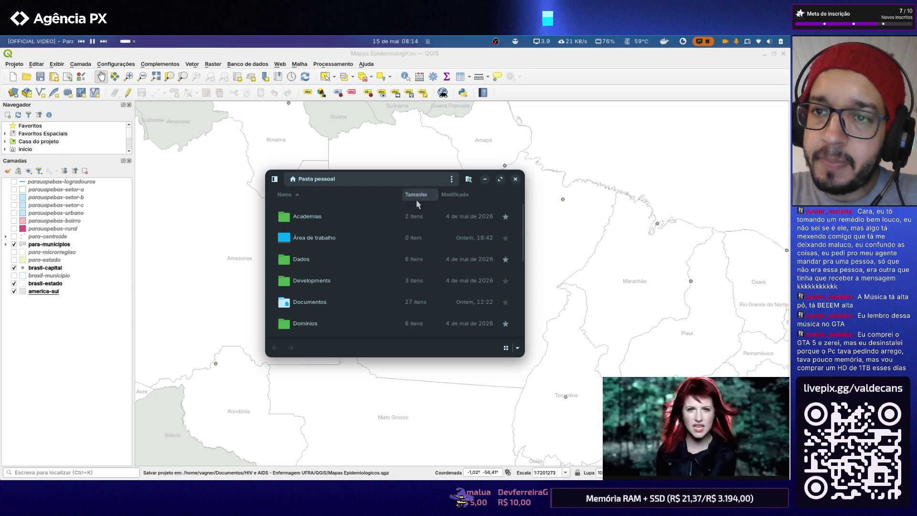
Locate datasus-para-aids-notificado-2019-2025.xlsx in the Datas folder of HIV e AIDS - Enfermagem UFRA
double_click(322, 297)
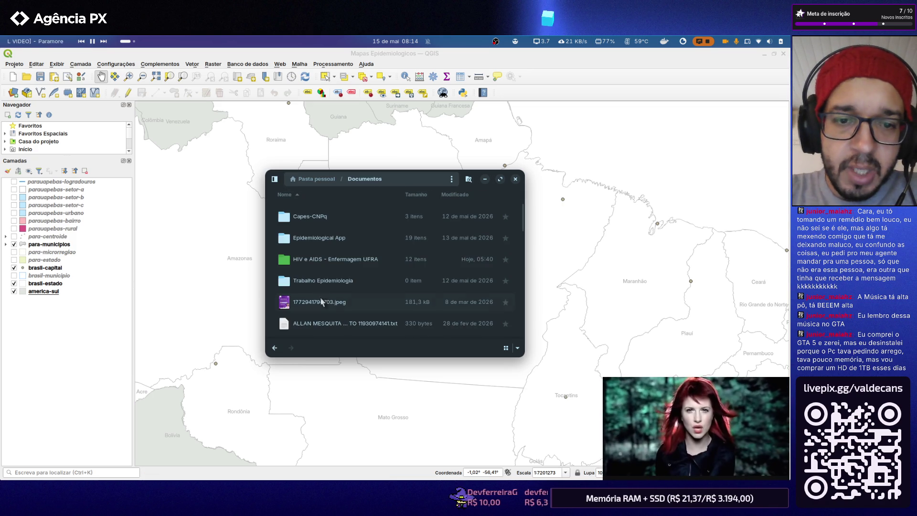
double_click(315, 260)
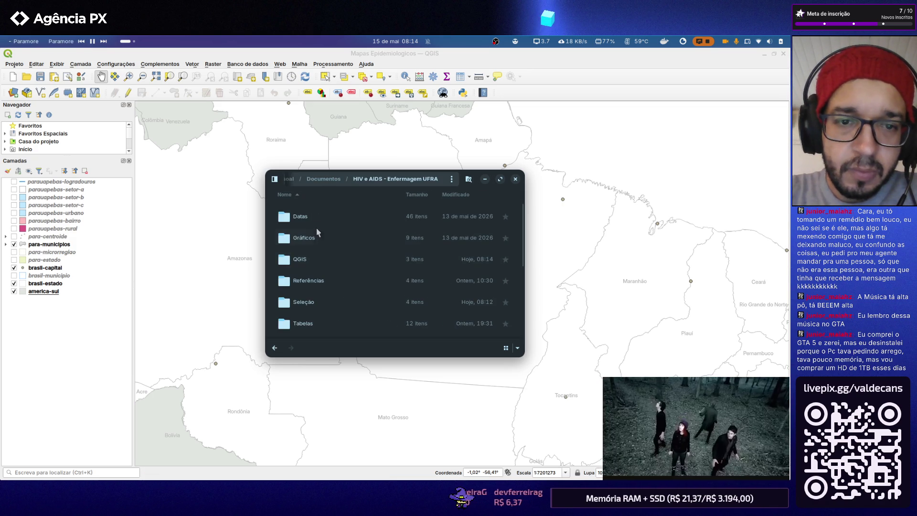
double_click(314, 217)
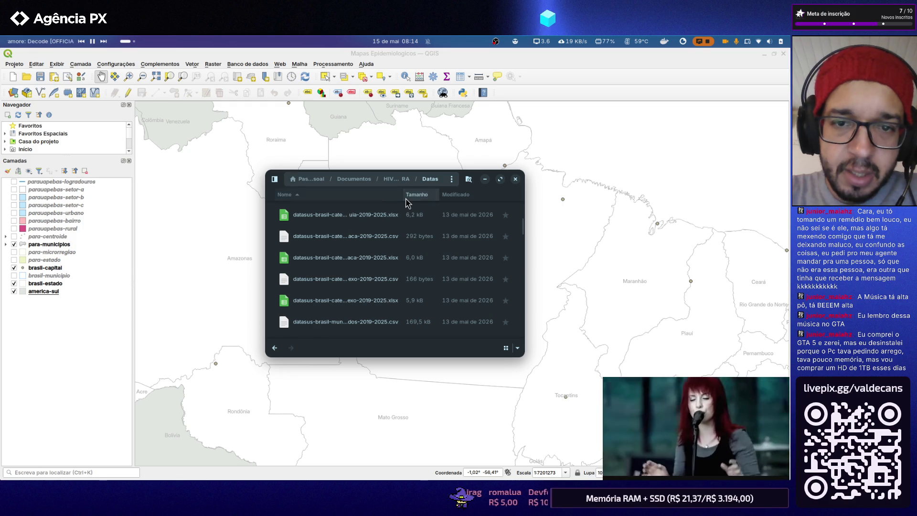
drag(404, 195, 451, 195)
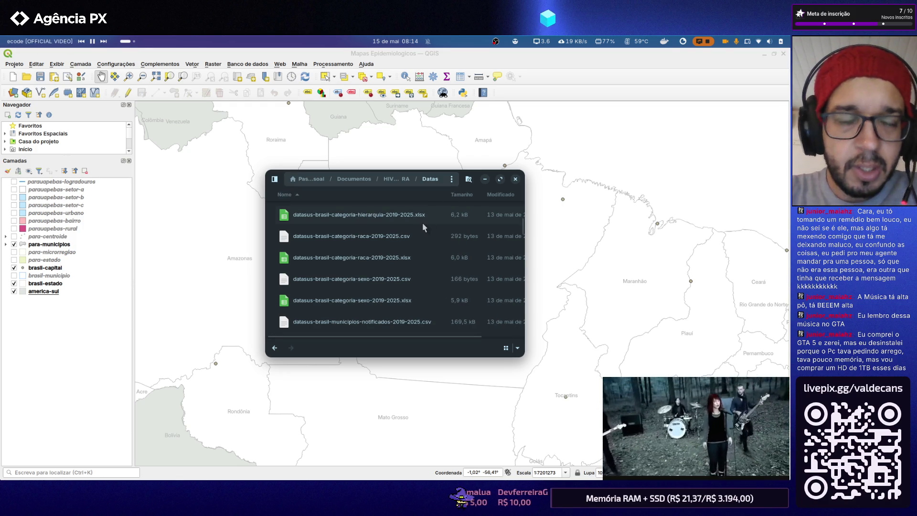
scroll(421, 226, down, 2)
scroll(411, 239, down, 3)
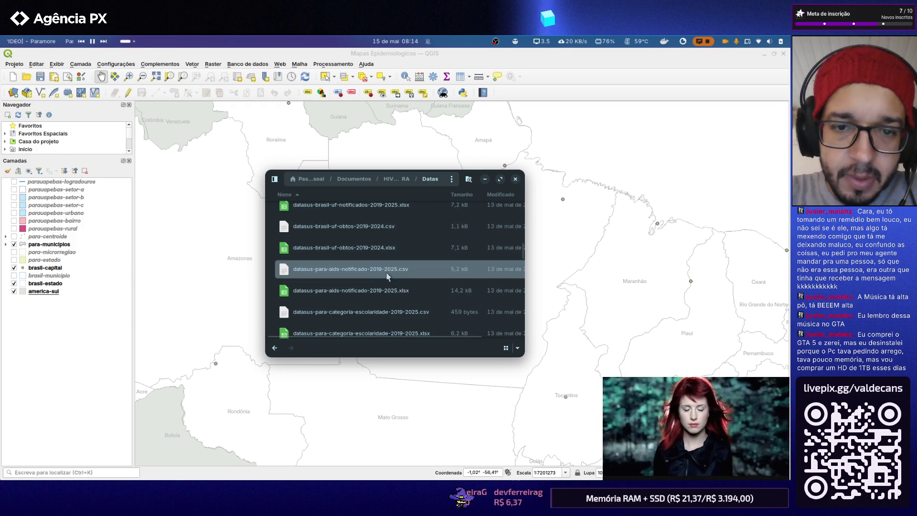
click(379, 286)
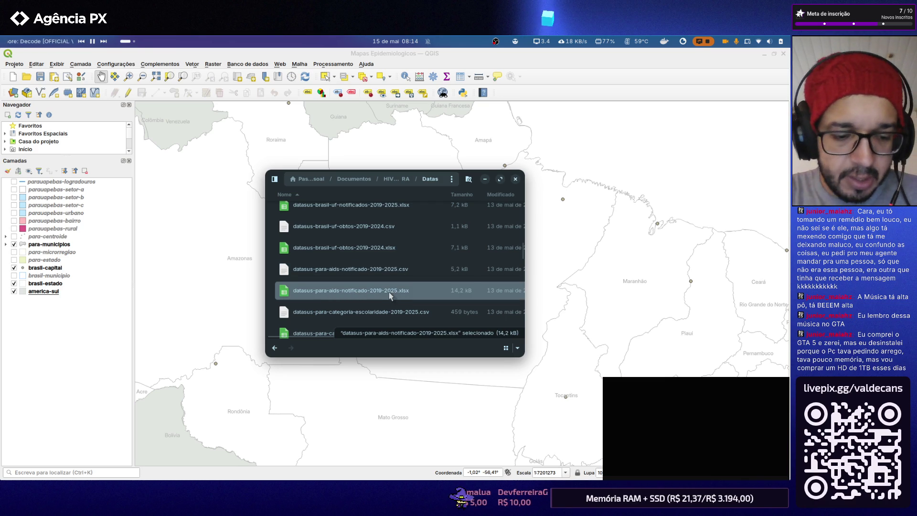
click(396, 178)
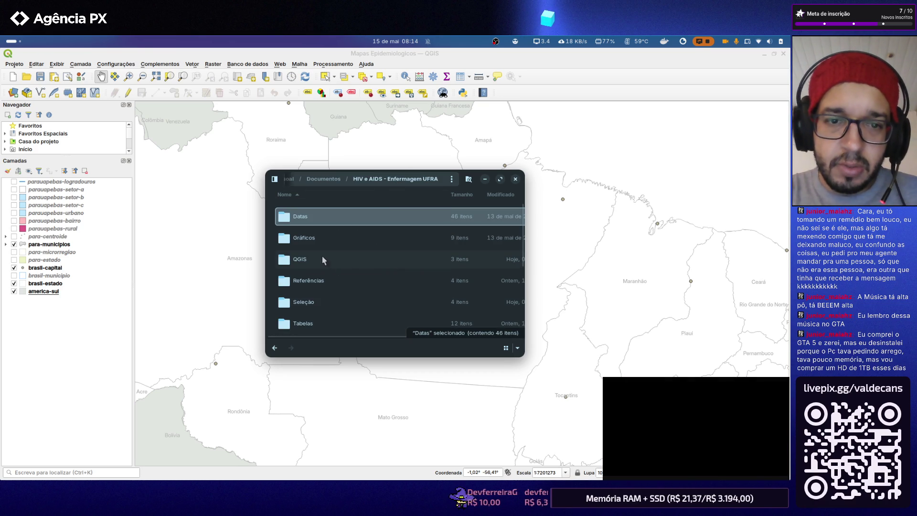
Delete the old datasus-para-aids-notificado-2019-2024.xlsx from the Seleção folder
double_click(328, 301)
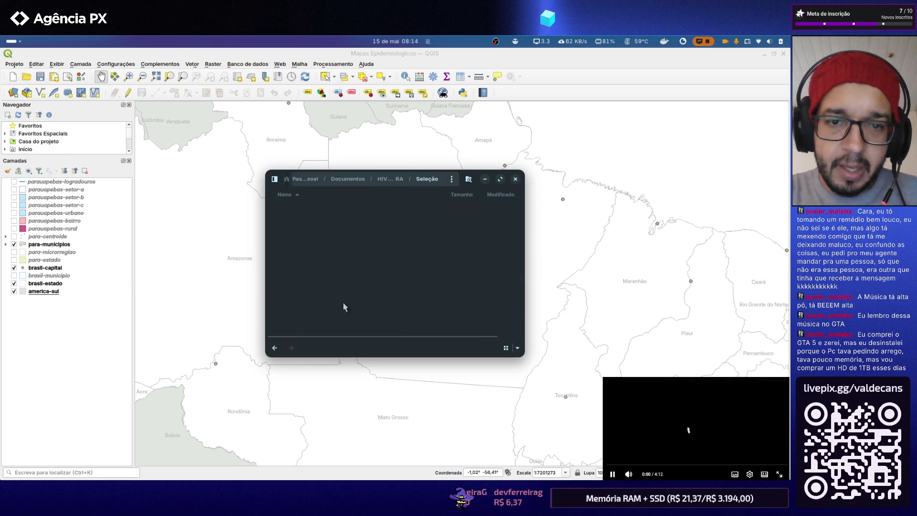
click(397, 223)
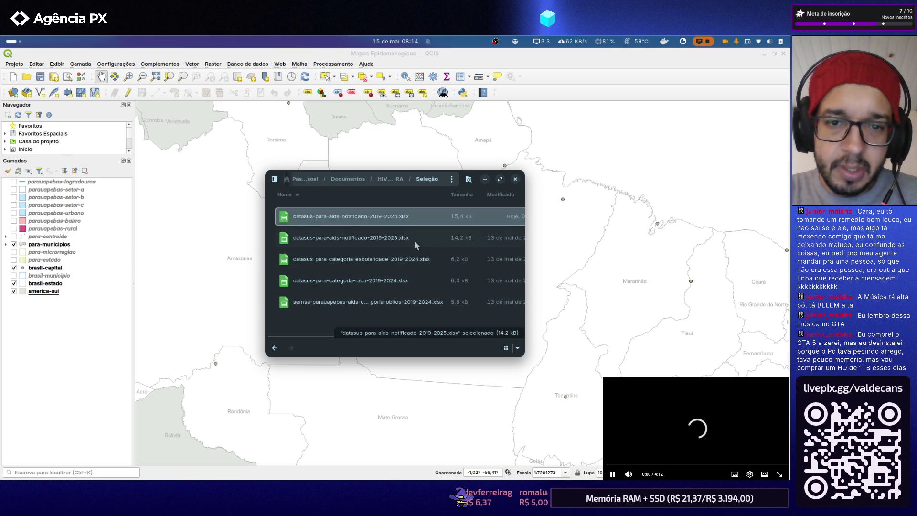
key(Delete)
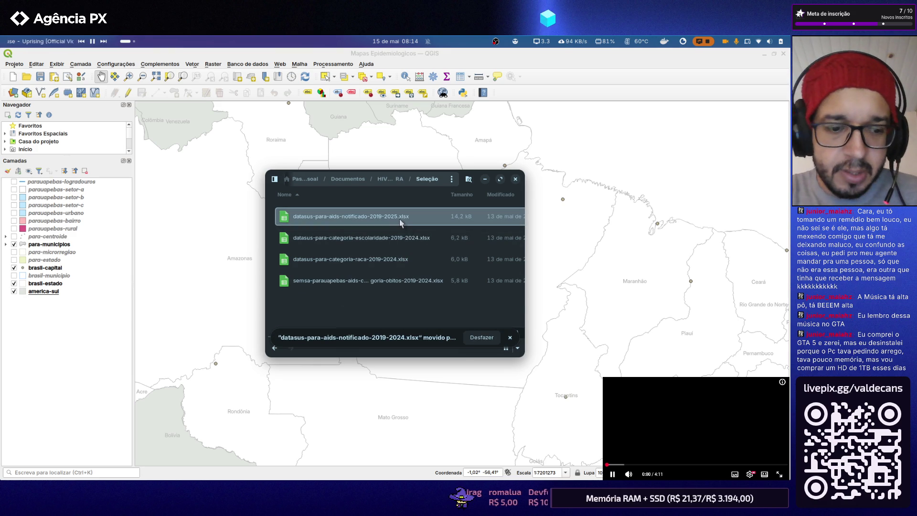
Rename the 2019-2025 spreadsheet to datasus-para-aids-notificado-2019-2024.xlsx and open it in Calc
click(397, 223)
key(F2)
click(412, 266)
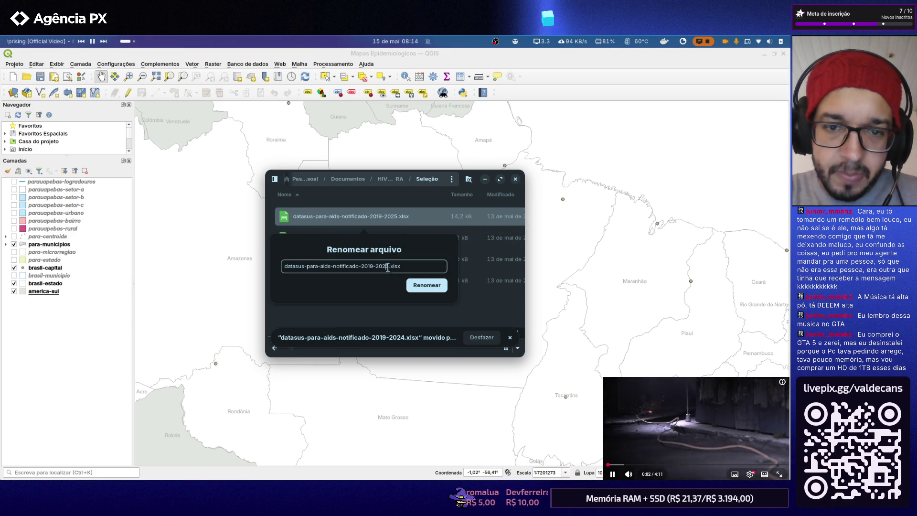
key(BackSpace)
text(4)
click(427, 285)
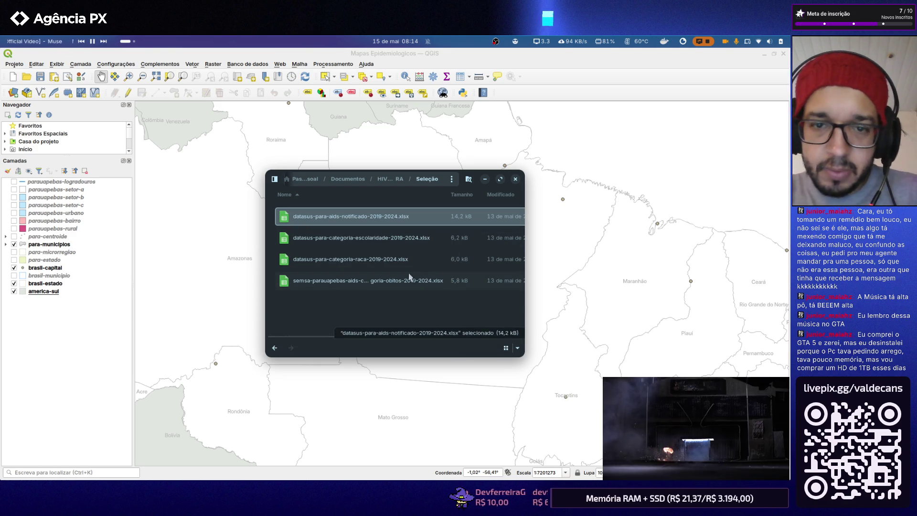
double_click(385, 217)
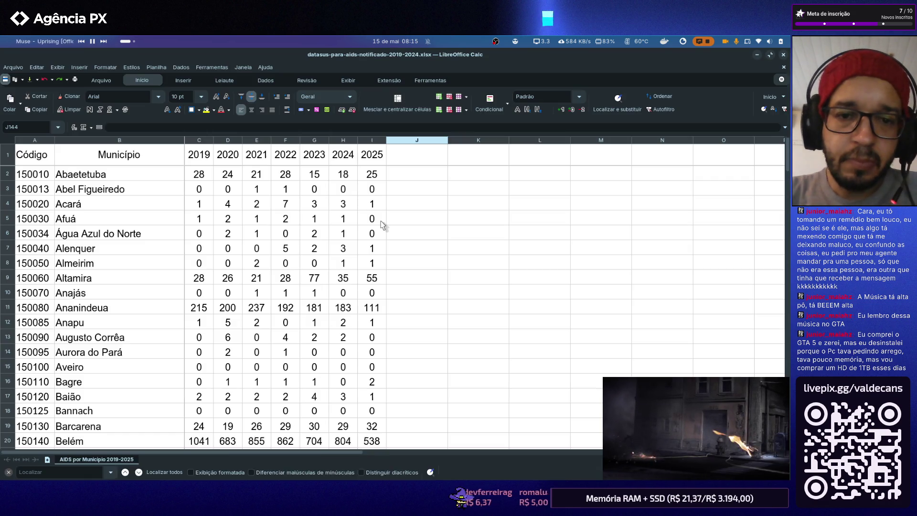
scroll(370, 189, down, 4)
scroll(369, 189, up, 4)
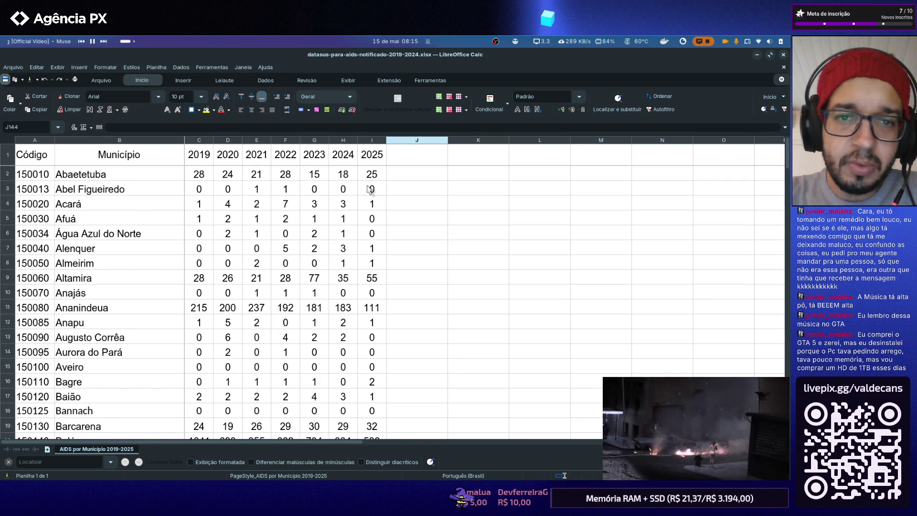
Delete the 2025 column via Excluir colunas and begin editing header cell I1
right_click(366, 141)
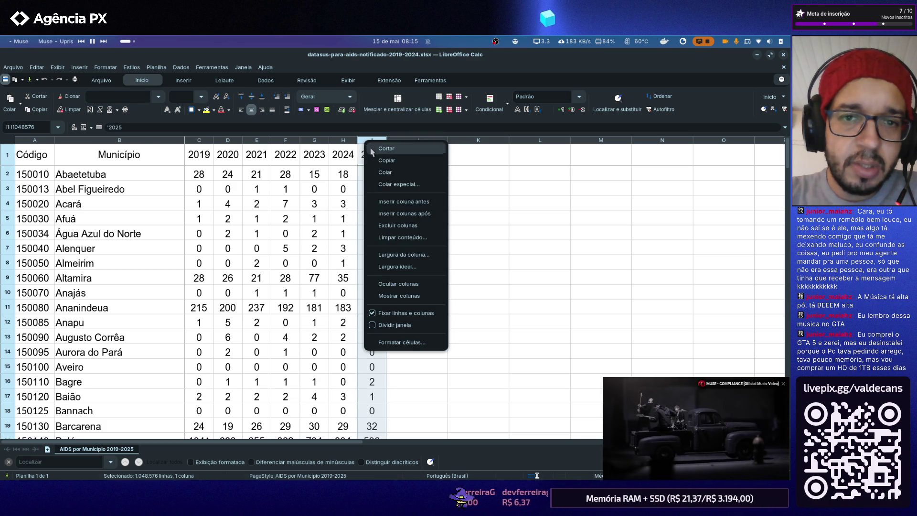
click(401, 225)
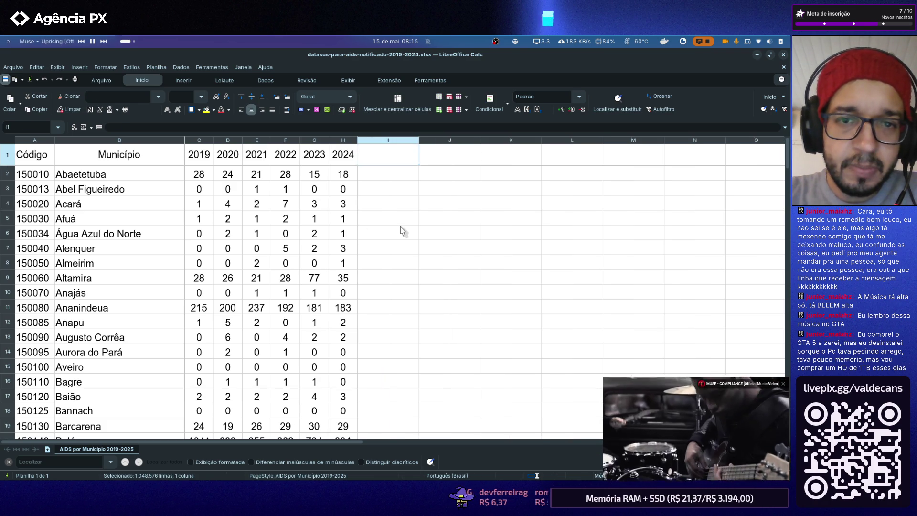
double_click(383, 157)
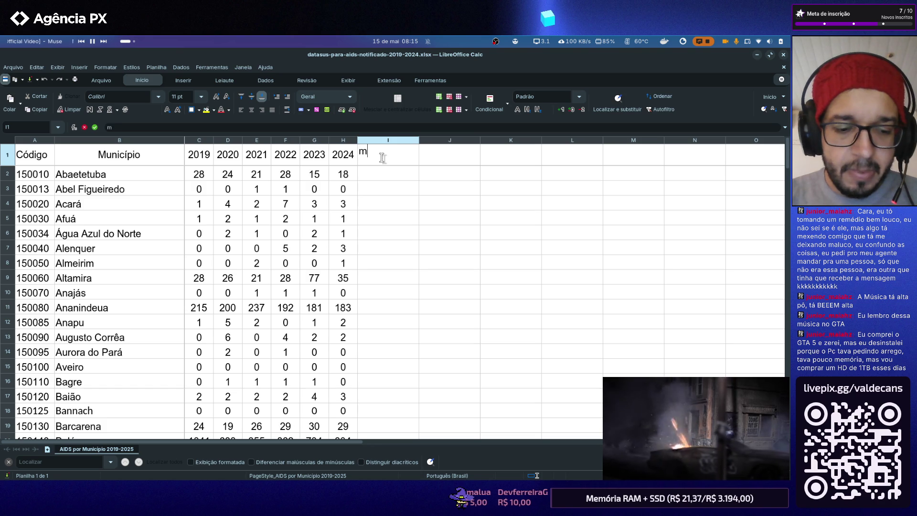
text(médi)
Enter the Média Total header in cell I1 of the AIDS sheet
key(BackSpace)
key(BackSpace)
key(BackSpace)
key(BackSpace)
text(Média)
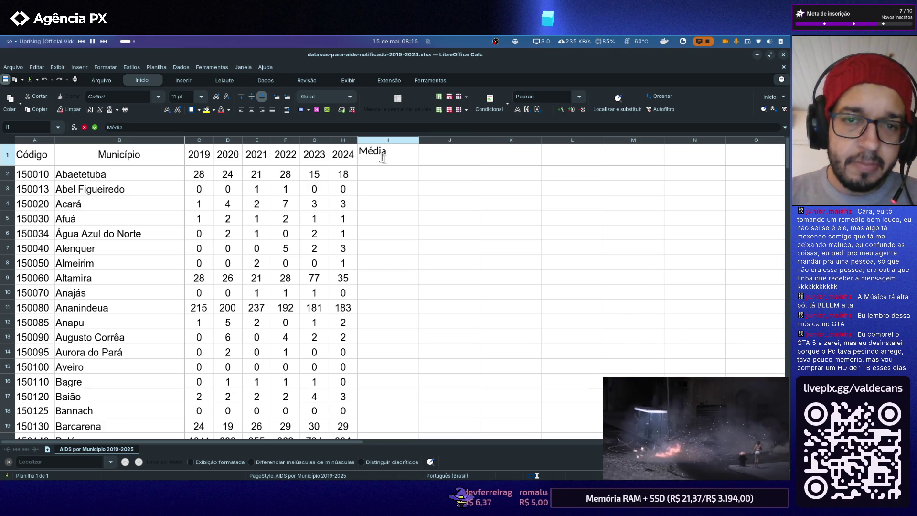
text( Total)
key(Return)
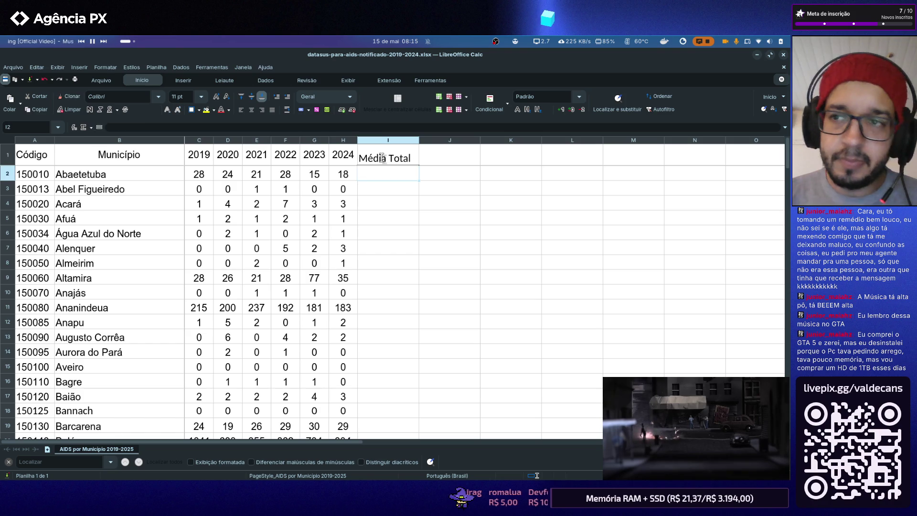
drag(436, 247, 433, 260)
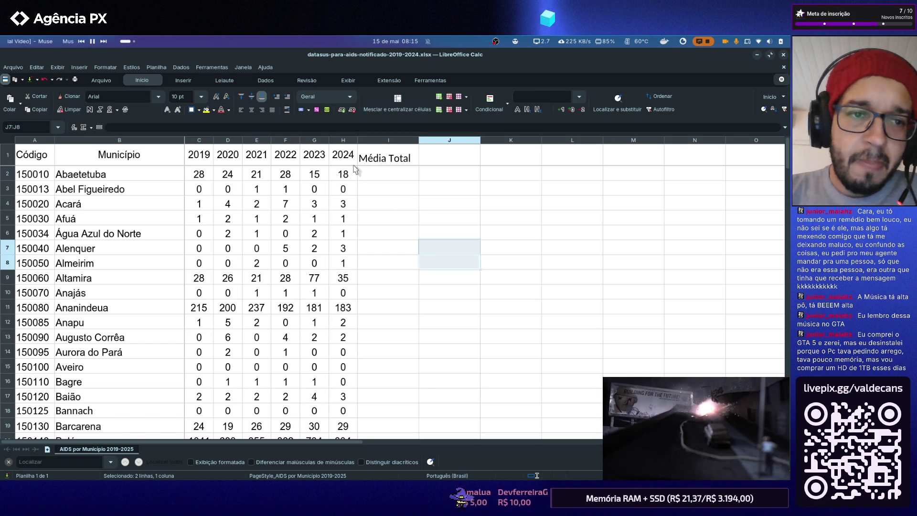
Centre the row 1 headers and check the font size for the whole sheet
click(7, 155)
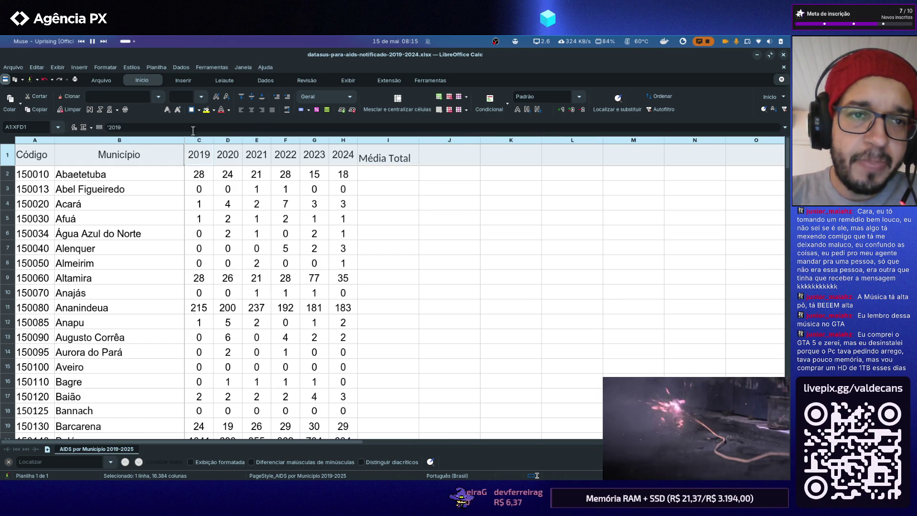
click(251, 110)
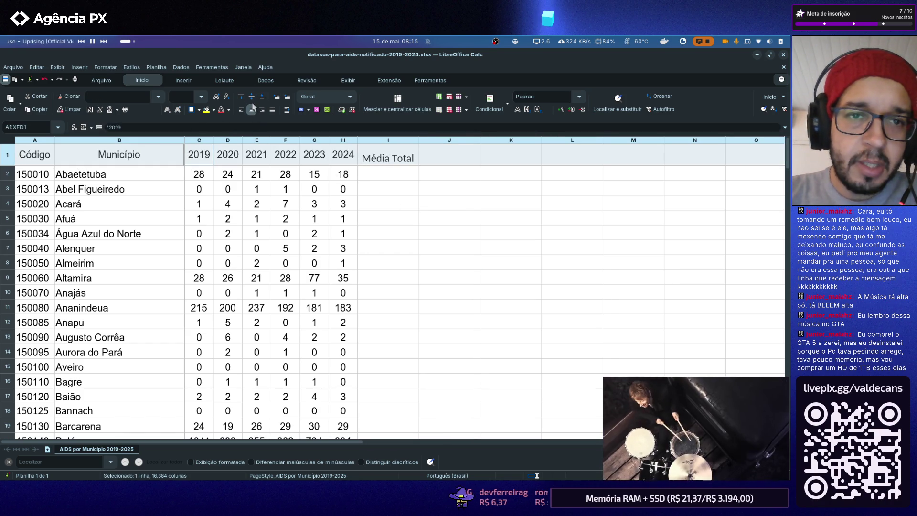
click(430, 221)
click(9, 140)
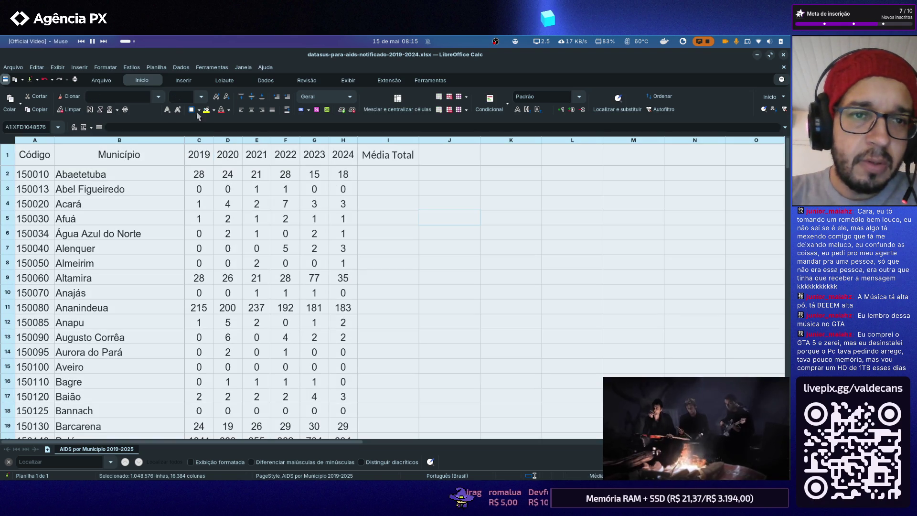
click(201, 97)
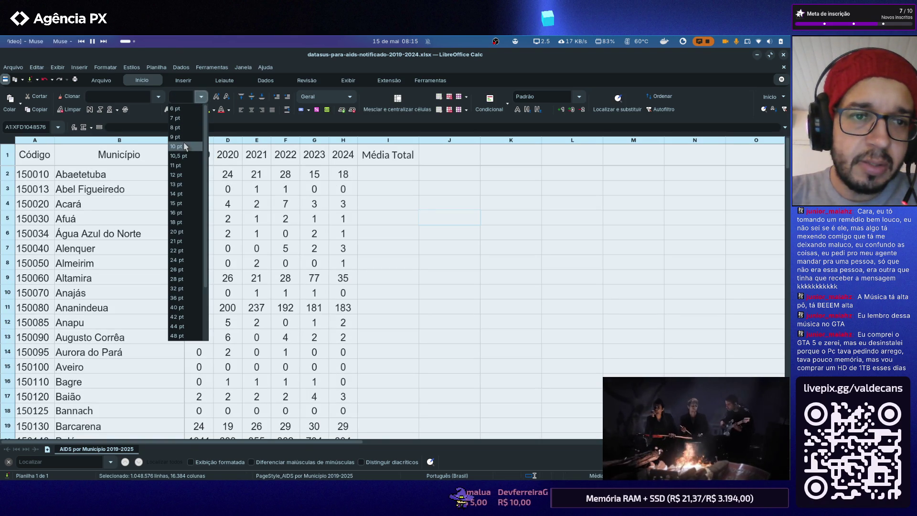
click(423, 206)
click(377, 174)
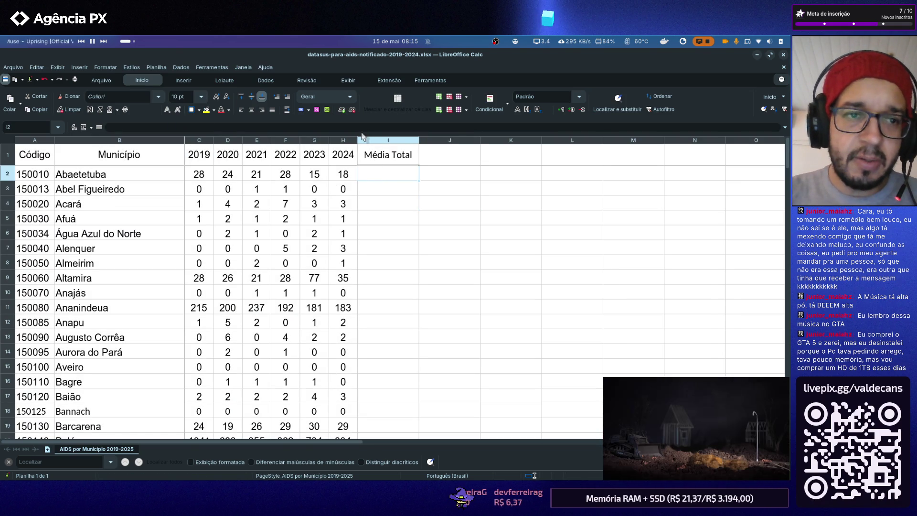
text(=)
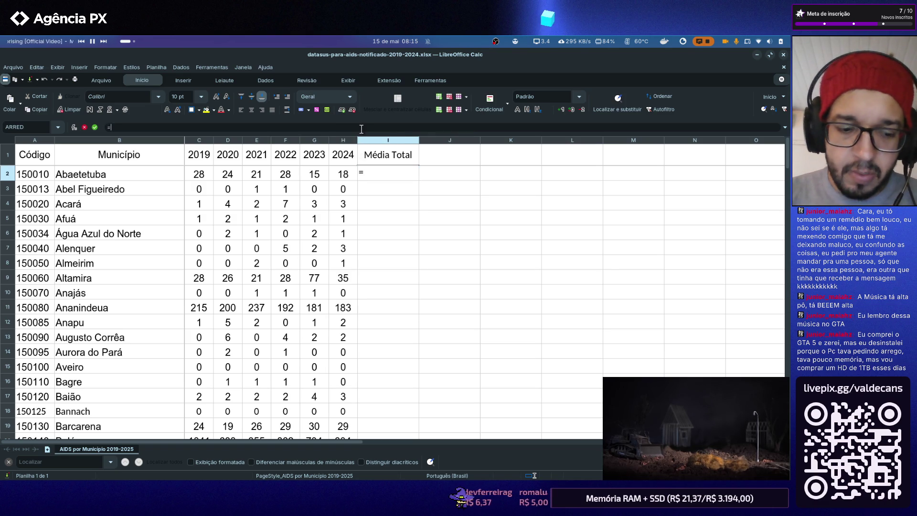
text(SOMA)
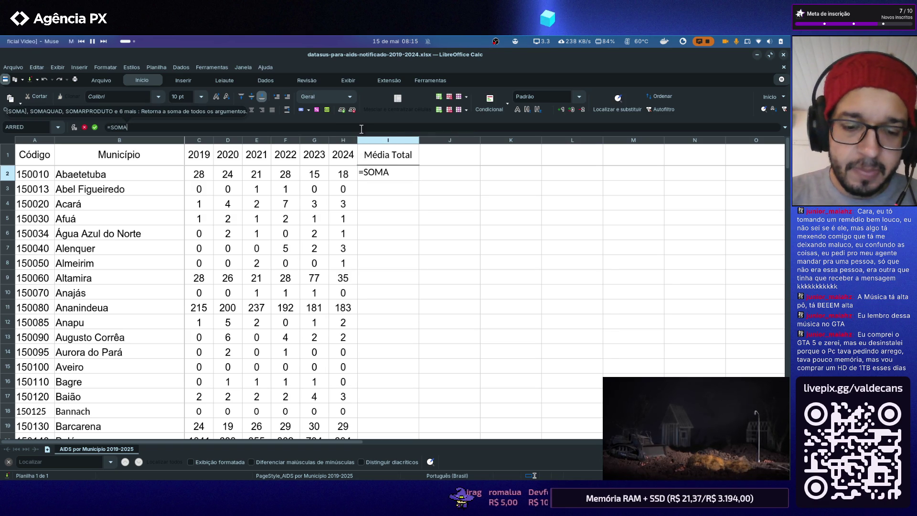
text(()
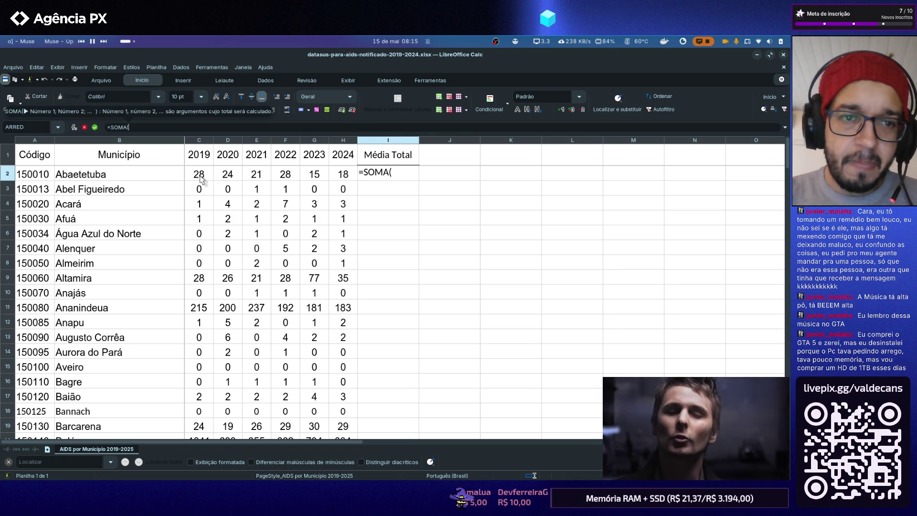
drag(199, 177, 344, 175)
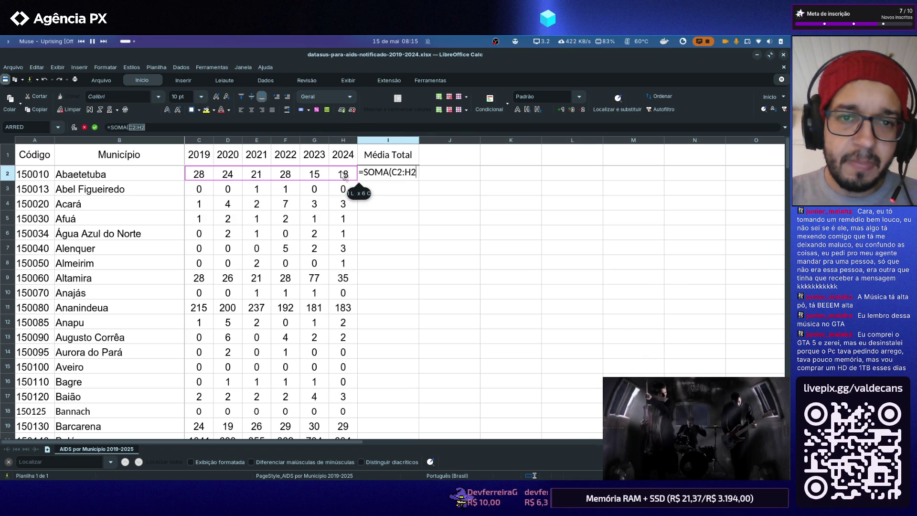
text())
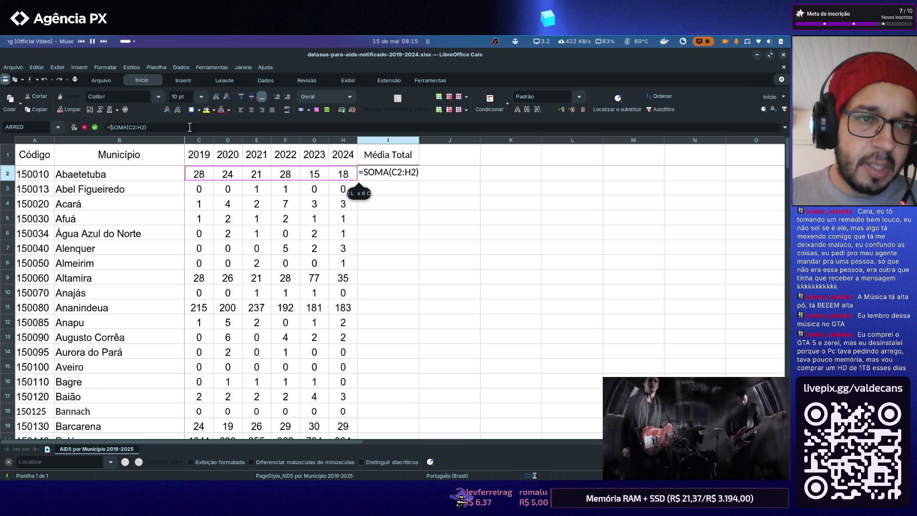
double_click(190, 127)
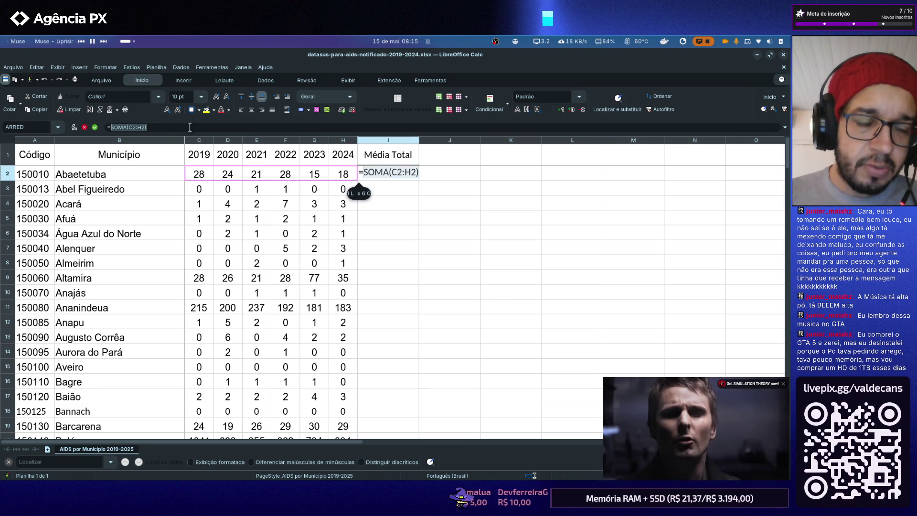
key(BackSpace)
text(MÉDIA())
key(Left)
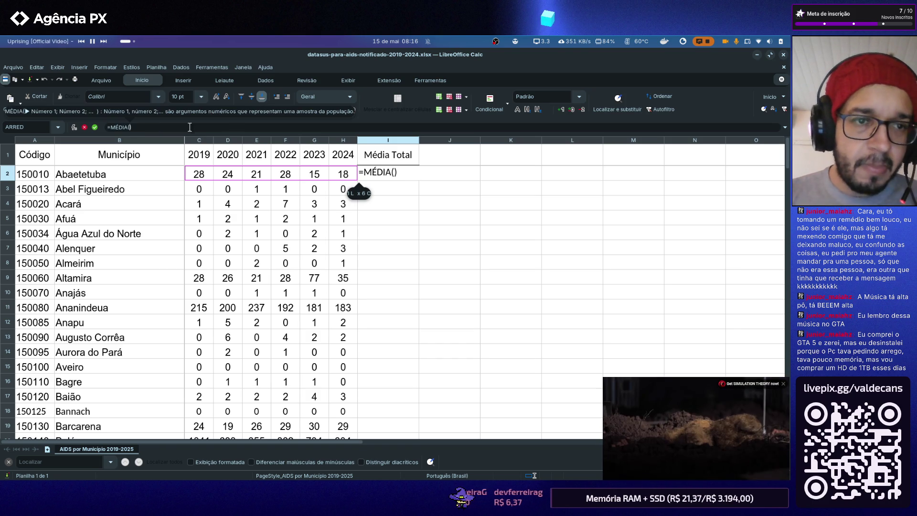
text(SOMA(C2:H2))
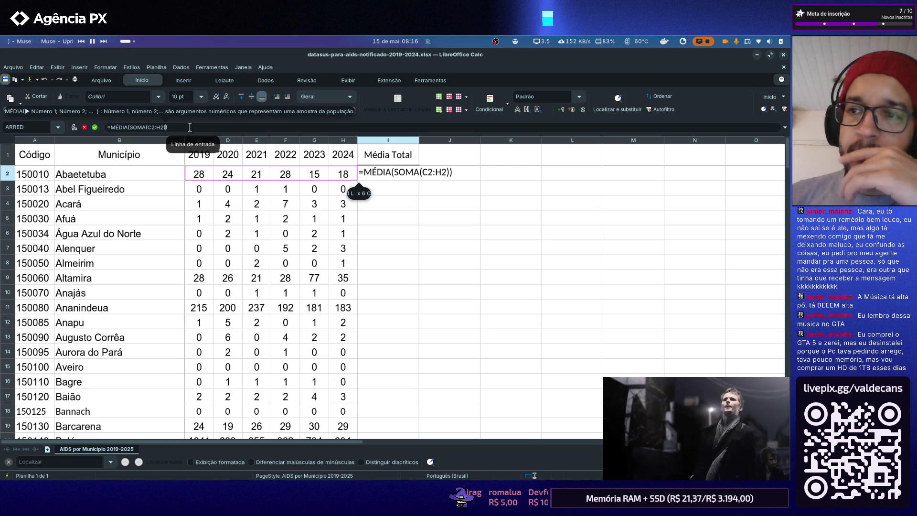
key(Return)
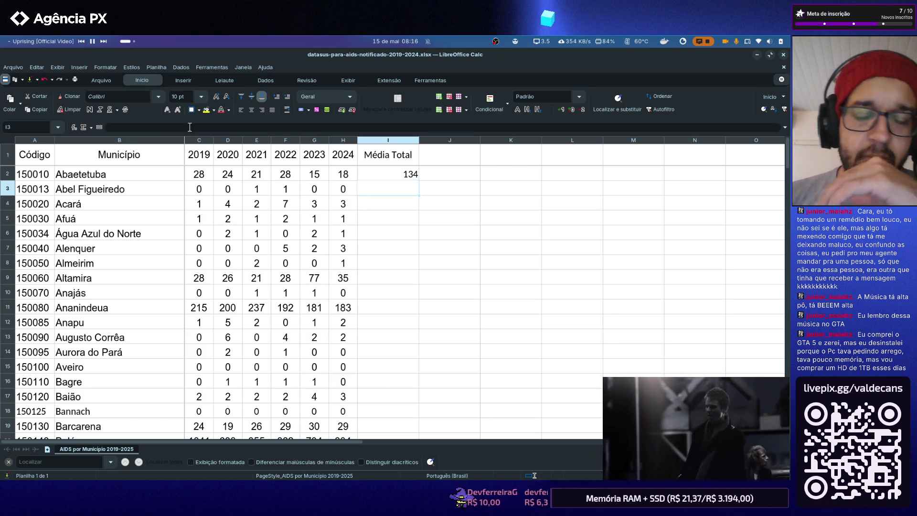
key(ctrl+z)
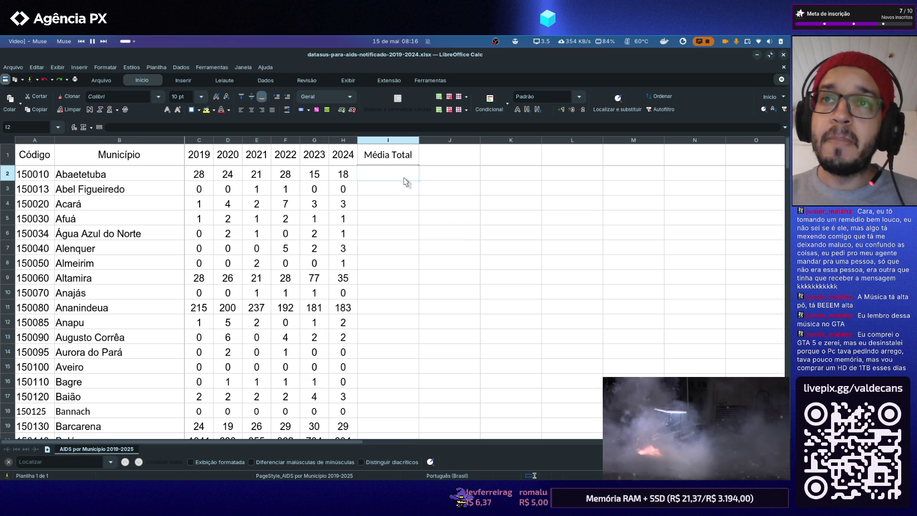
key(alt+Tab)
key(alt+Tab)
key(alt+Tab)
key(alt+Tab)
key(alt+Tab)
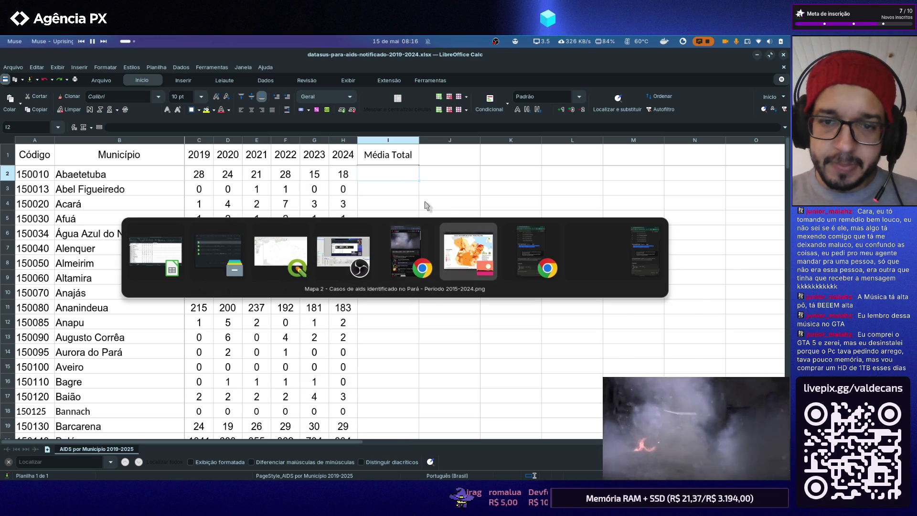
key(alt+Tab)
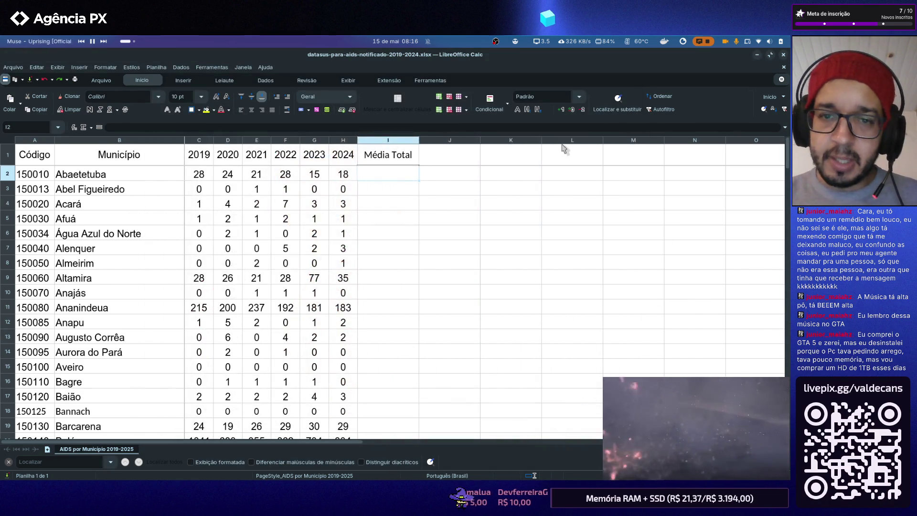
key(alt+Tab)
key(alt+Tab)
key(alt+Tab)
key(alt+Tab)
key(alt+Tab)
key(alt+Tab)
key(alt+Tab)
key(alt+Tab)
key(alt+Tab)
key(alt+Tab)
key(alt+Tab)
key(alt+Tab)
key(alt+Tab)
key(alt+Tab)
key(alt+Tab)
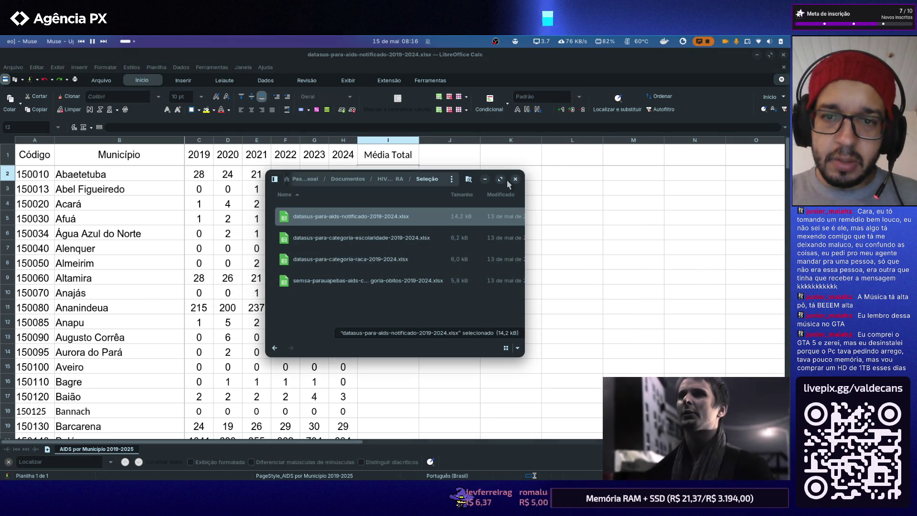
click(514, 180)
key(alt+Tab)
key(alt+Tab)
key(alt+Tab)
key(alt+Tab)
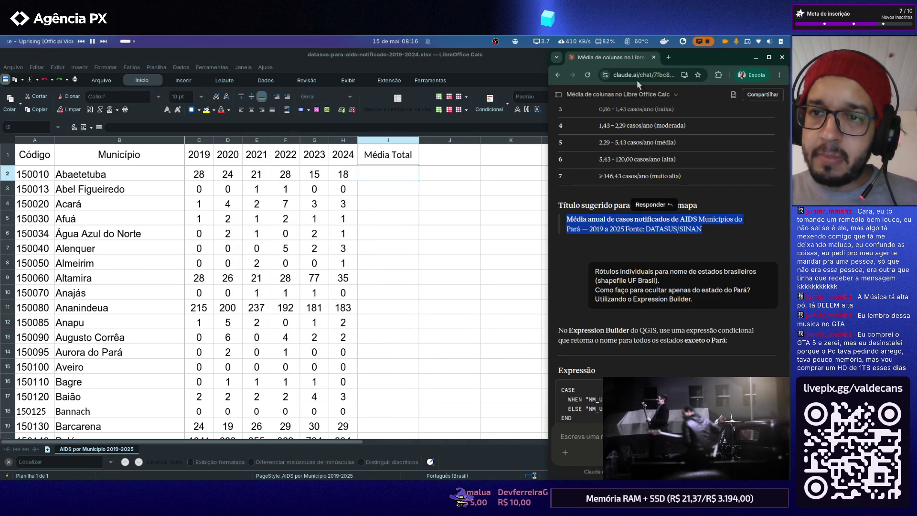
scroll(680, 223, up, 3)
scroll(680, 223, up, 3)
scroll(681, 227, up, 3)
scroll(681, 227, down, 5)
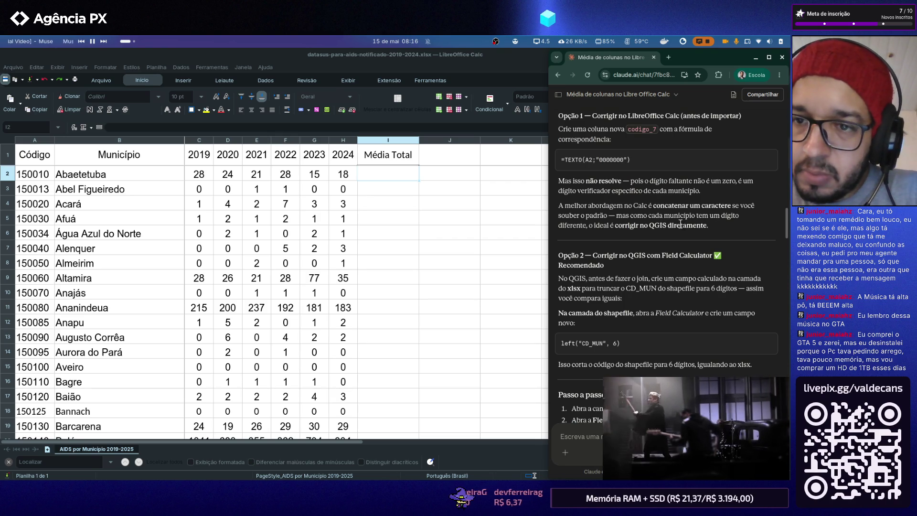
scroll(605, 180, down, 5)
scroll(613, 190, up, 3)
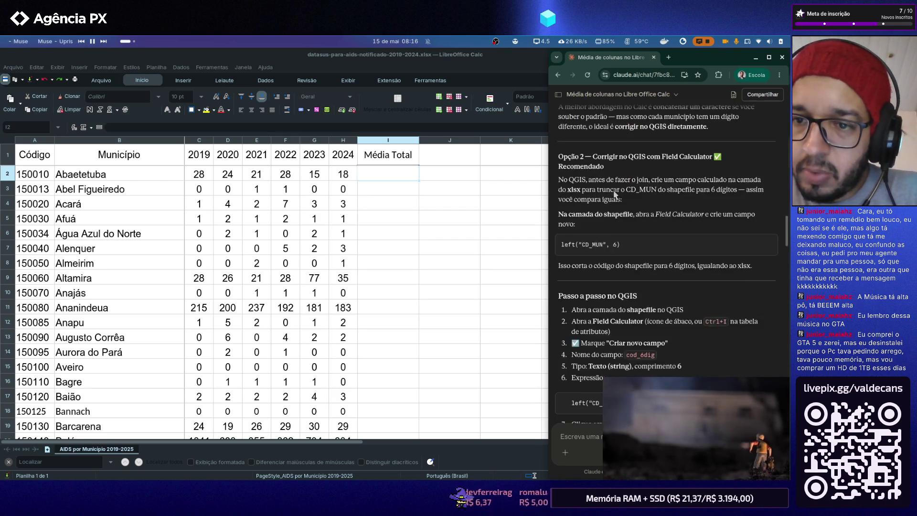
scroll(613, 189, up, 5)
scroll(613, 190, up, 5)
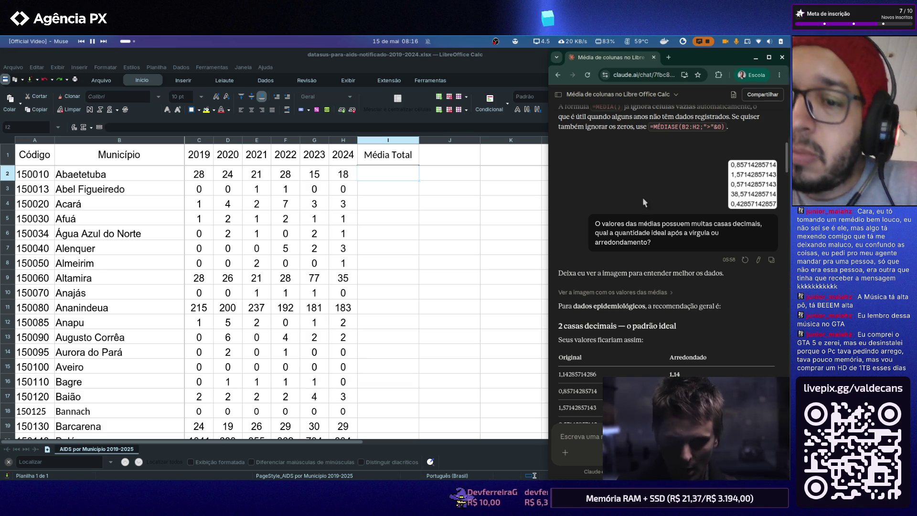
scroll(643, 196, up, 2)
scroll(649, 220, up, 3)
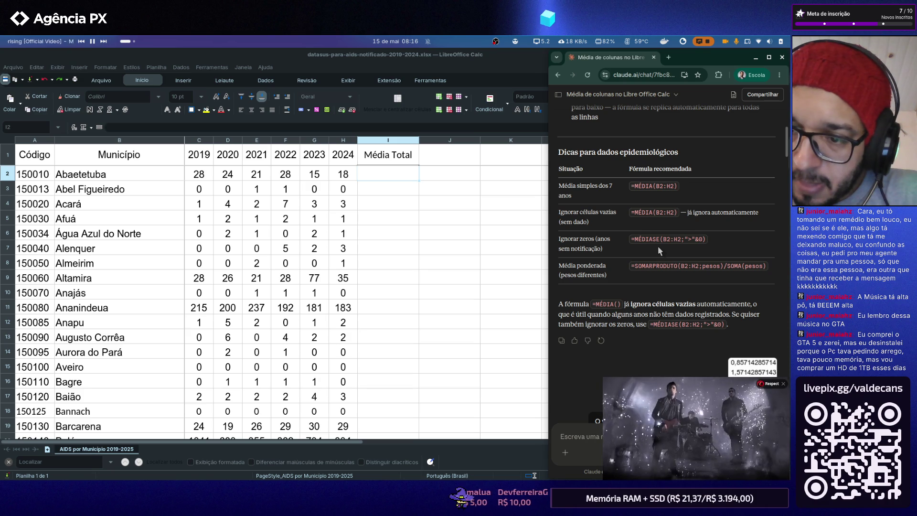
scroll(657, 246, up, 3)
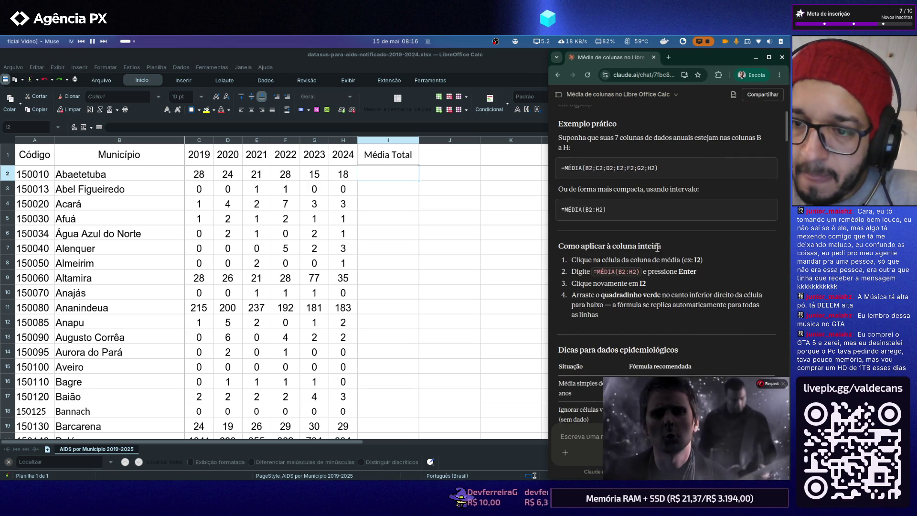
scroll(657, 245, up, 1)
scroll(649, 272, up, 1)
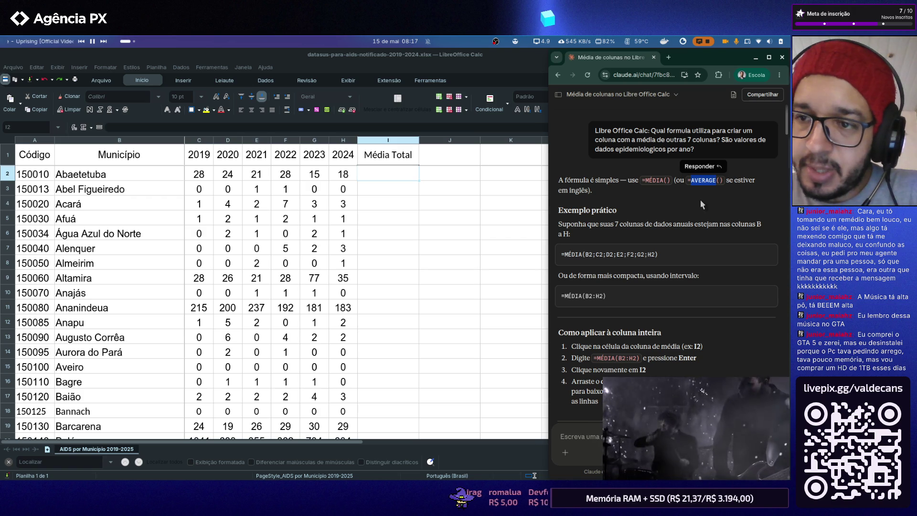
scroll(698, 198, down, 2)
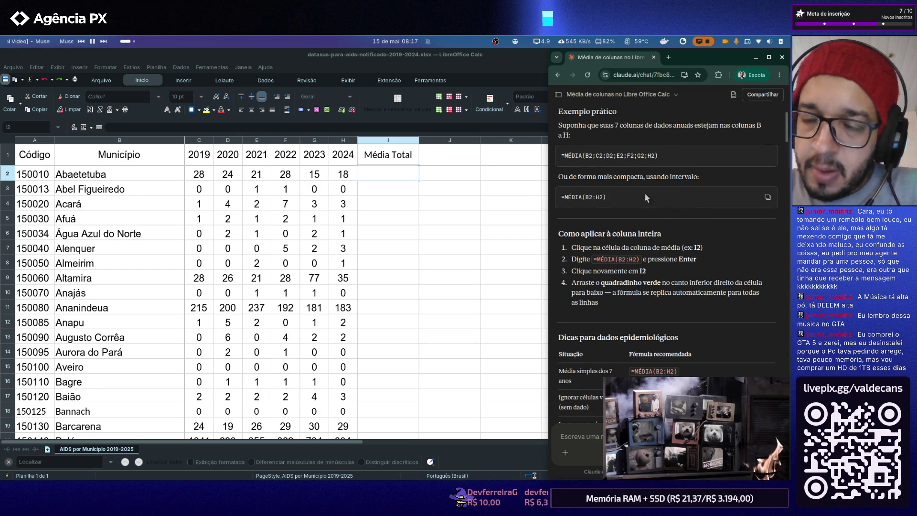
scroll(640, 196, down, 2)
scroll(623, 254, down, 2)
scroll(674, 267, down, 3)
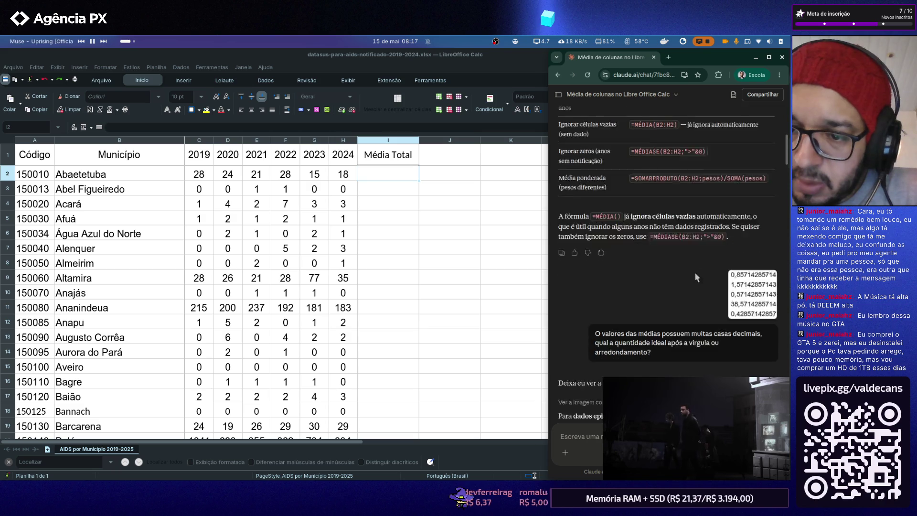
scroll(652, 247, down, 2)
scroll(666, 230, up, 1)
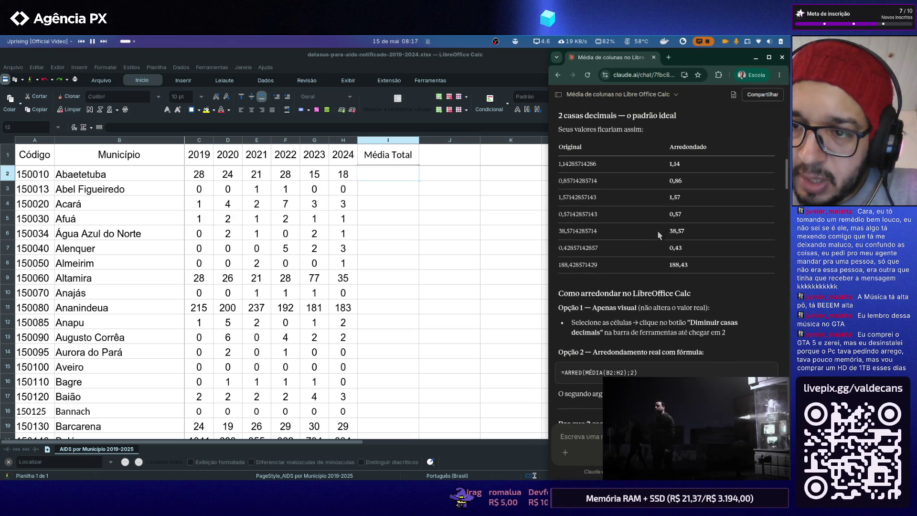
scroll(667, 229, up, 1)
scroll(644, 251, down, 2)
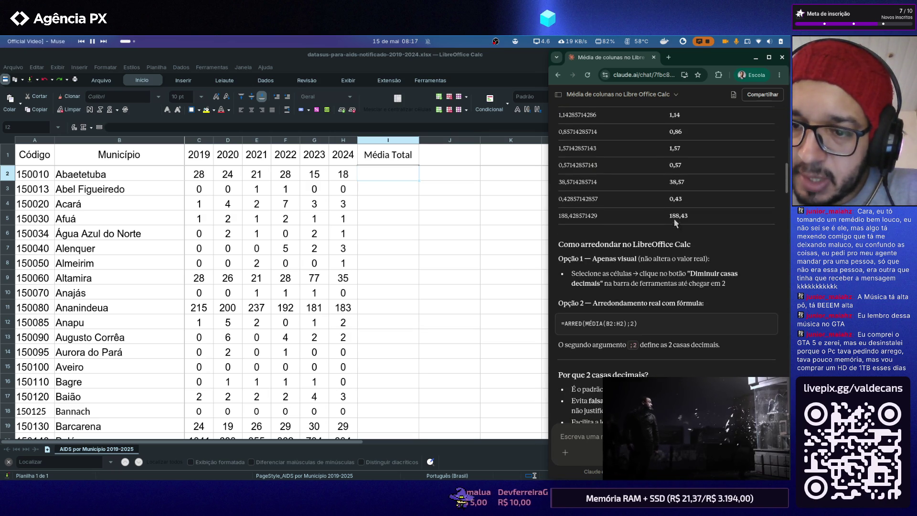
scroll(612, 273, down, 1)
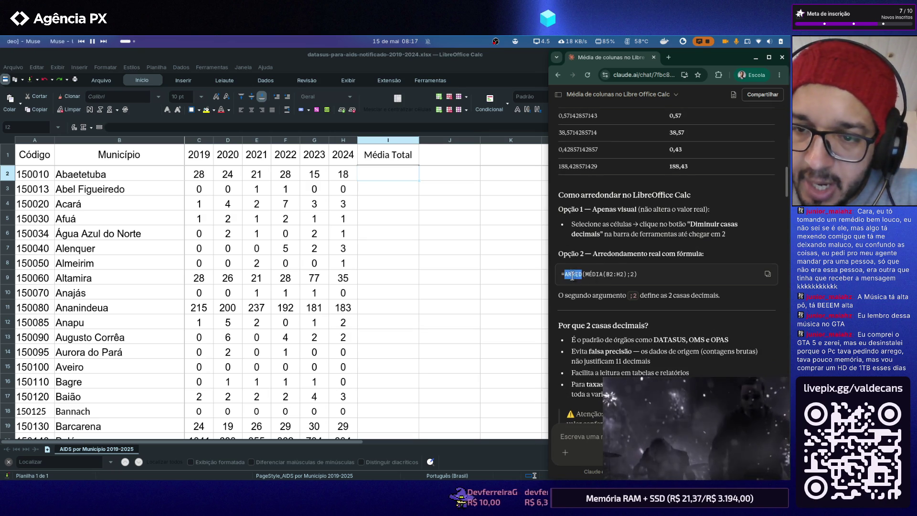
Select the ARRED rounding formula in Claude's answer and return to the Calc spreadsheet
drag(636, 273, 567, 275)
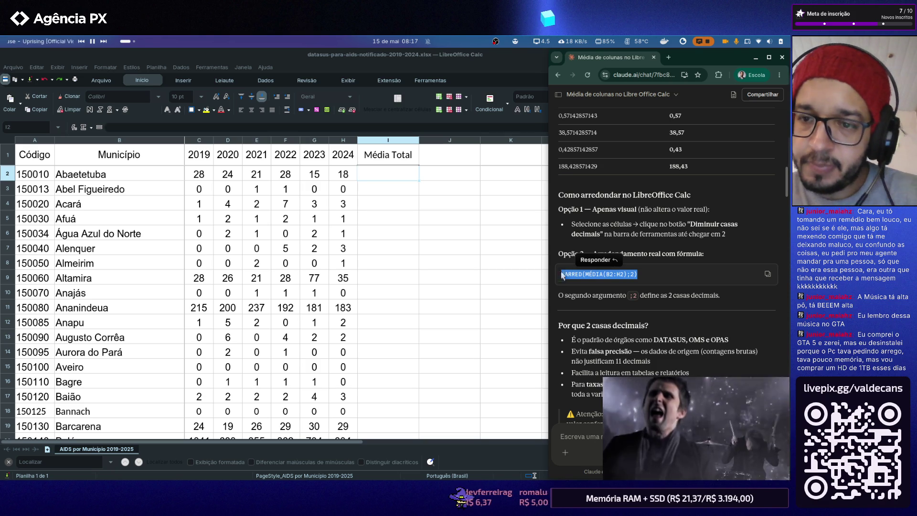
click(647, 274)
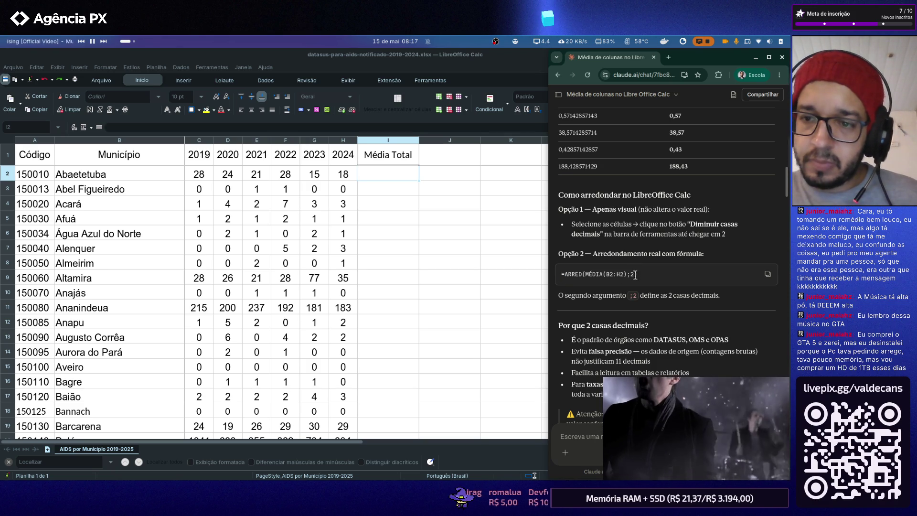
double_click(575, 276)
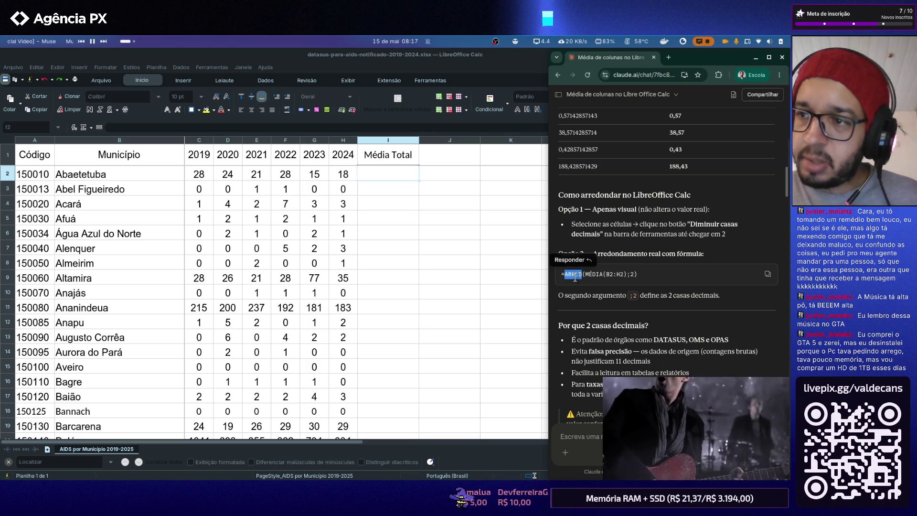
key(alt+Tab)
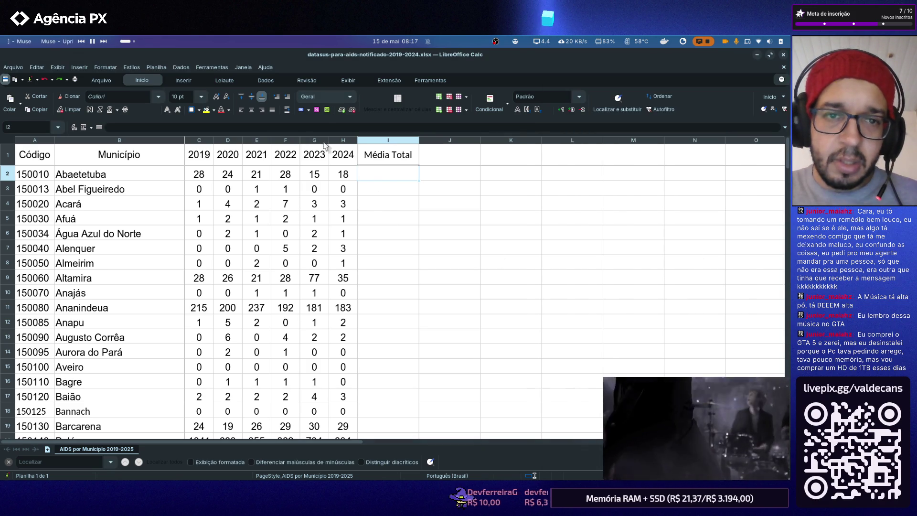
text(=)
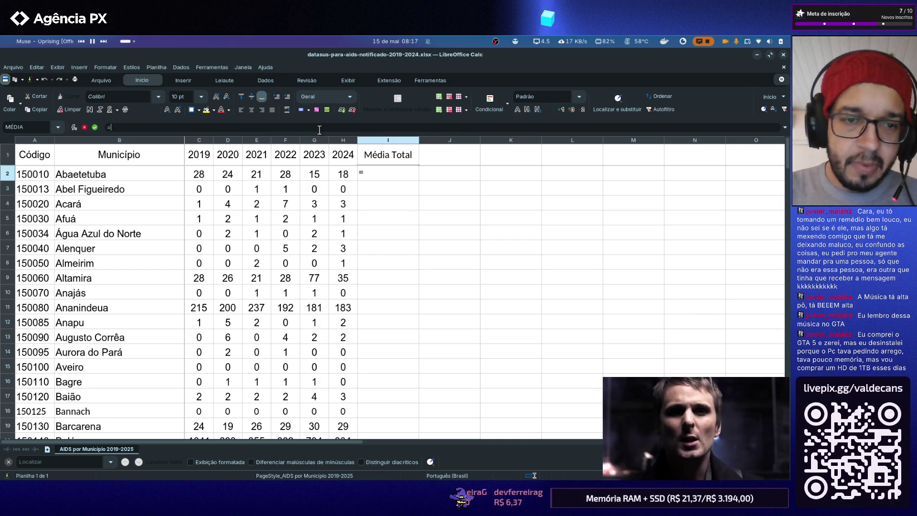
text(média)
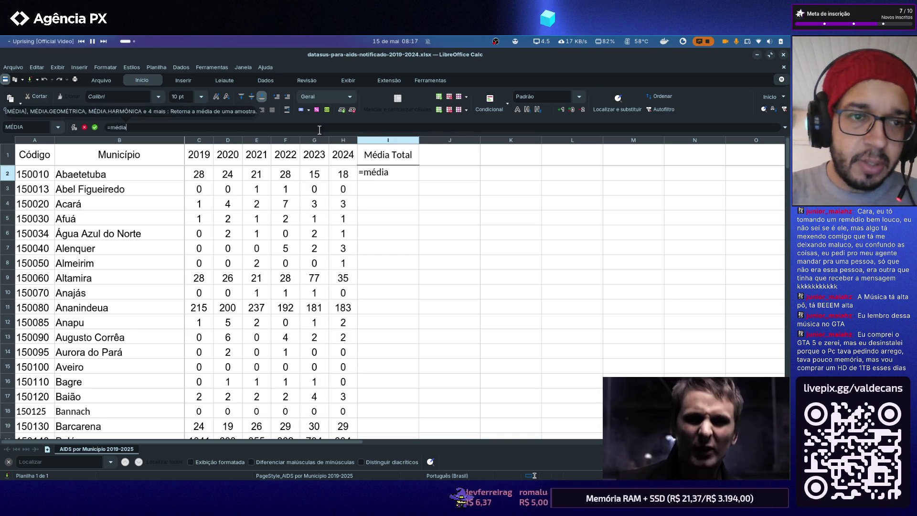
Enter =MÉDIA(C2:H2) in I2 to average Abaetetuba's 2019–2024 values
key(BackSpace)
key(BackSpace)
key(BackSpace)
key(BackSpace)
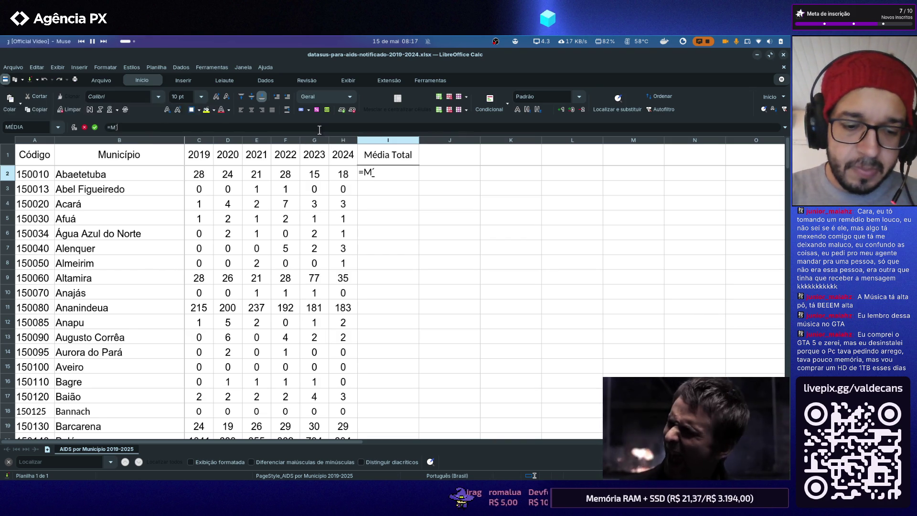
text(ÉDIA()
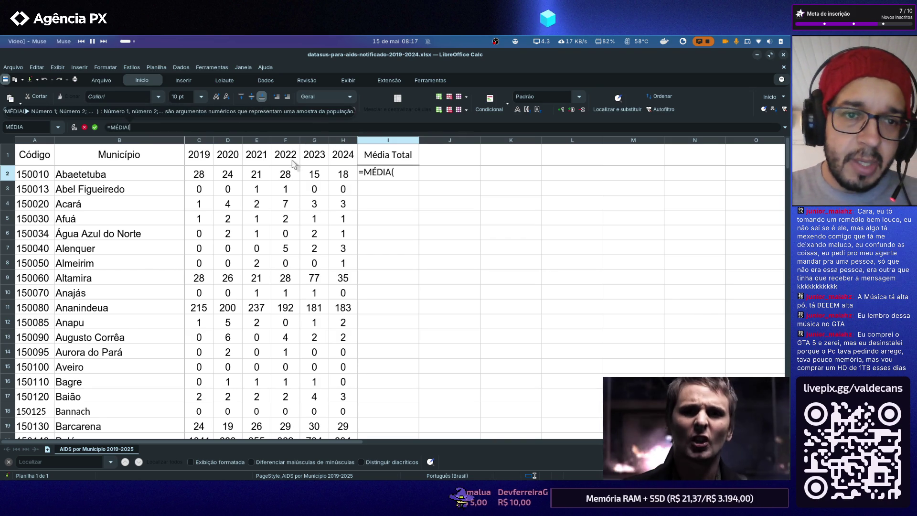
drag(201, 174, 344, 174)
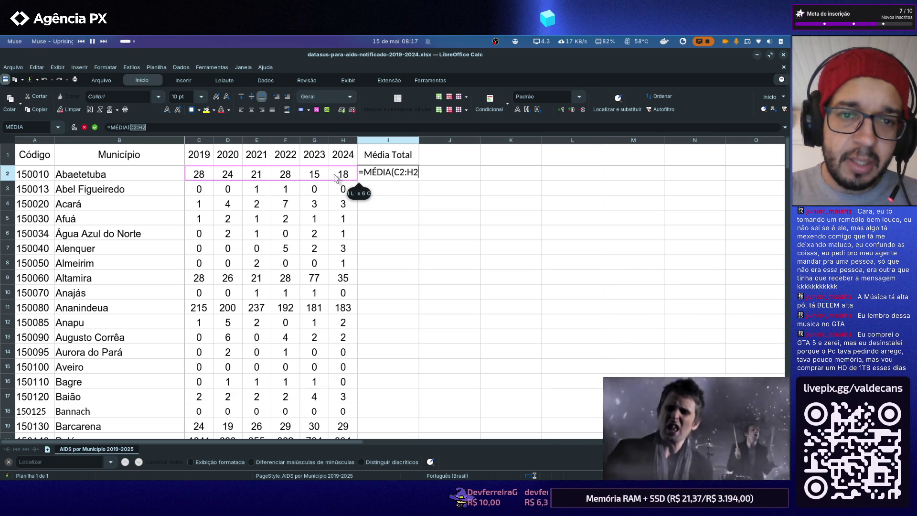
text())
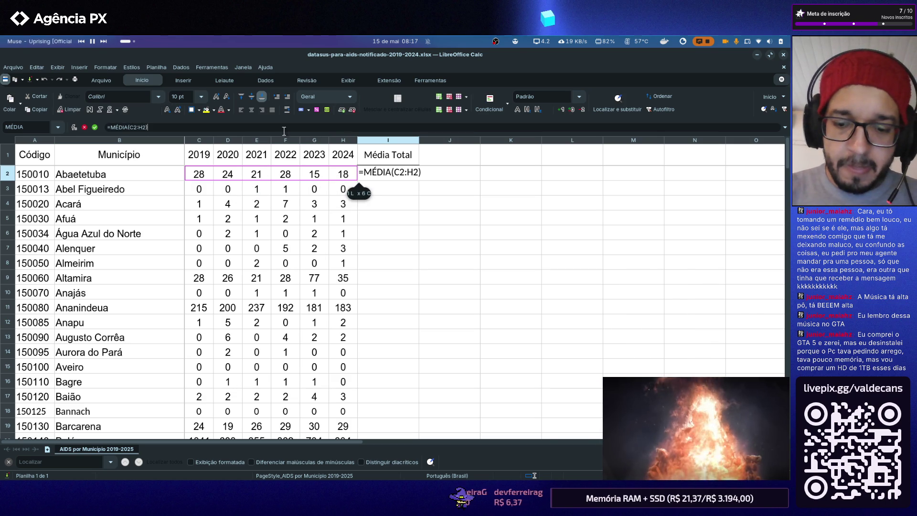
key(Return)
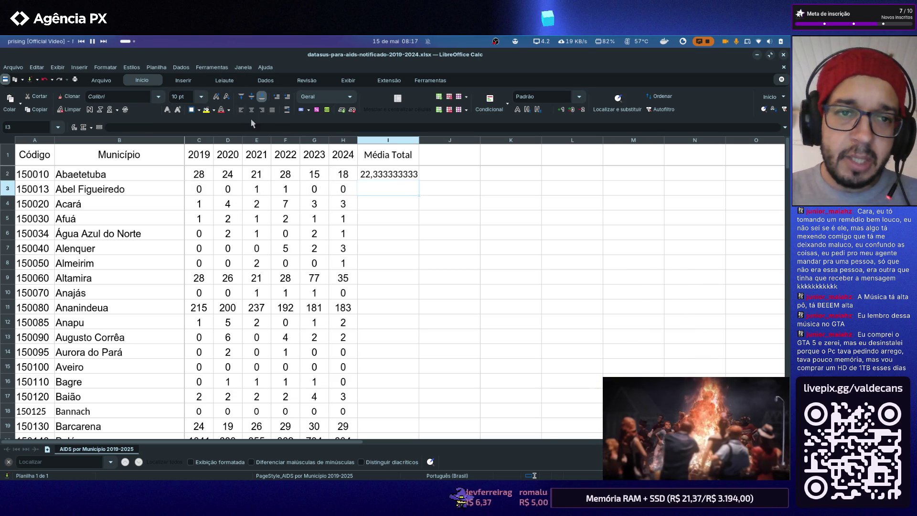
Edit I2 to =ARRED(MÉDIA(C2:H2);2), giving the rounded average 22,33
key(Up)
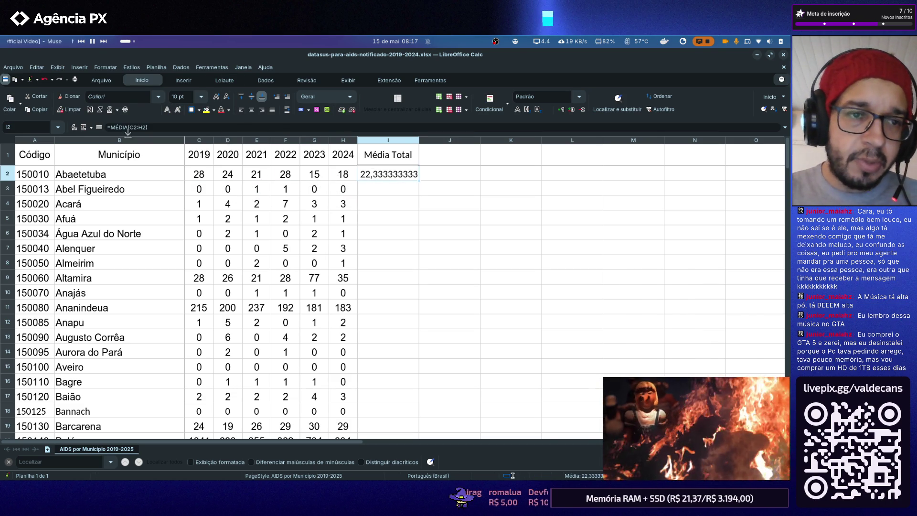
key(F2)
key(Home)
key(Right)
text(ARRED()
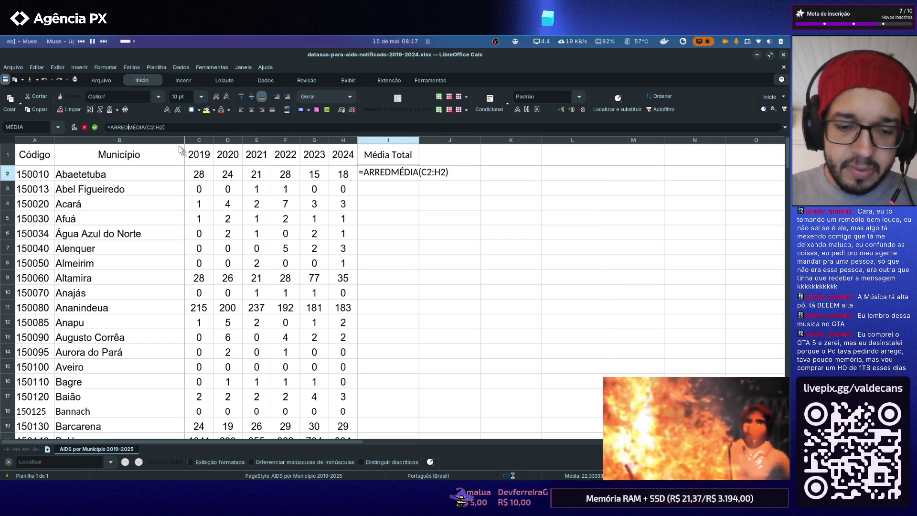
key(End)
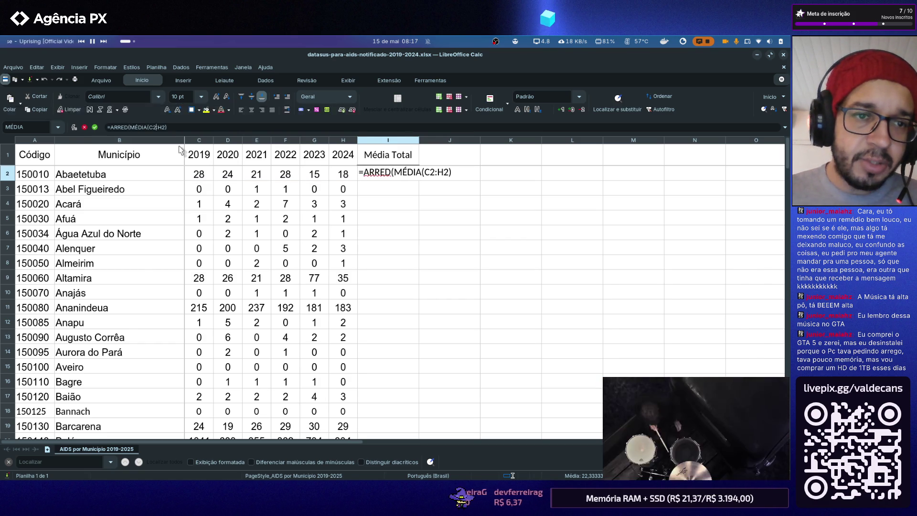
text(;2))
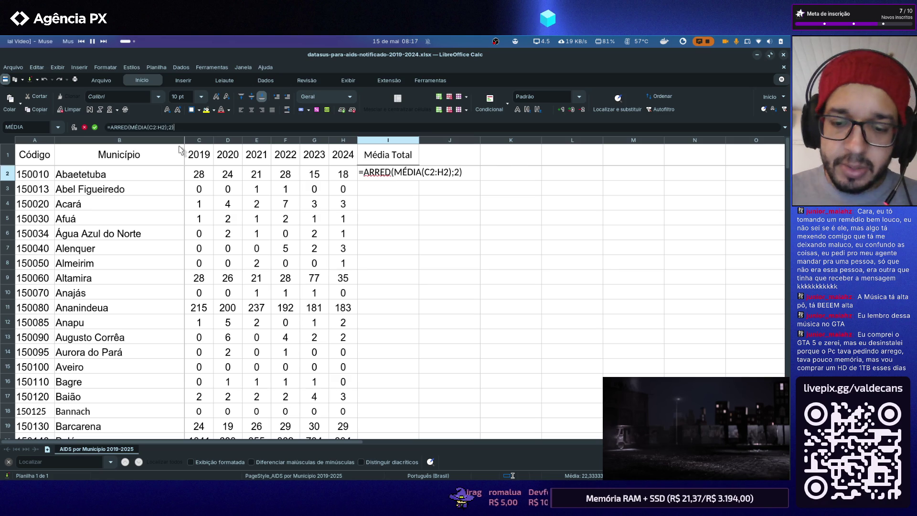
key(Return)
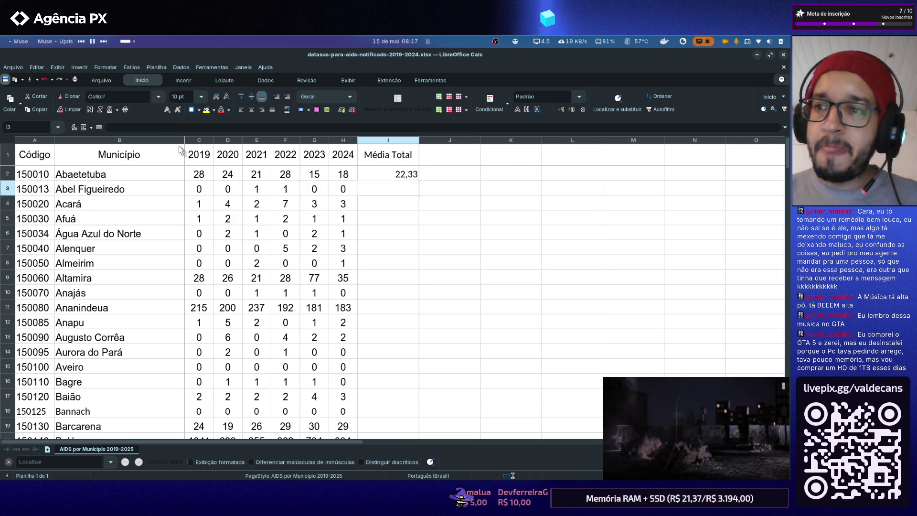
click(409, 177)
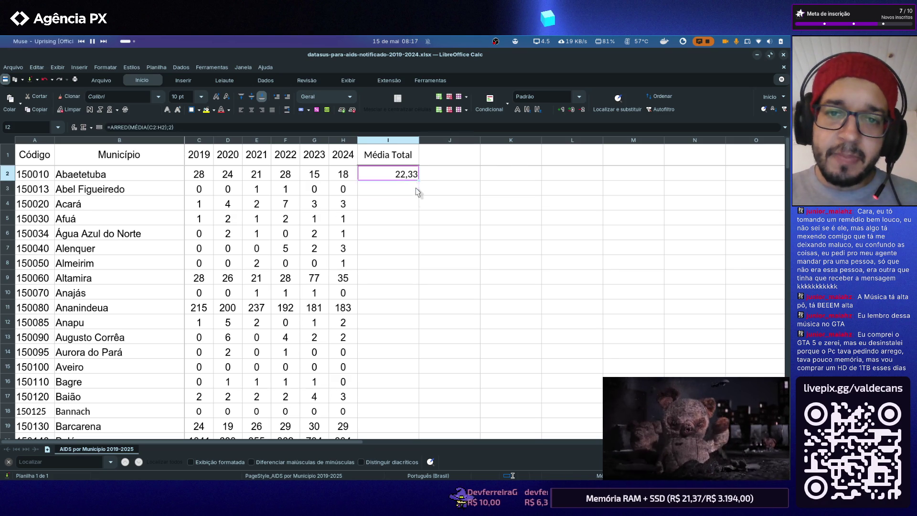
drag(417, 180, 410, 320)
scroll(409, 269, down, 3)
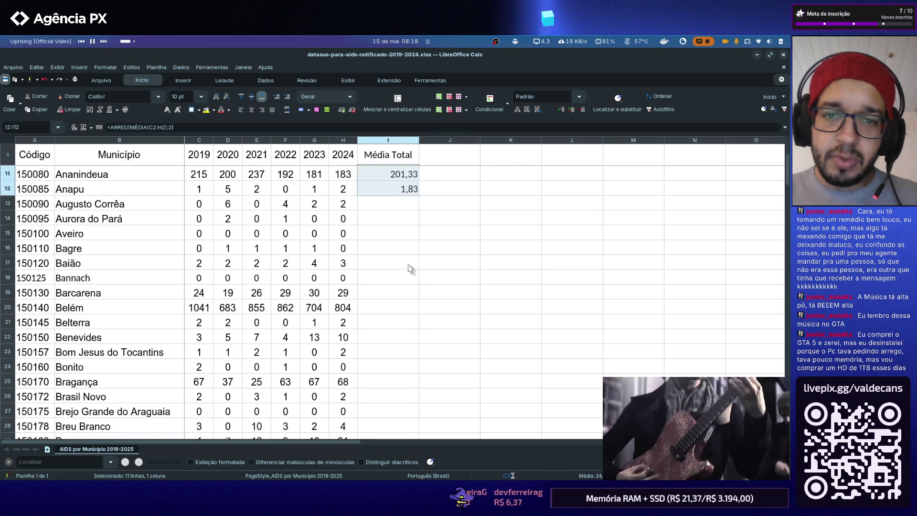
mouse_move(419, 195)
mouse_down()
mouse_move(422, 343)
mouse_move(400, 301)
mouse_up()
scroll(423, 344, down, 1)
scroll(418, 334, down, 6)
scroll(418, 327, down, 8)
scroll(416, 322, down, 8)
scroll(409, 322, down, 8)
scroll(409, 322, down, 7)
scroll(404, 315, down, 8)
scroll(401, 306, up, 5)
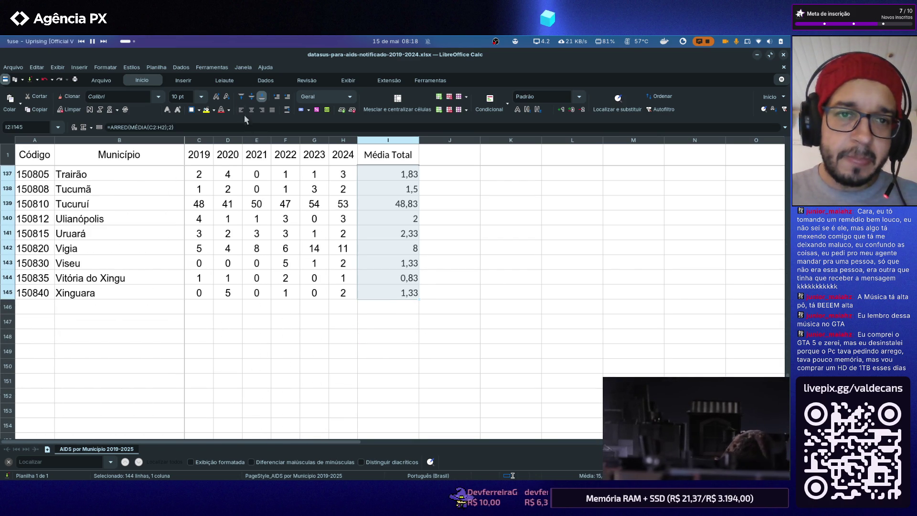
Close the datasus AIDS notifications spreadsheet window in LibreOffice Calc
click(483, 237)
scroll(483, 238, up, 2)
scroll(482, 239, up, 12)
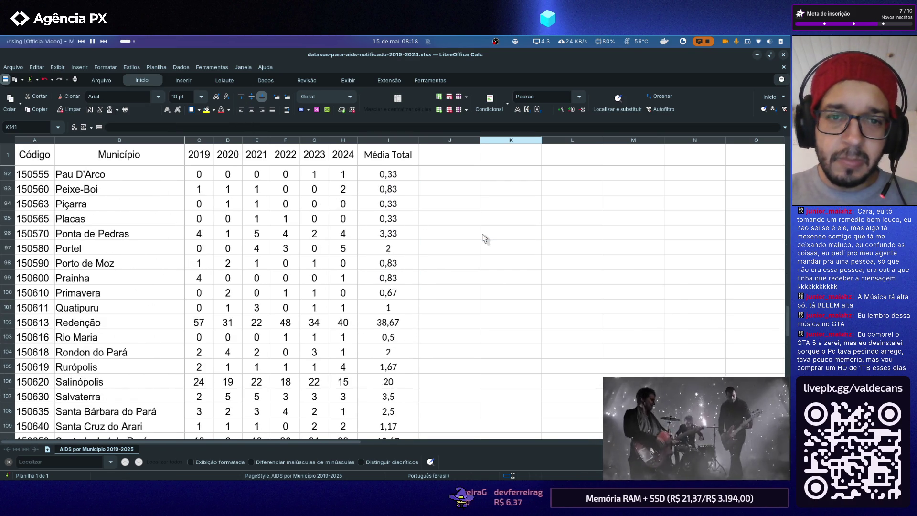
scroll(483, 239, up, 7)
scroll(482, 239, up, 12)
scroll(484, 239, up, 7)
scroll(482, 239, up, 4)
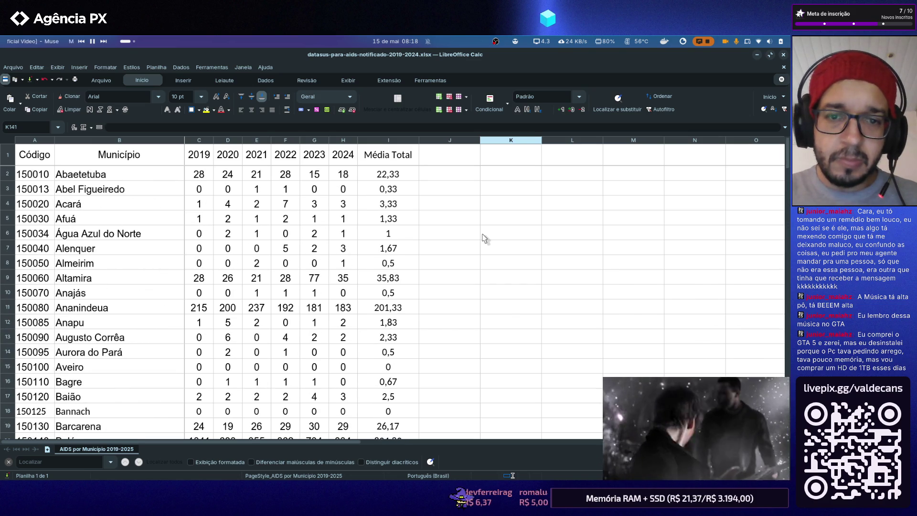
click(103, 81)
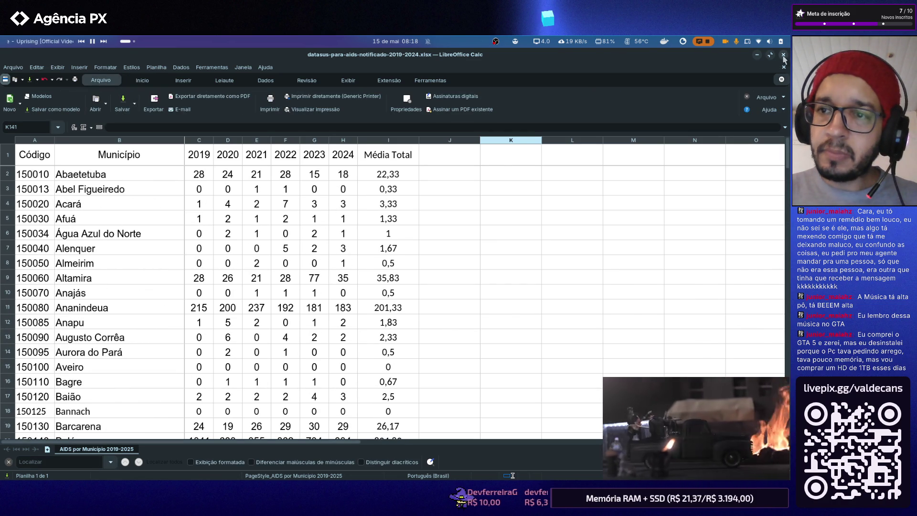
click(783, 56)
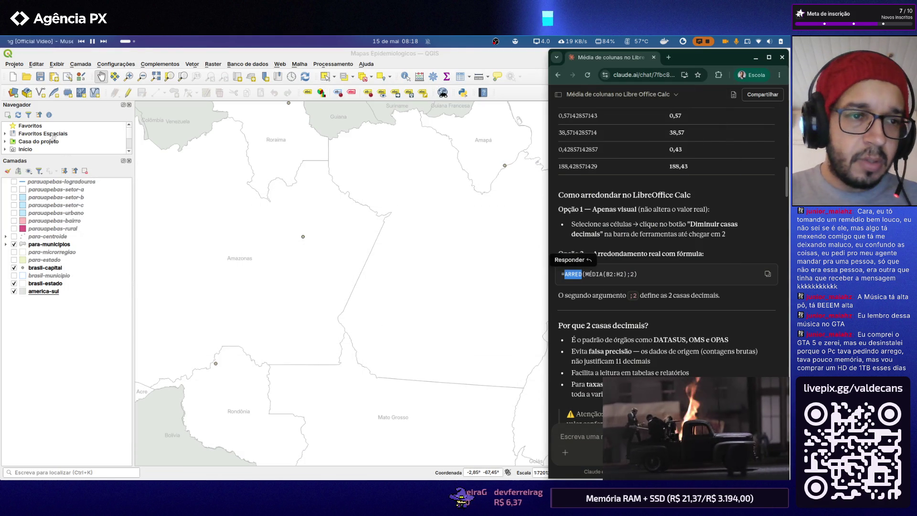
Add the datasus-para-aids-notificado-2019-2024 xlsx as a layer and move it to the bottom of the list
click(13, 92)
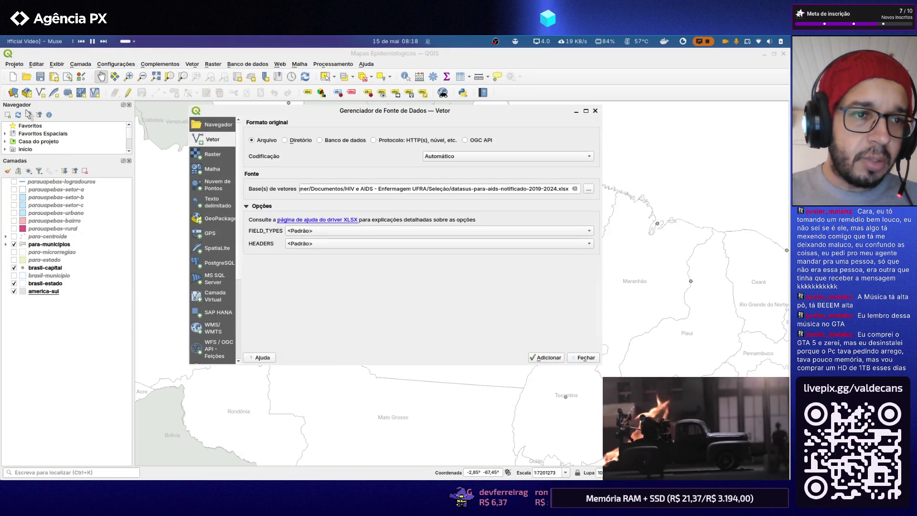
click(587, 190)
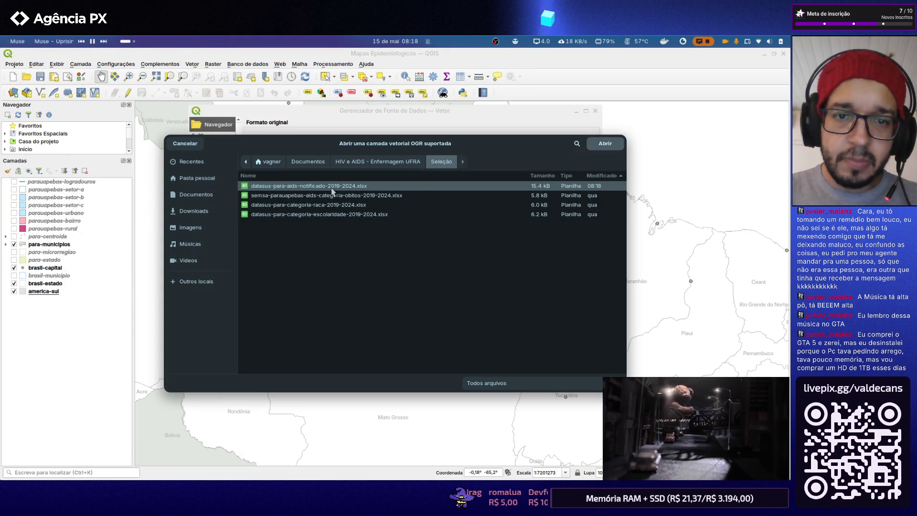
double_click(332, 188)
click(546, 357)
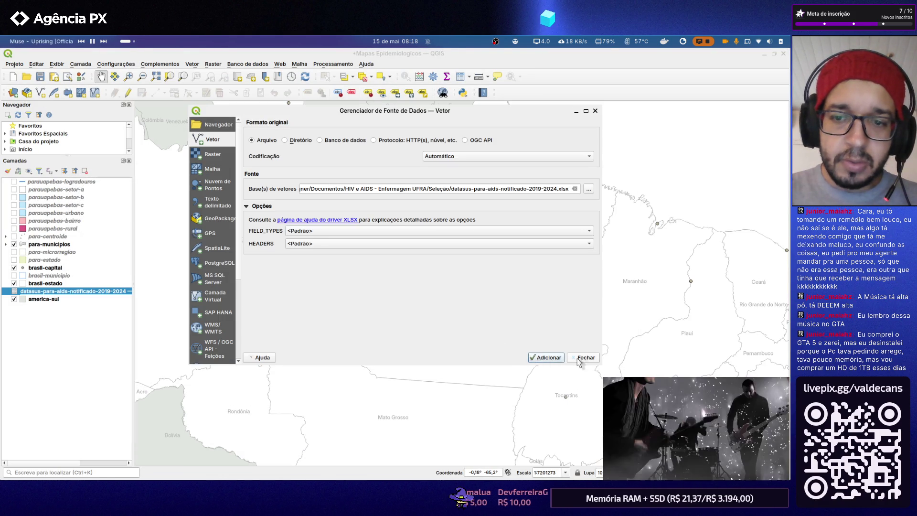
click(584, 358)
mouse_move(98, 293)
mouse_down()
mouse_move(130, 317)
mouse_move(249, 320)
mouse_move(128, 313)
mouse_up()
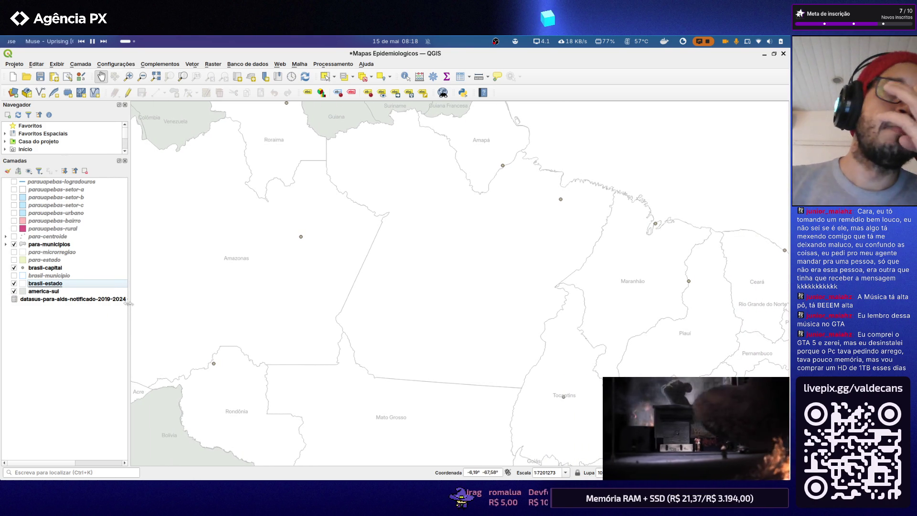
click(62, 299)
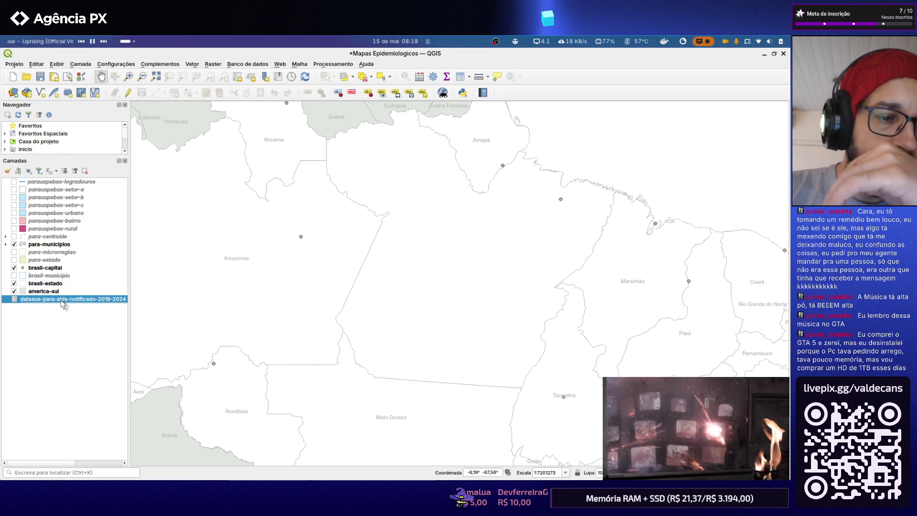
right_click(63, 304)
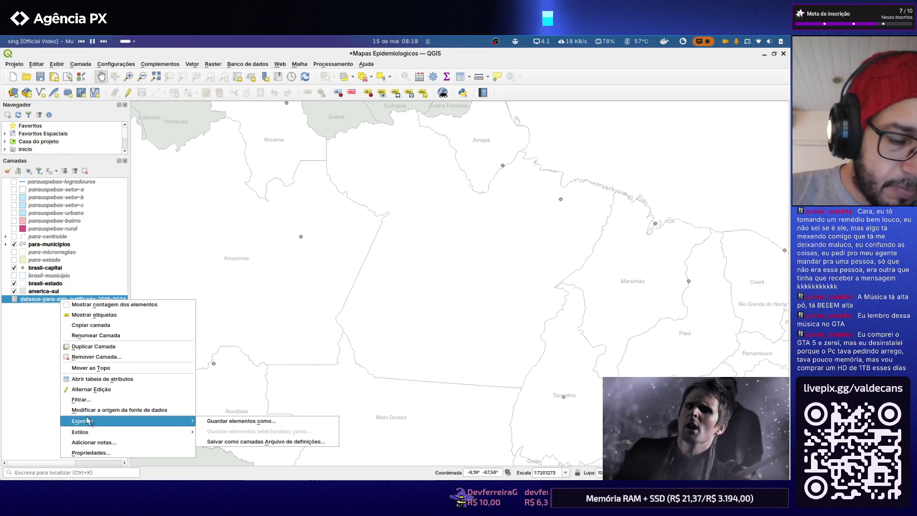
click(94, 379)
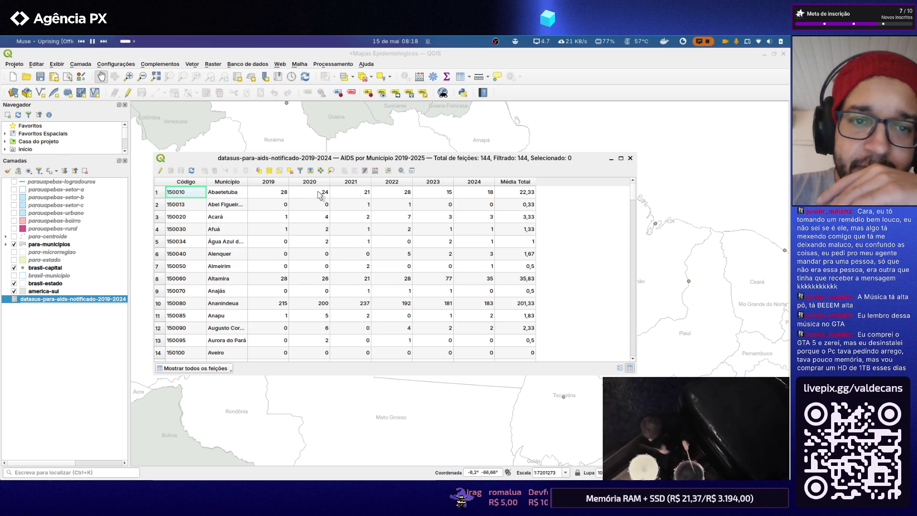
scroll(476, 200, down, 3)
scroll(494, 194, up, 3)
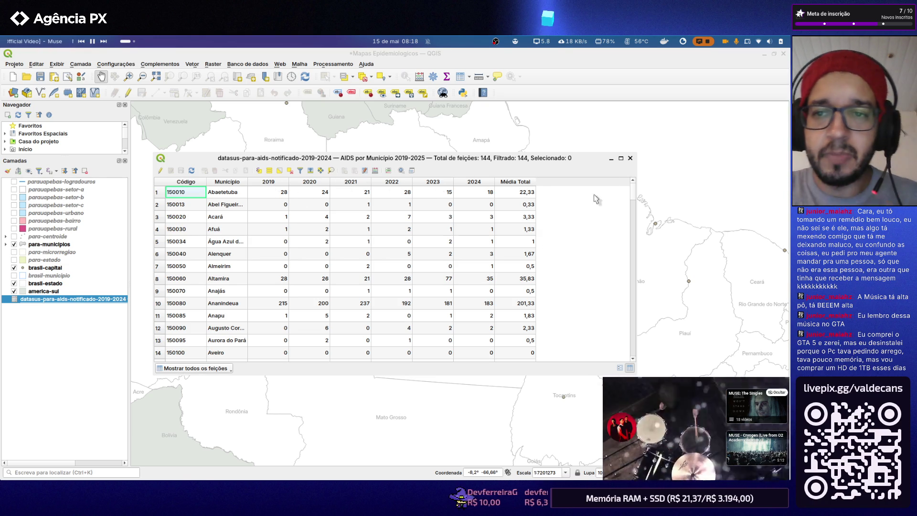
click(629, 158)
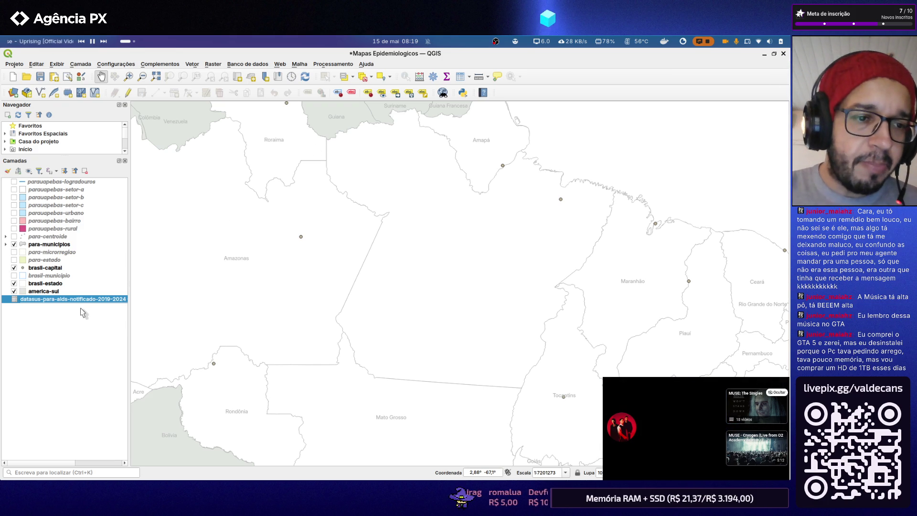
Remove the datasus AIDS spreadsheet layer from the project and bring up the home folder
right_click(82, 299)
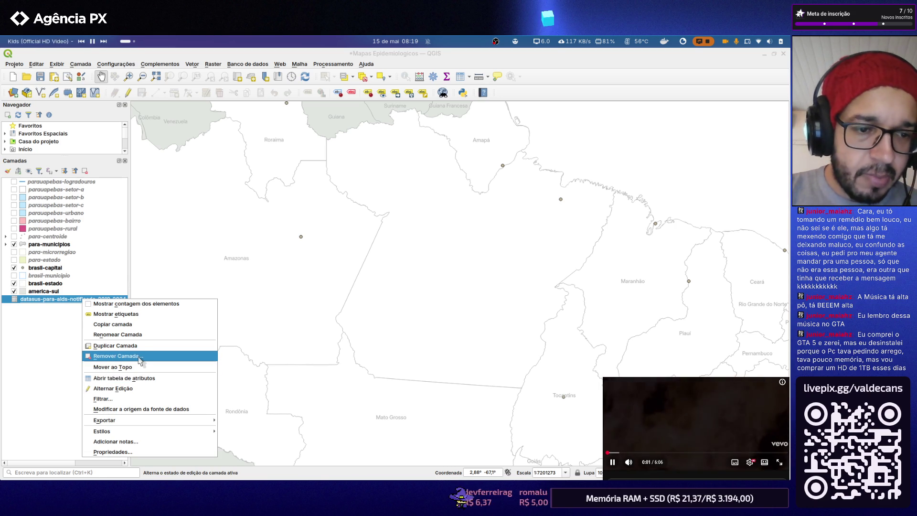
click(140, 356)
click(432, 218)
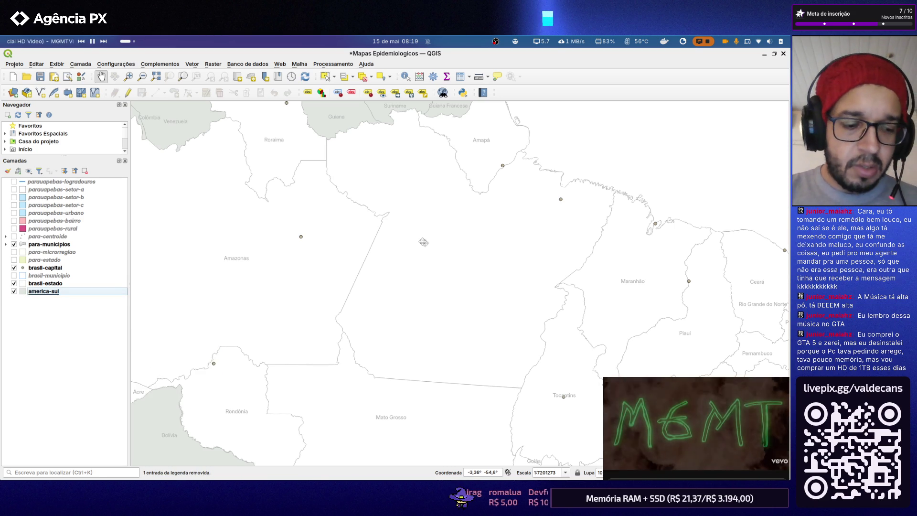
key(super+e)
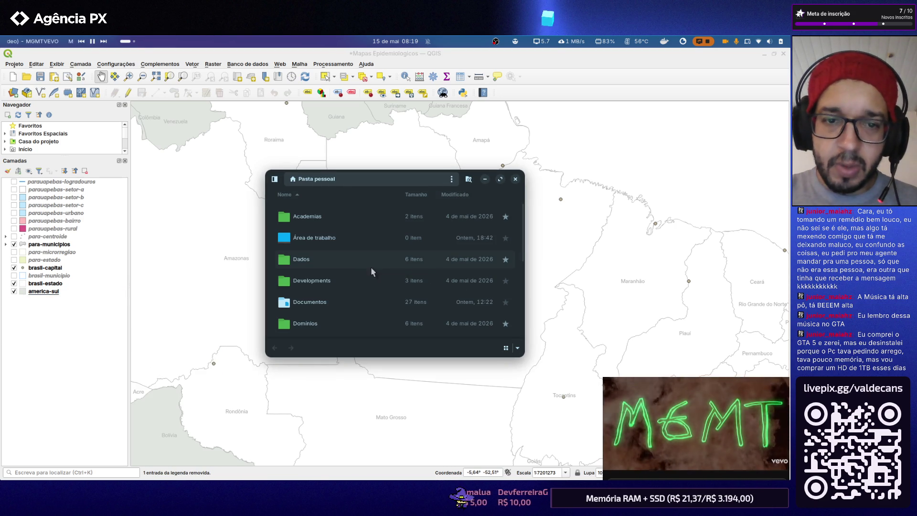
Browse Documentos > HIV e AIDS - Enfermagem UFRA > Seleção and open the datasus AIDS xlsx
click(515, 179)
key(super)
key(super)
key(super)
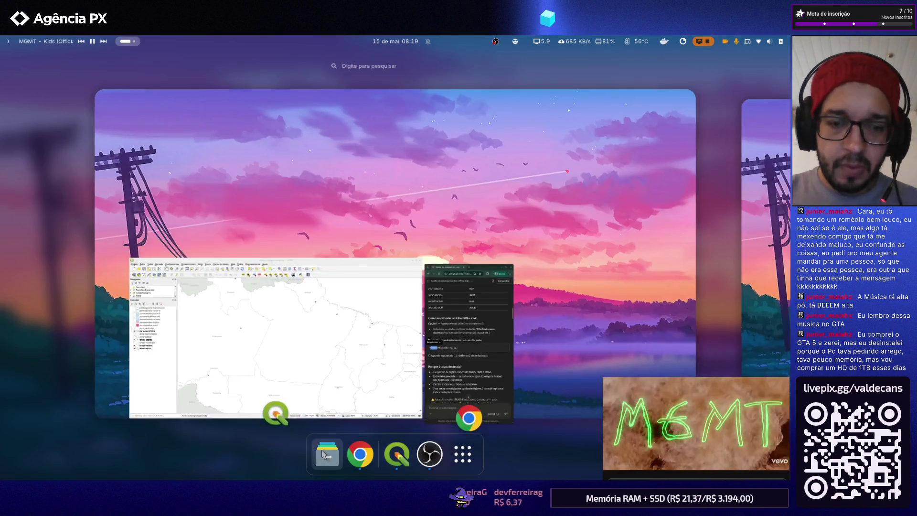
key(super+e)
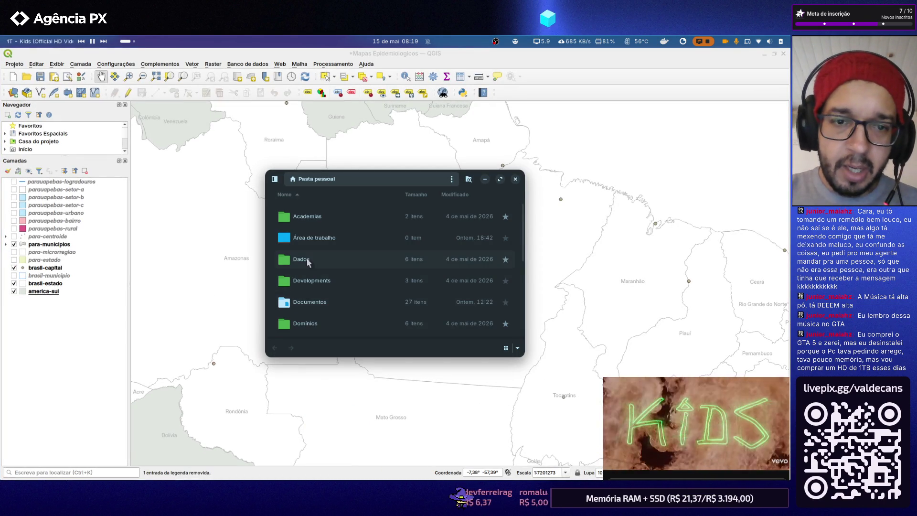
scroll(306, 258, down, 2)
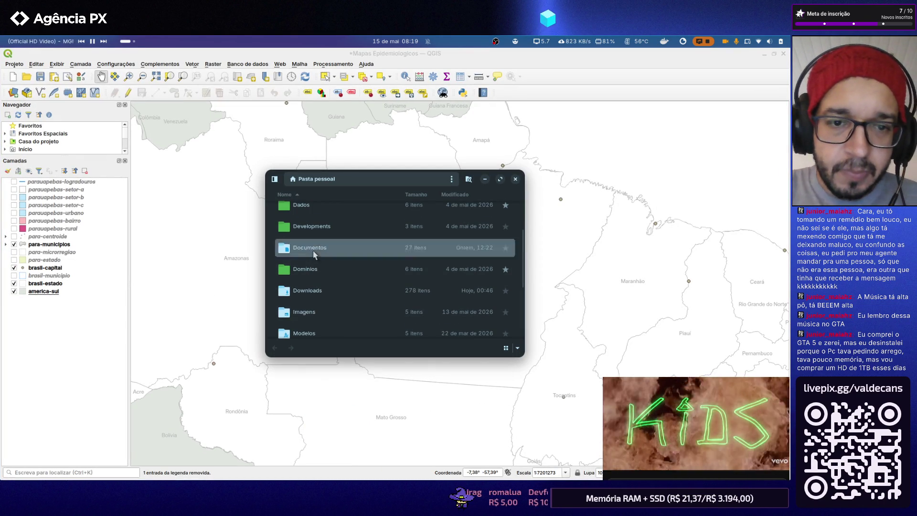
double_click(313, 250)
double_click(314, 255)
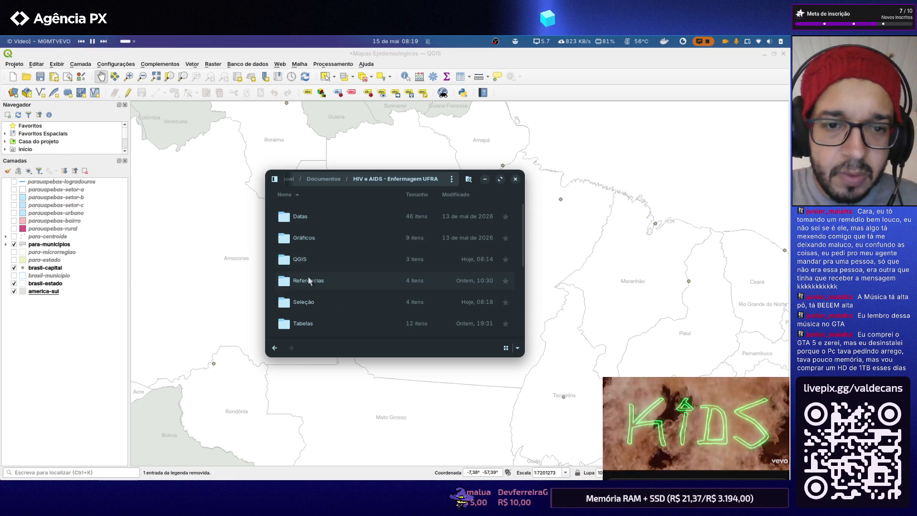
double_click(309, 304)
double_click(320, 217)
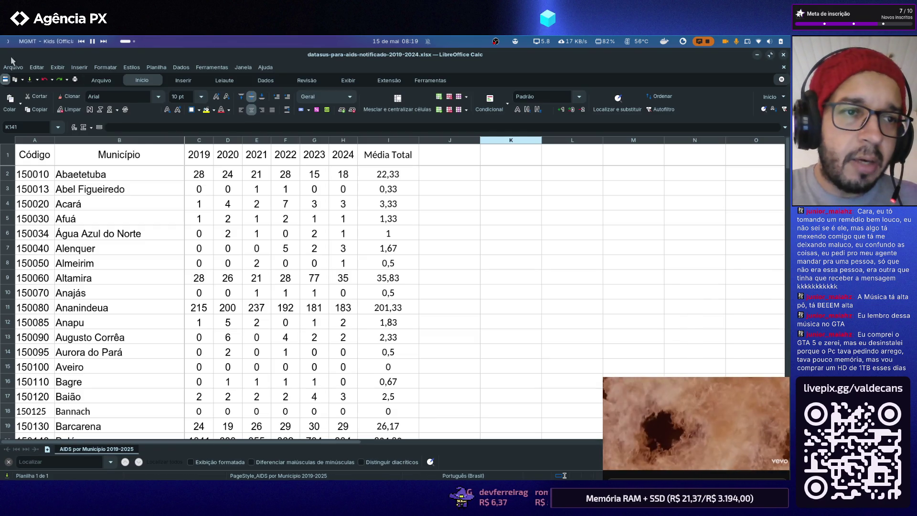
Open the spreadsheet's document properties and browse through its pages back to the general details
click(13, 68)
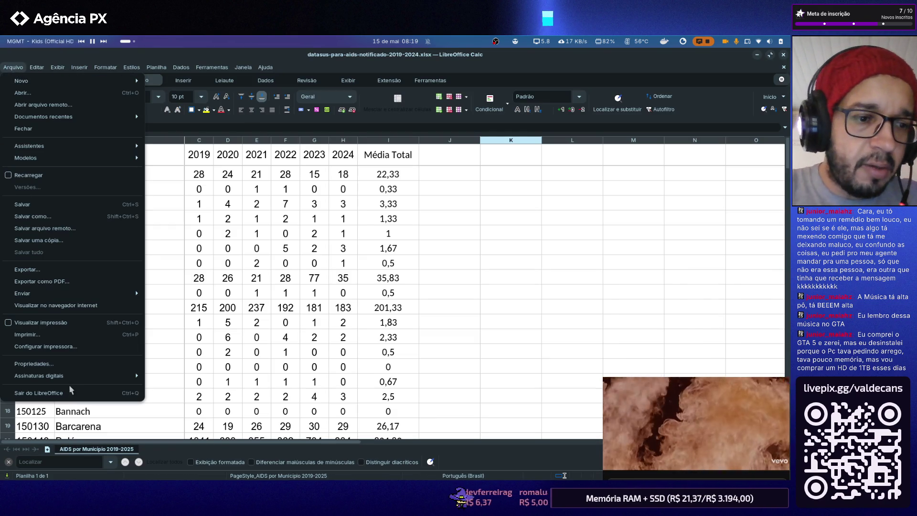
click(69, 368)
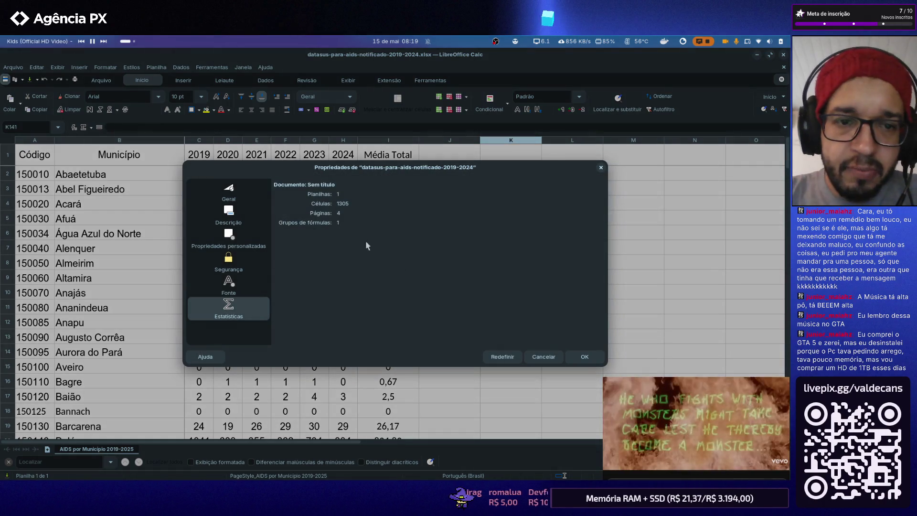
click(229, 194)
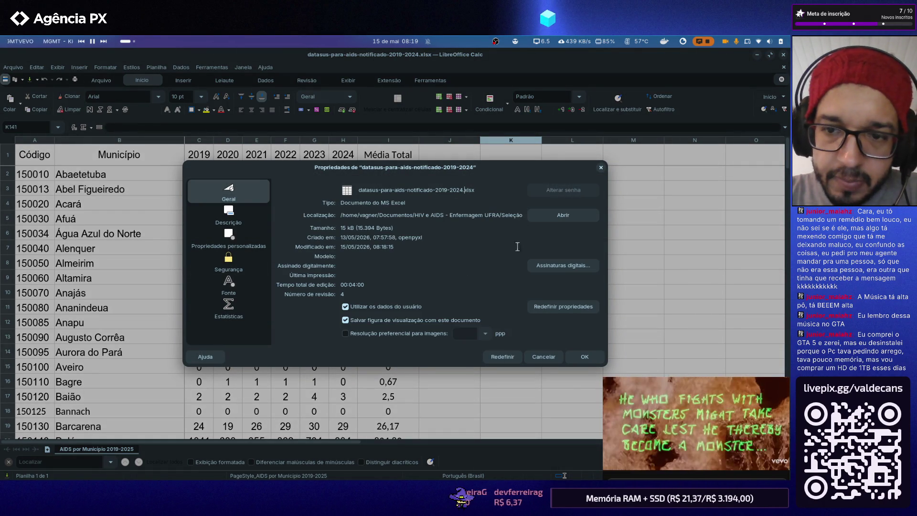
click(233, 225)
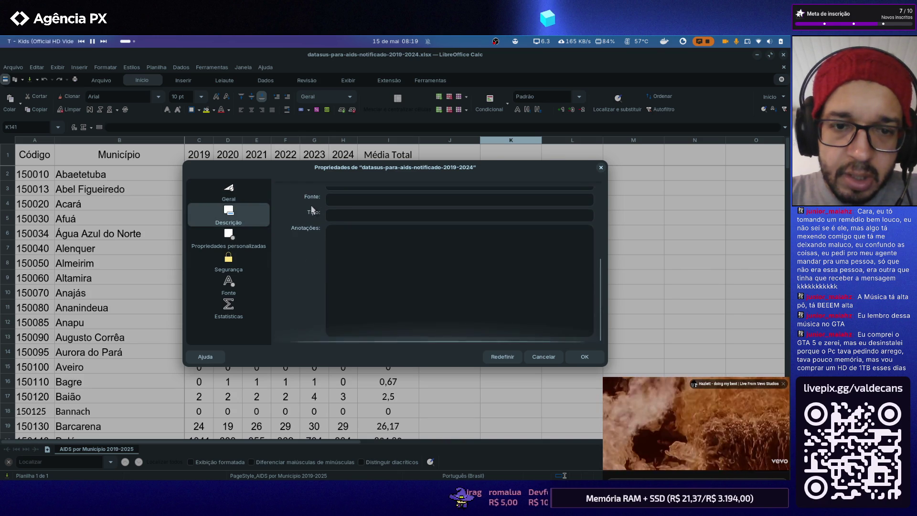
click(240, 244)
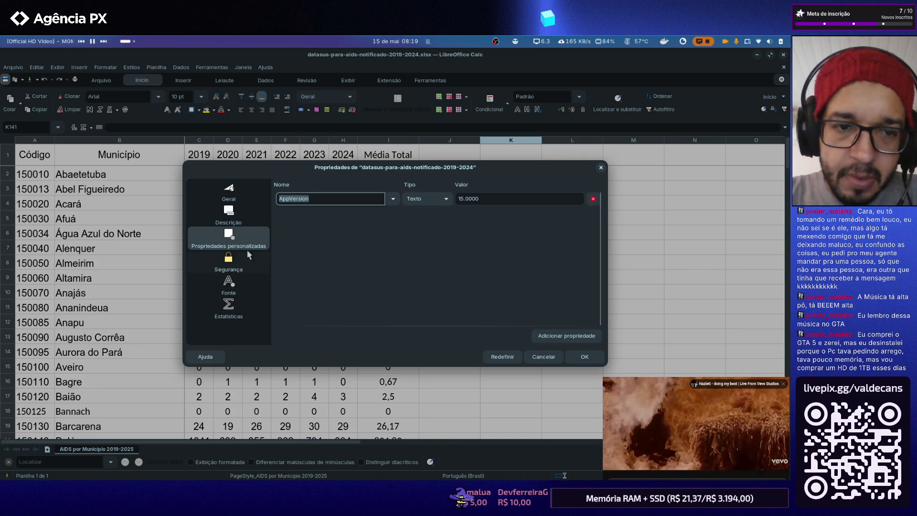
click(229, 215)
click(231, 239)
click(228, 264)
click(228, 287)
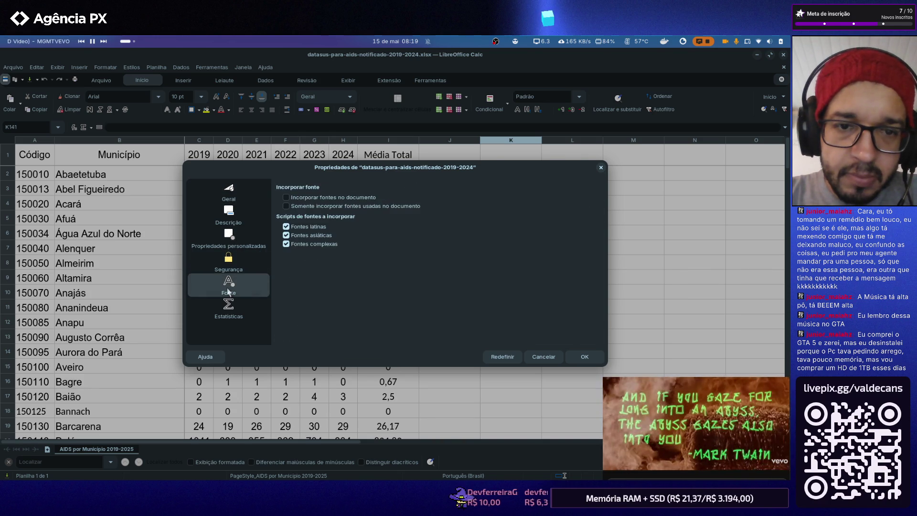
click(228, 308)
click(228, 239)
click(228, 214)
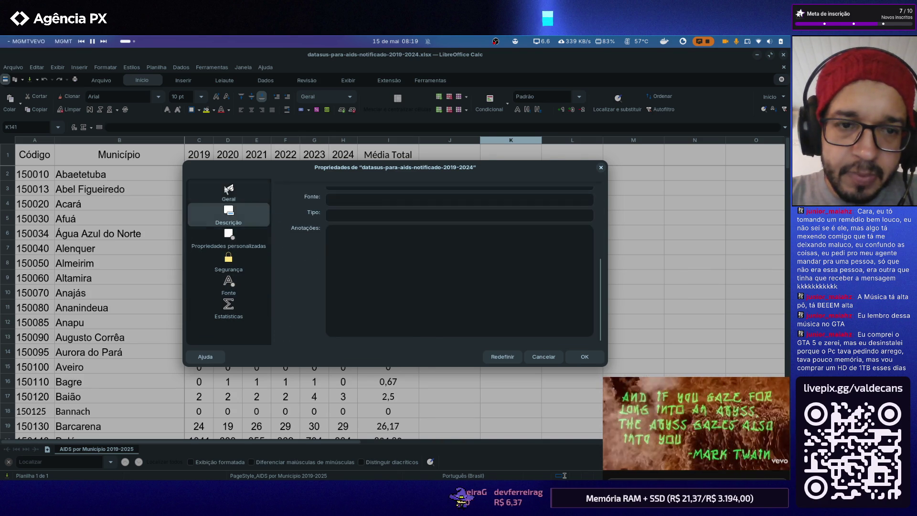
click(228, 192)
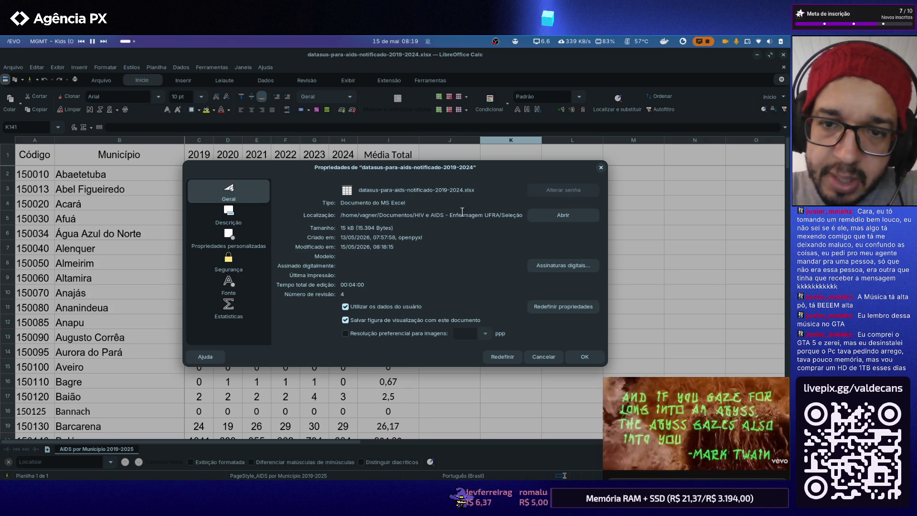
Reset the file's revision data, check the digital signatures list, and confirm the properties
click(563, 307)
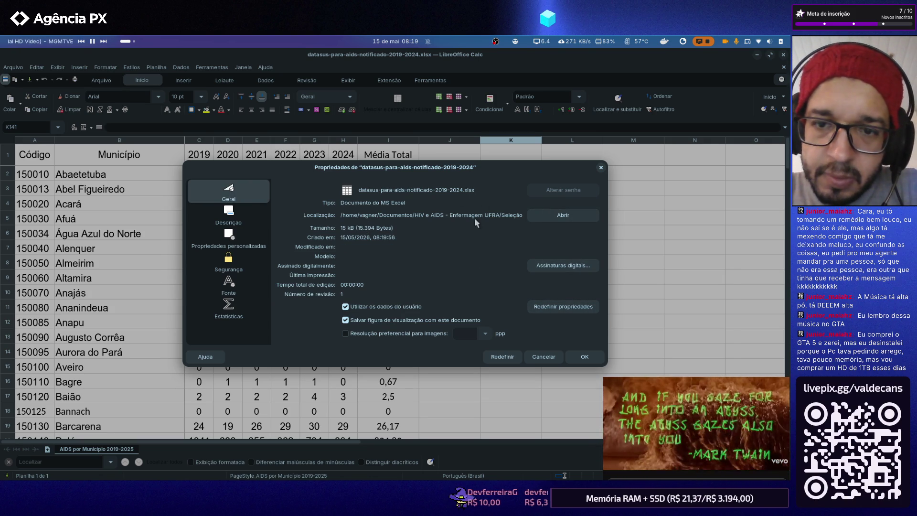
click(545, 266)
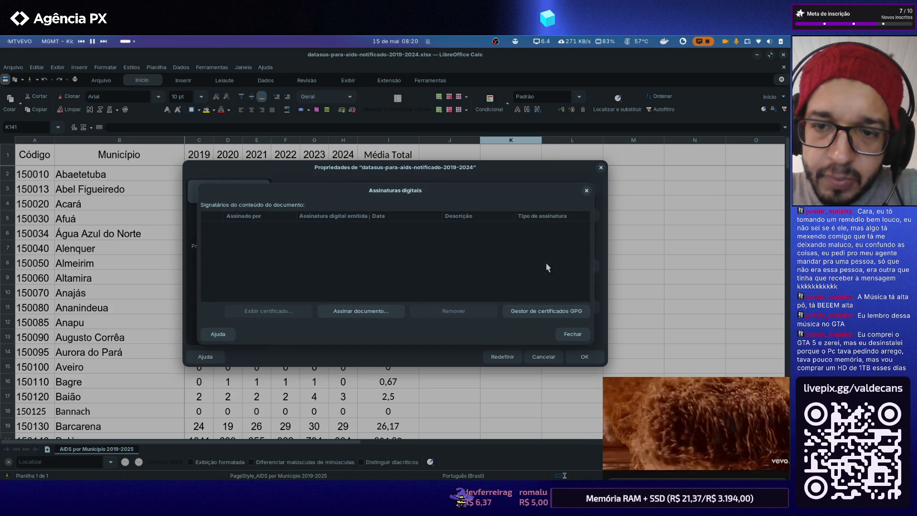
click(573, 334)
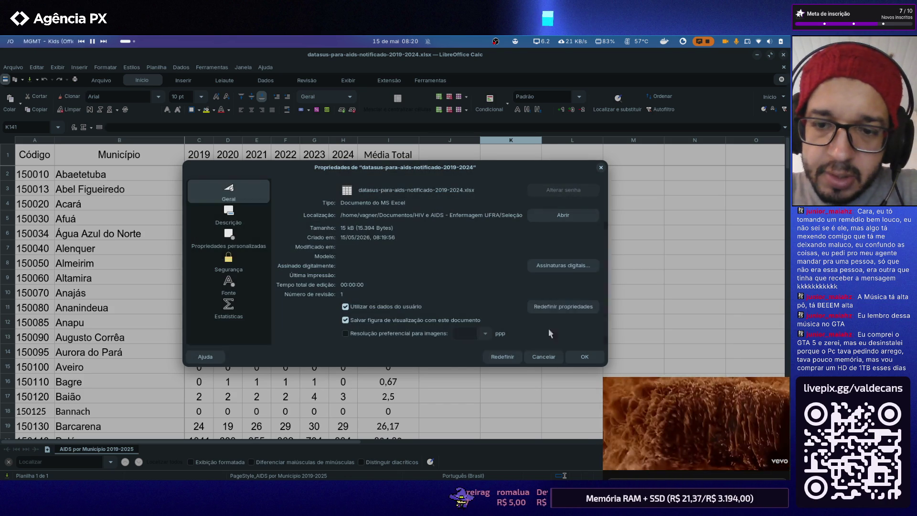
click(589, 357)
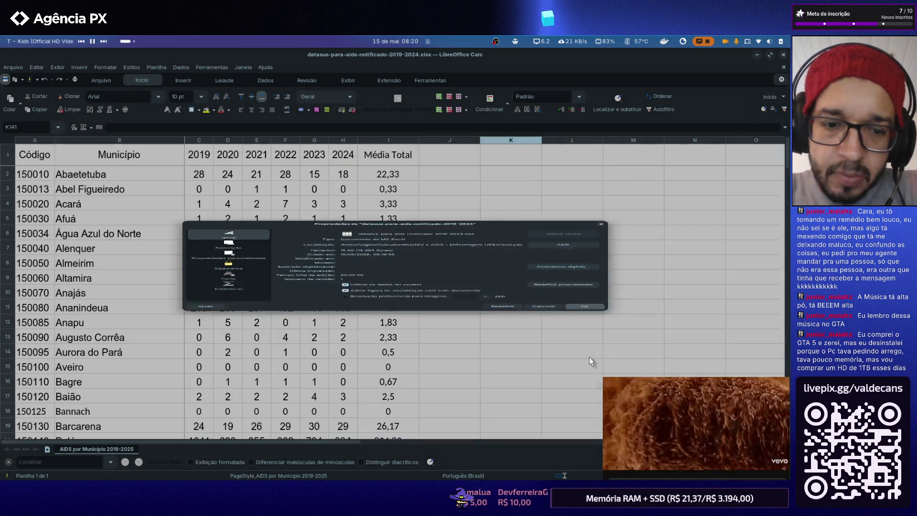
Open the sheet's page style and clear the Nome field for renaming to datasus-para-aids-notificacao-2019-2024
double_click(320, 475)
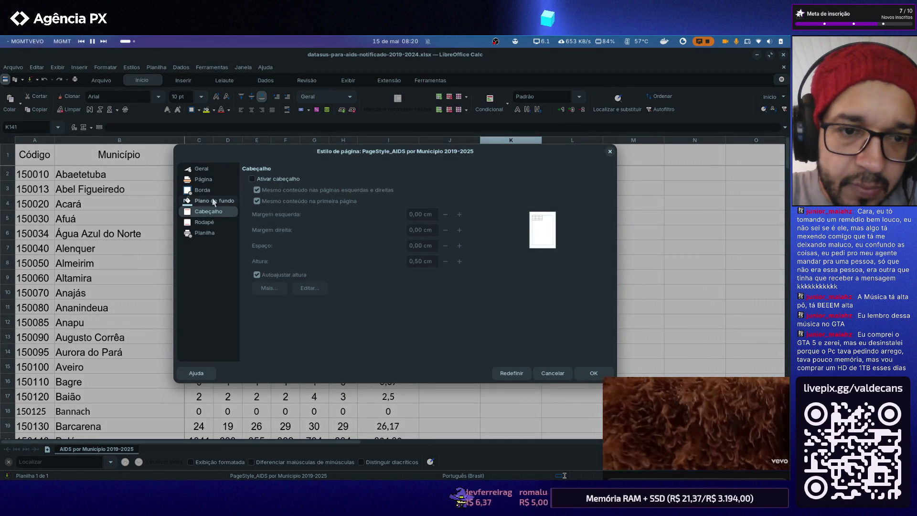
click(197, 168)
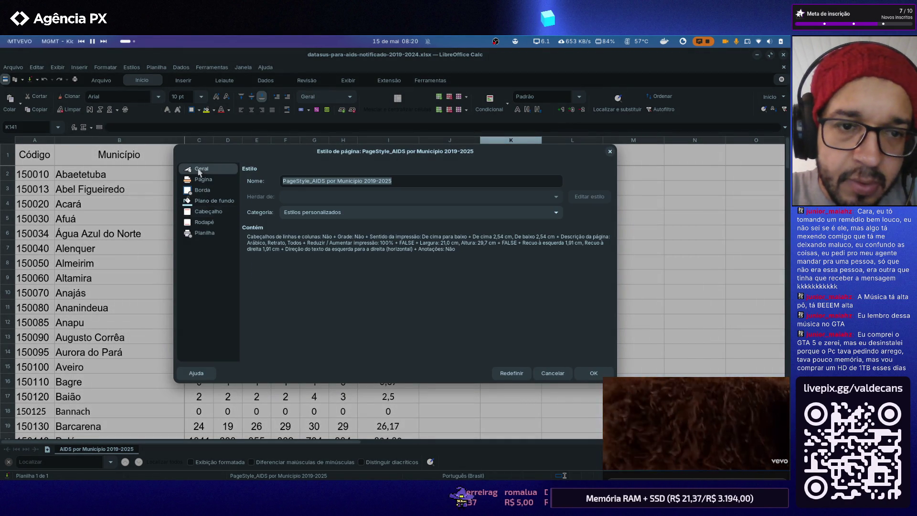
click(412, 180)
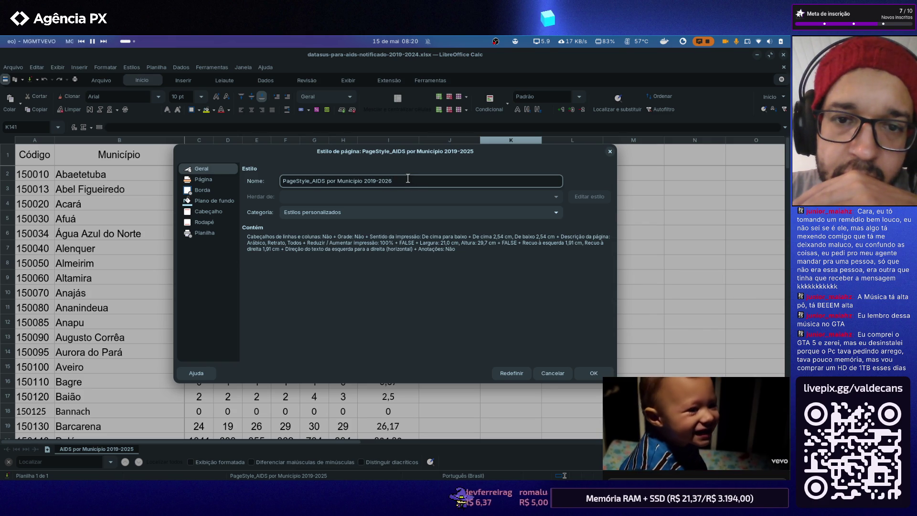
drag(407, 179, 217, 173)
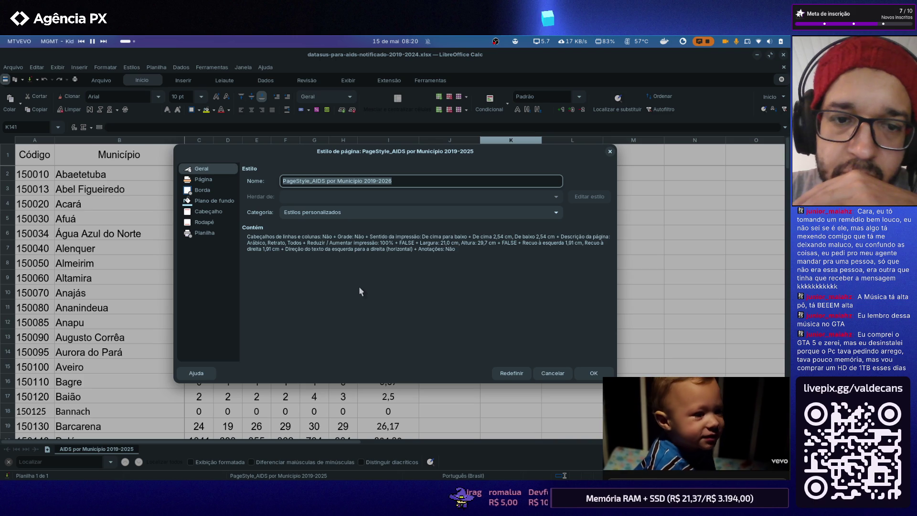
text(DA)
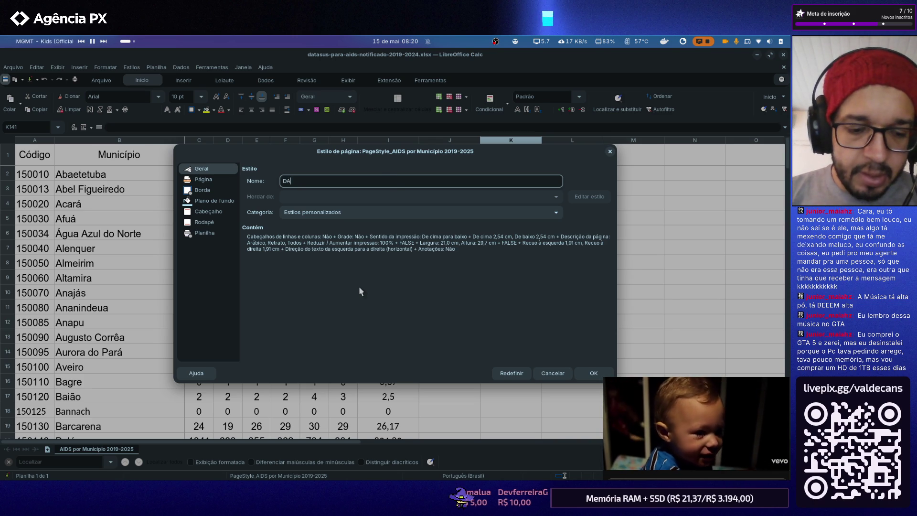
text(TA-SUS)
key(BackSpace)
key(BackSpace)
key(BackSpace)
key(BackSpace)
key(BackSpace)
key(BackSpace)
key(BackSpace)
key(BackSpace)
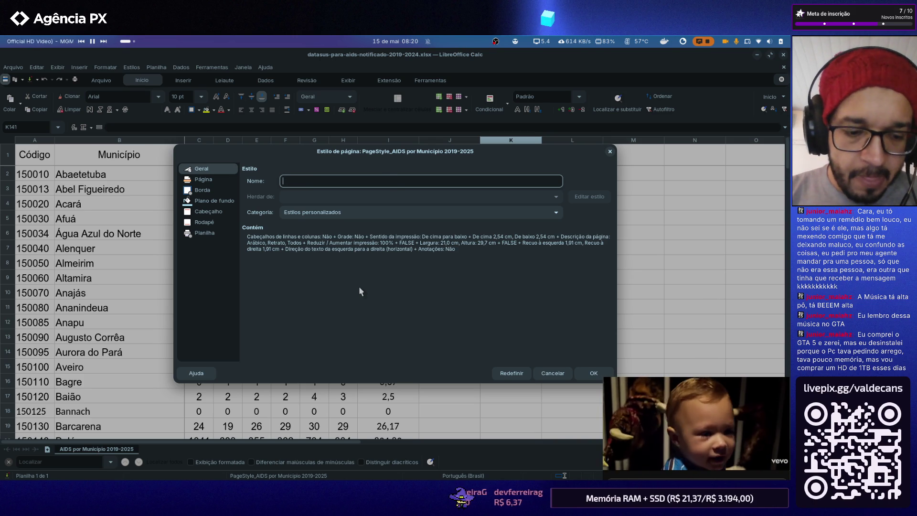
text(datasus-)
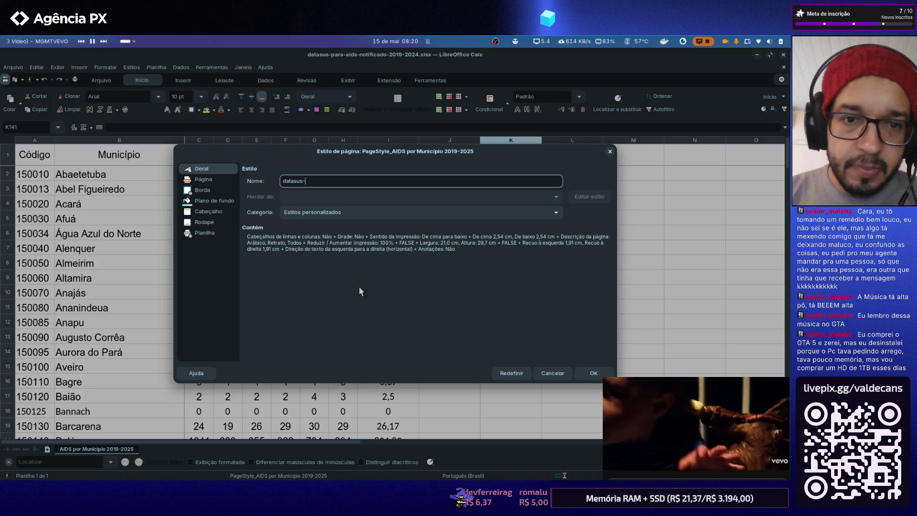
text(para-aids-)
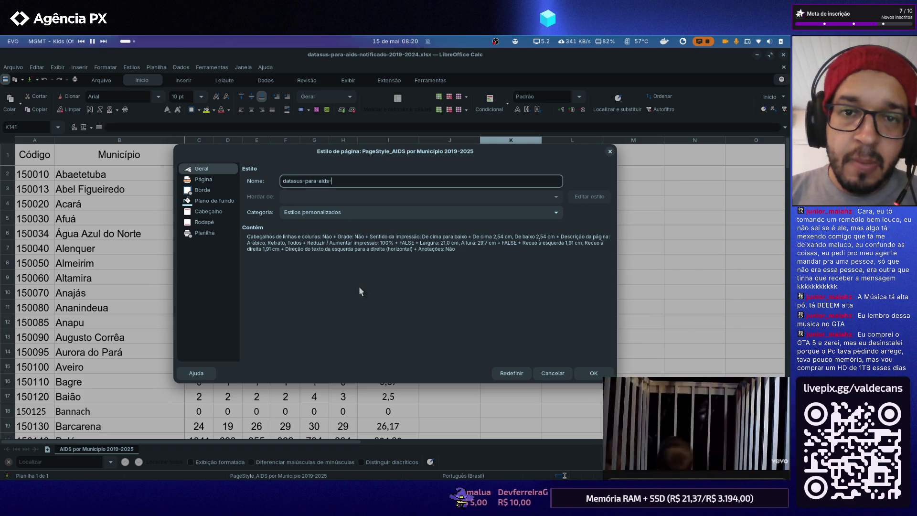
text(notifica)
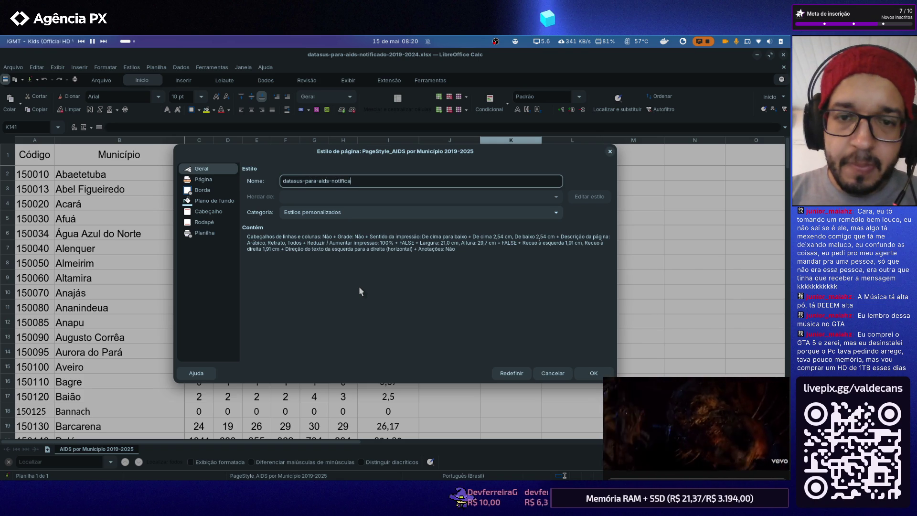
text(cao)
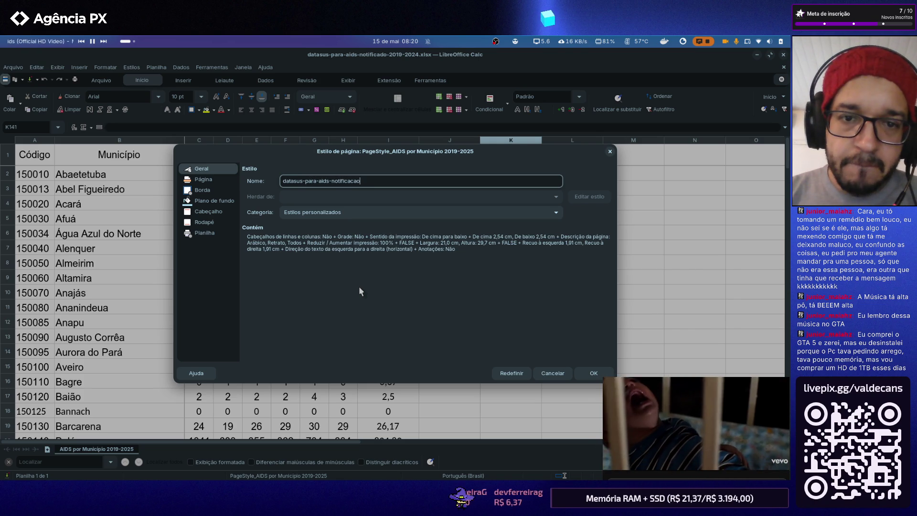
text(-2019-2024)
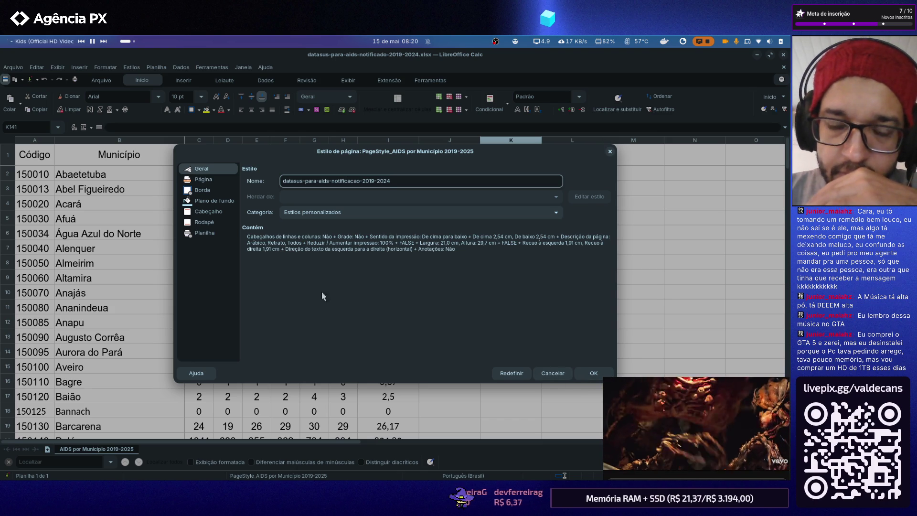
Look through the page, background and sheet settings, then confirm the renamed page style
click(213, 179)
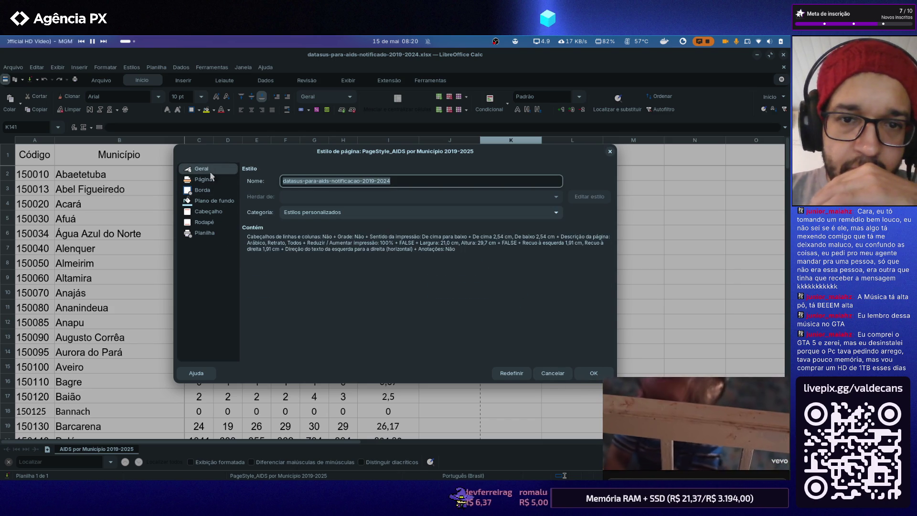
click(208, 180)
click(205, 201)
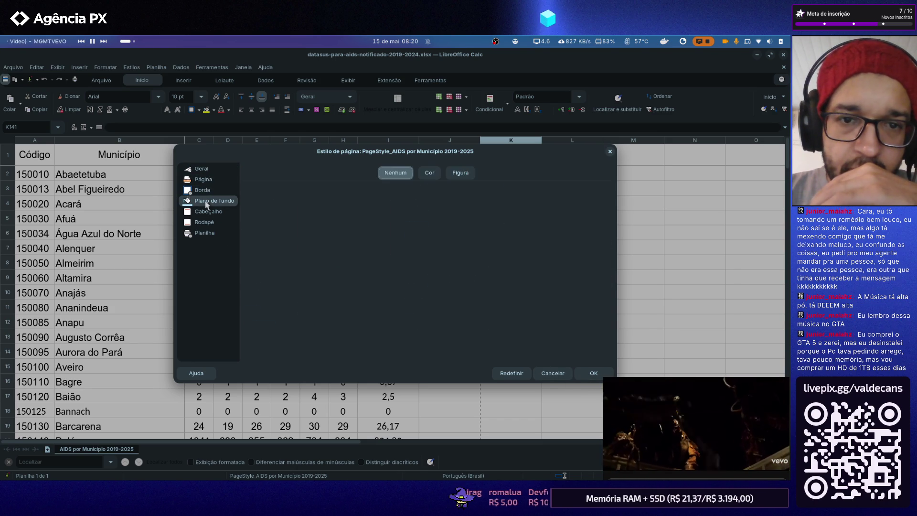
click(208, 211)
click(205, 233)
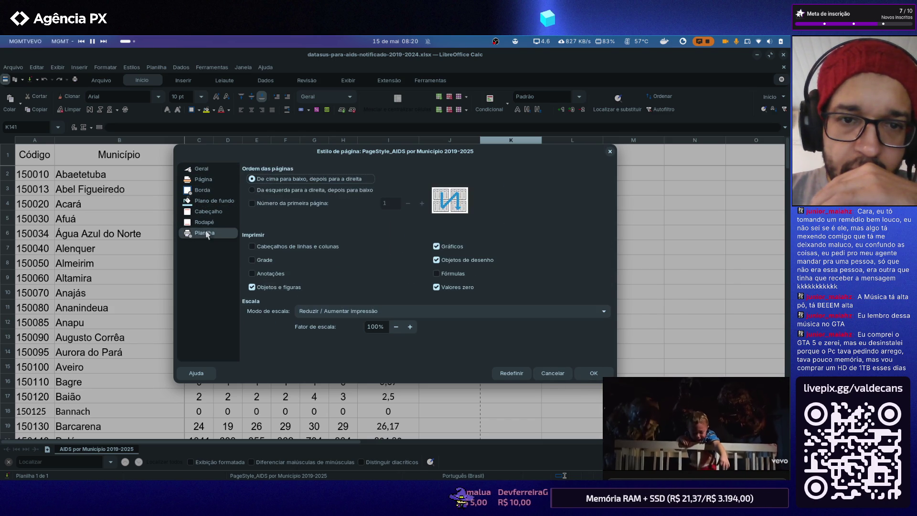
click(594, 372)
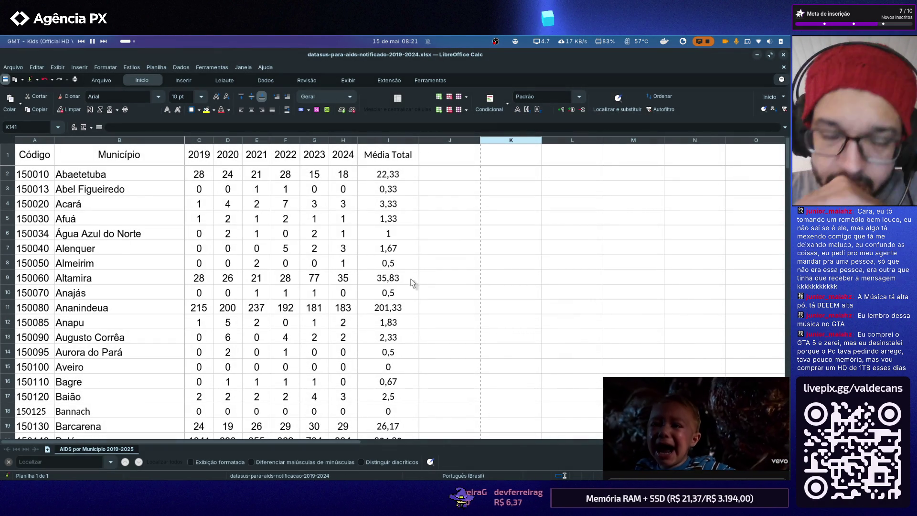
click(428, 80)
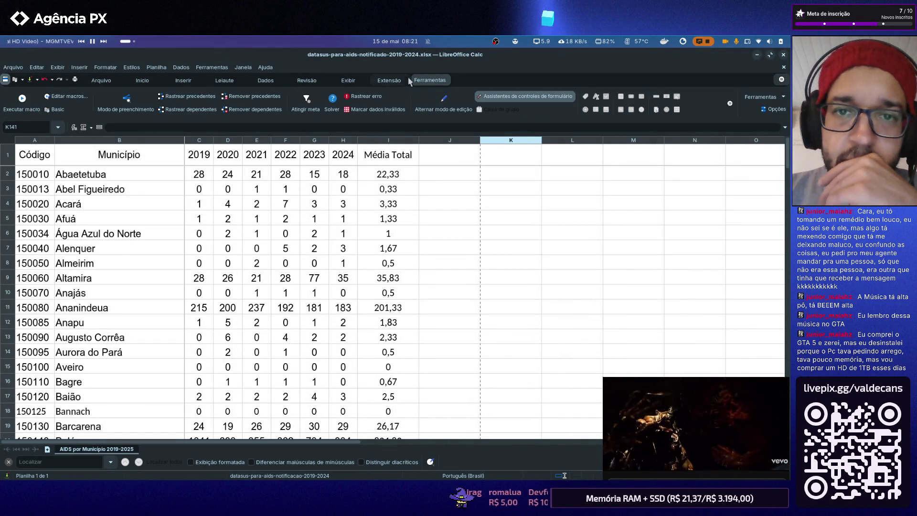
click(390, 80)
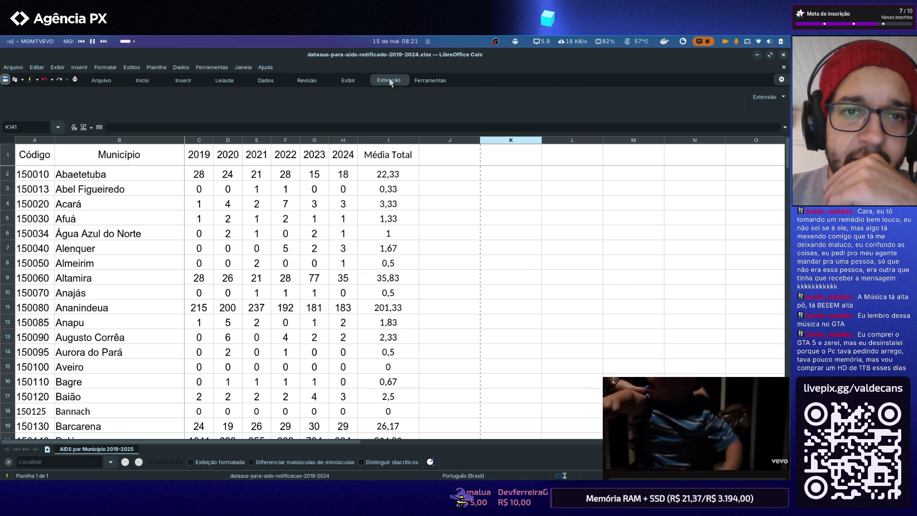
click(363, 82)
click(307, 80)
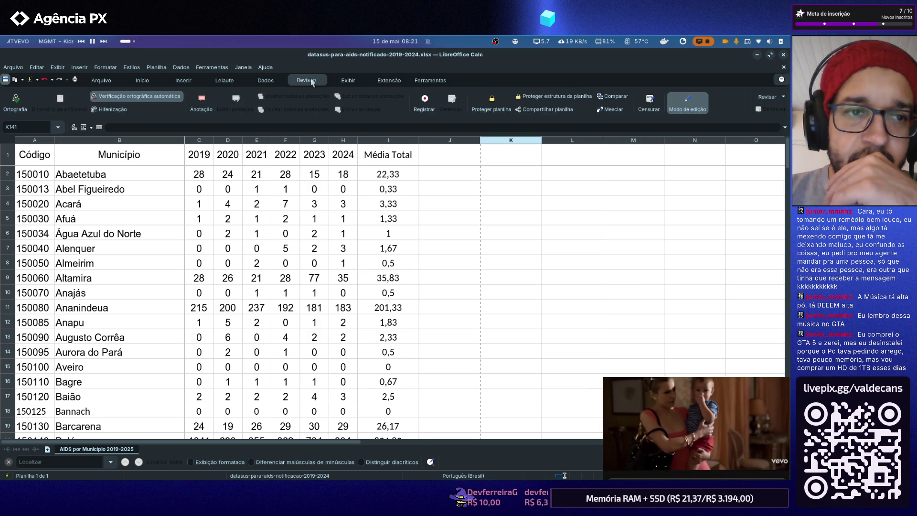
click(271, 83)
click(228, 80)
click(152, 78)
click(97, 79)
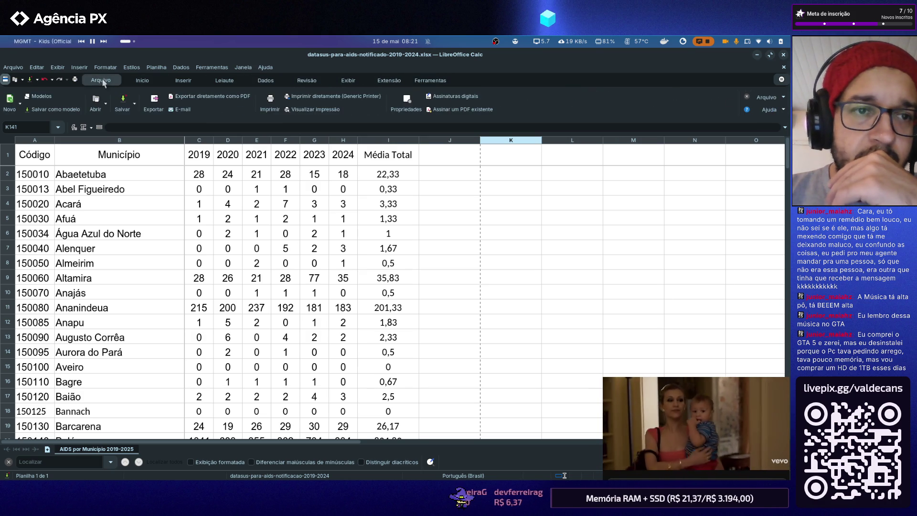
click(782, 98)
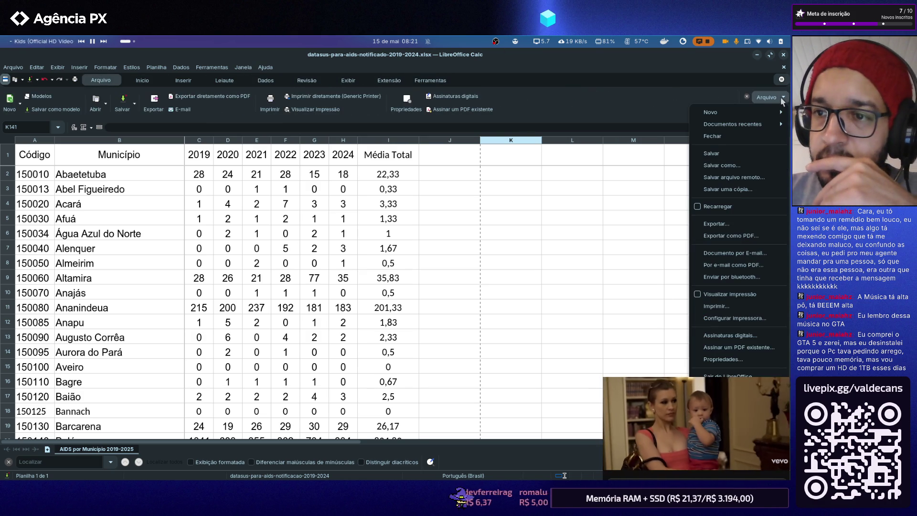
click(730, 359)
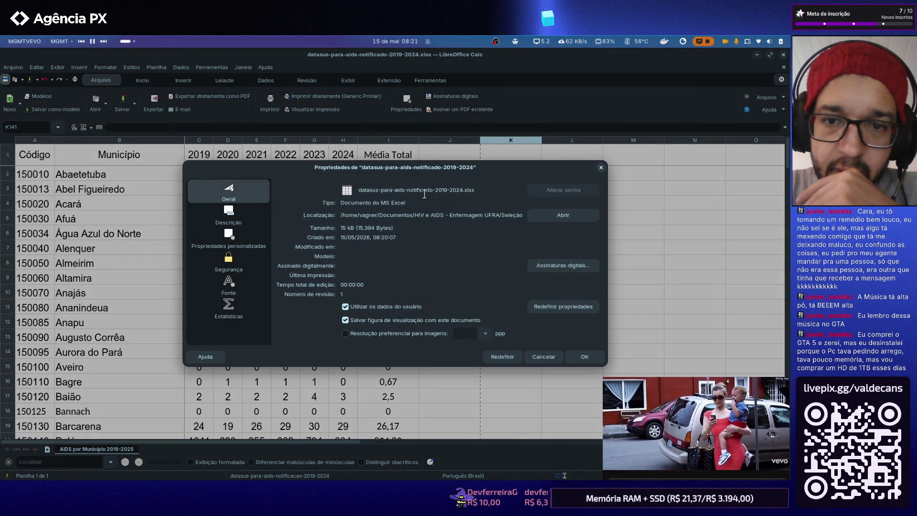
click(228, 213)
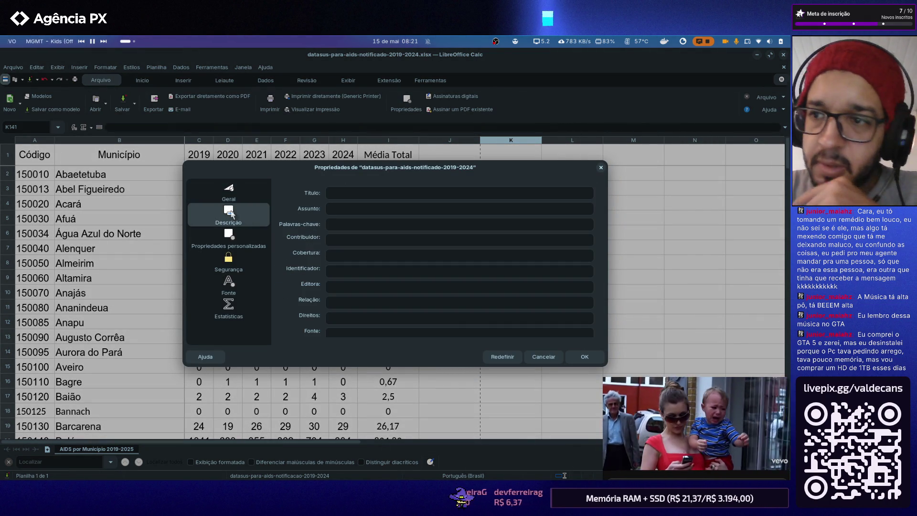
click(228, 192)
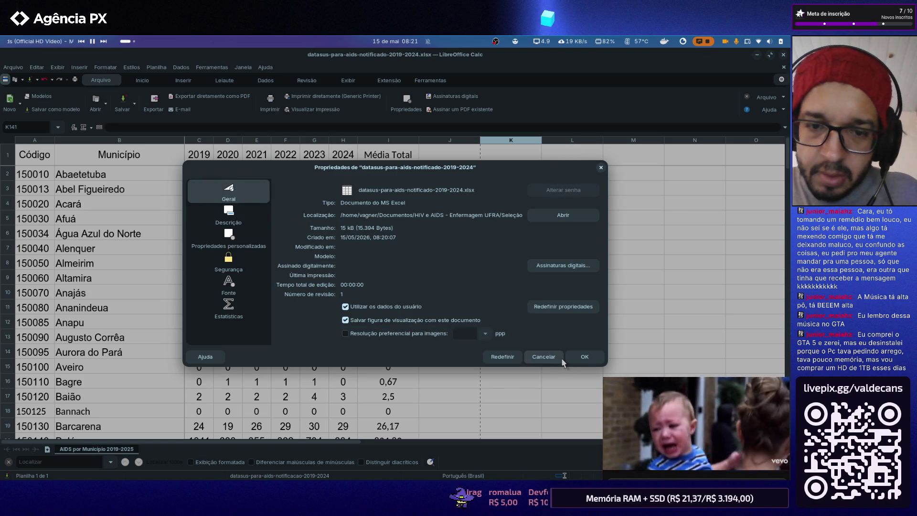
click(584, 358)
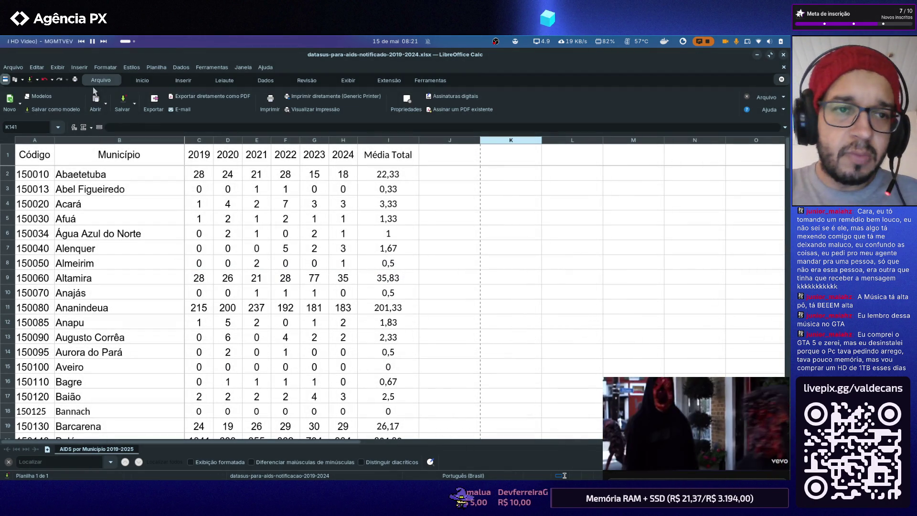
Add the AIDS notification xlsx as a new layer via the Data Source Manager in QGIS
key(alt+Tab)
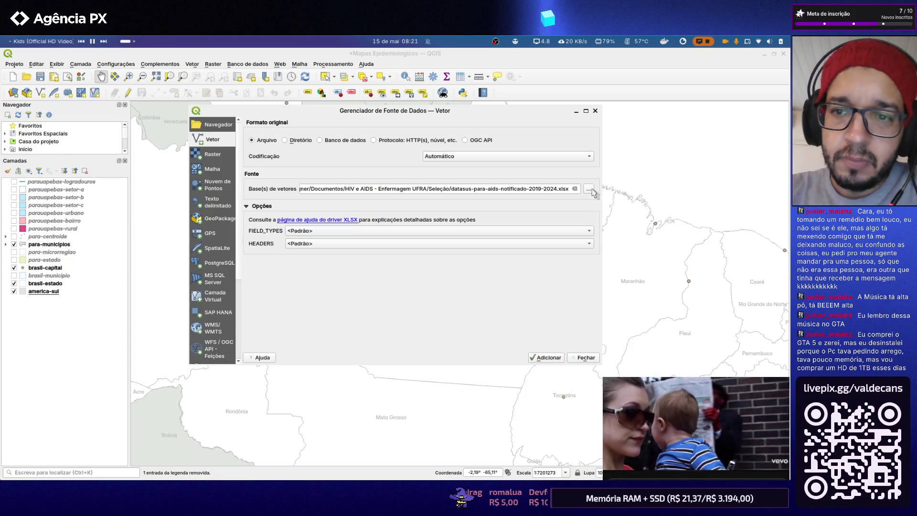
click(591, 192)
double_click(356, 185)
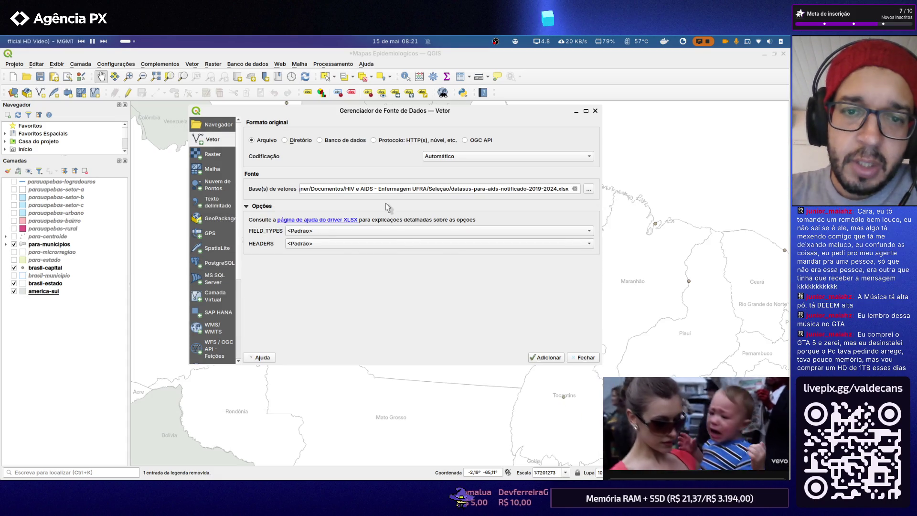
click(549, 356)
click(586, 358)
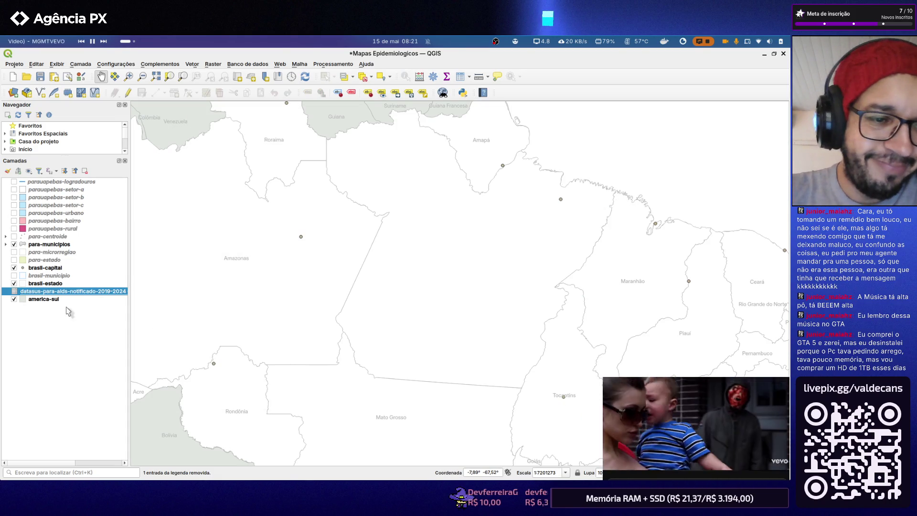
Move the datasus layer to the bottom and check its attribute table of 144 municipalities
drag(61, 298, 61, 310)
click(69, 300)
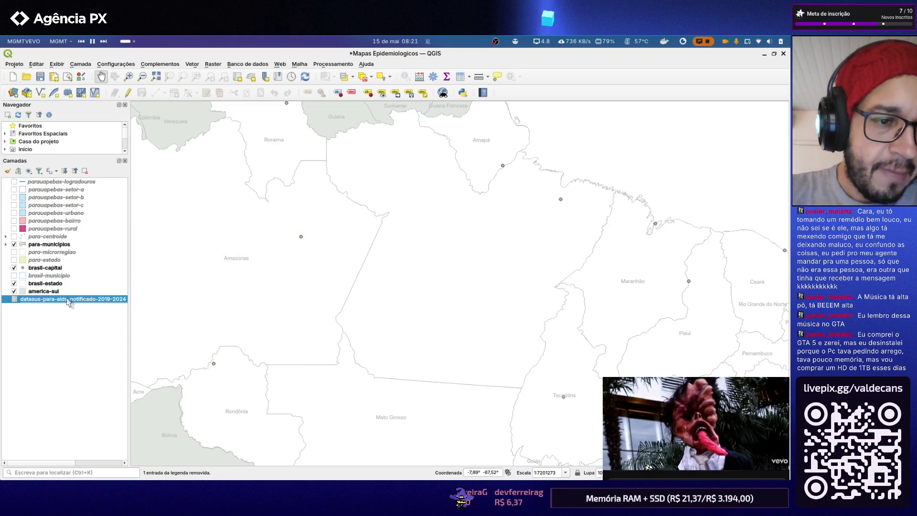
right_click(94, 299)
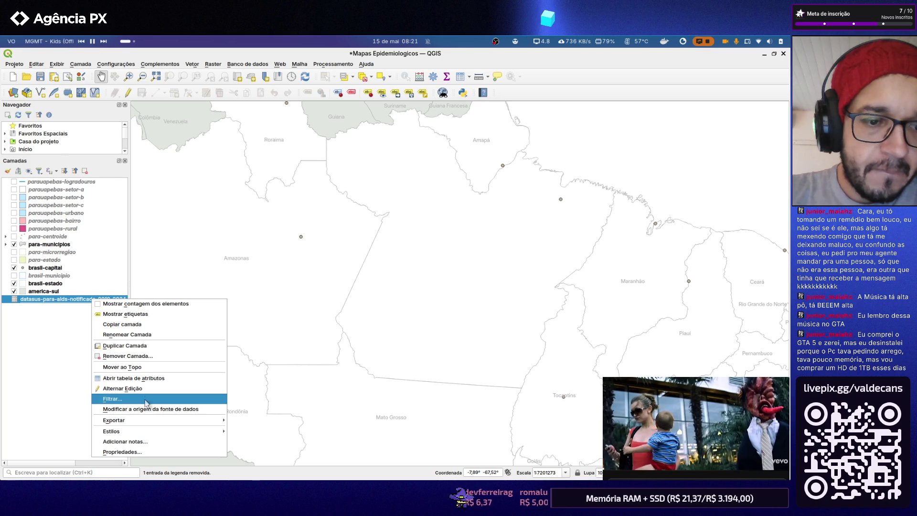
click(143, 378)
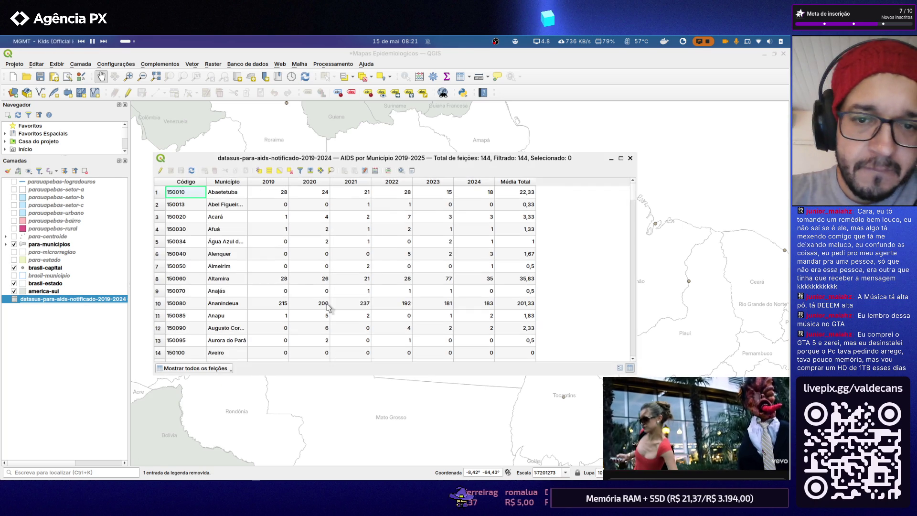
click(629, 159)
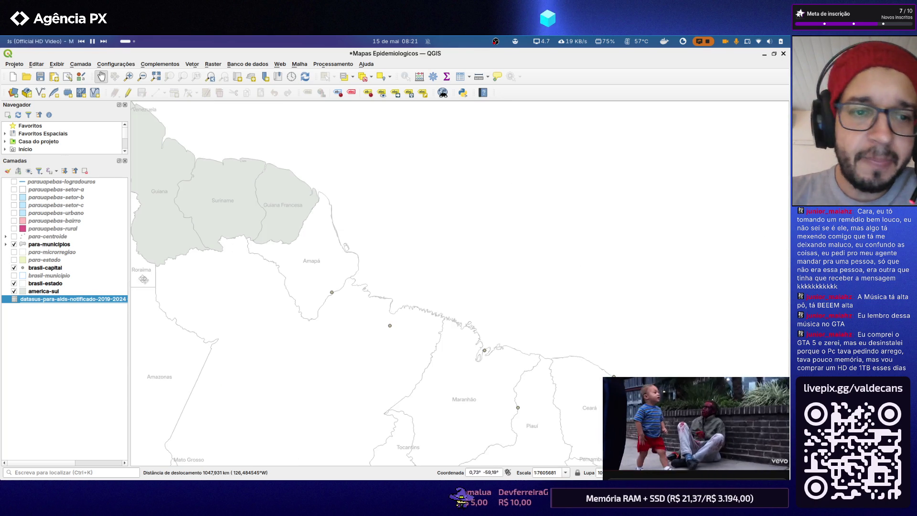
scroll(329, 307, down, 4)
scroll(286, 252, up, 2)
scroll(285, 252, up, 2)
scroll(241, 216, down, 1)
scroll(313, 253, up, 1)
double_click(51, 244)
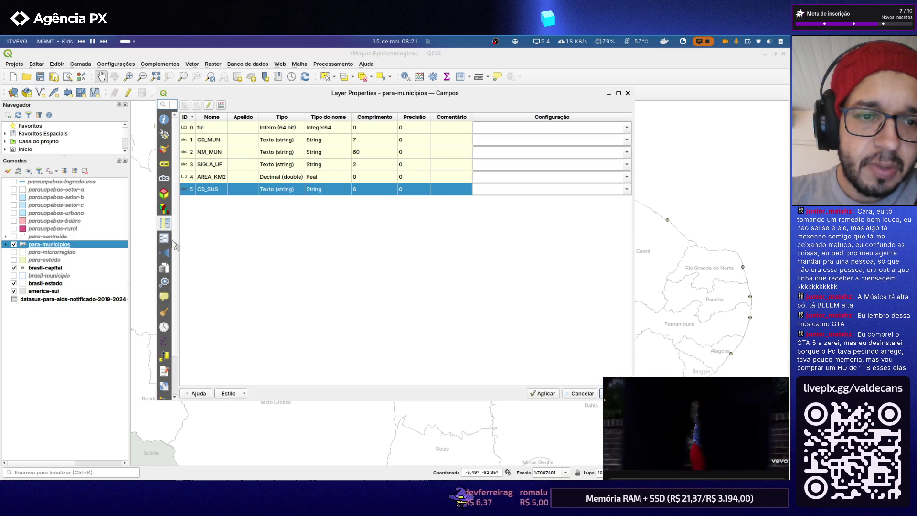
Add a vector join from the datasus AIDS table, matching Código to CD_SUS
click(172, 242)
click(185, 380)
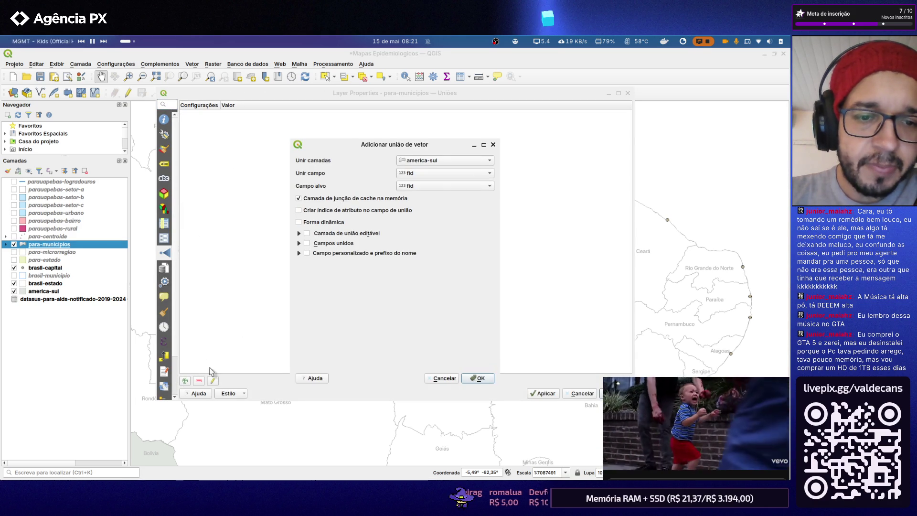
click(452, 162)
click(451, 201)
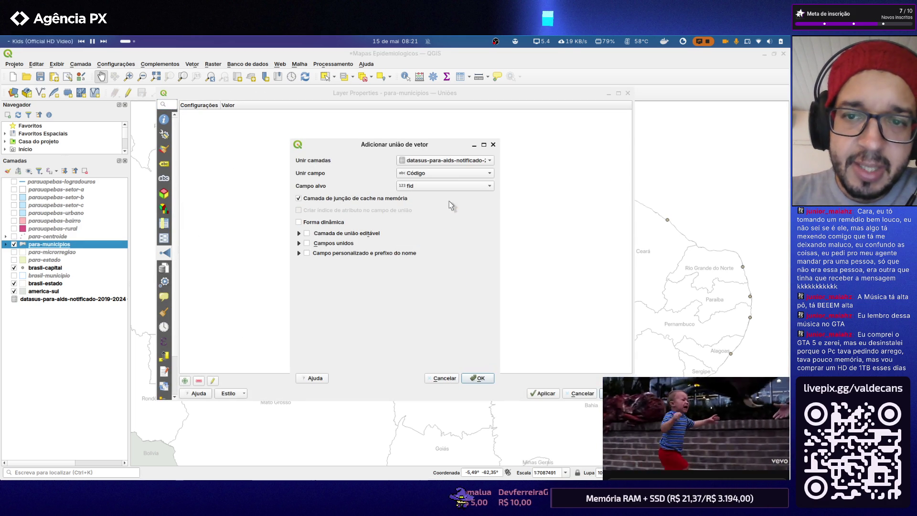
click(441, 174)
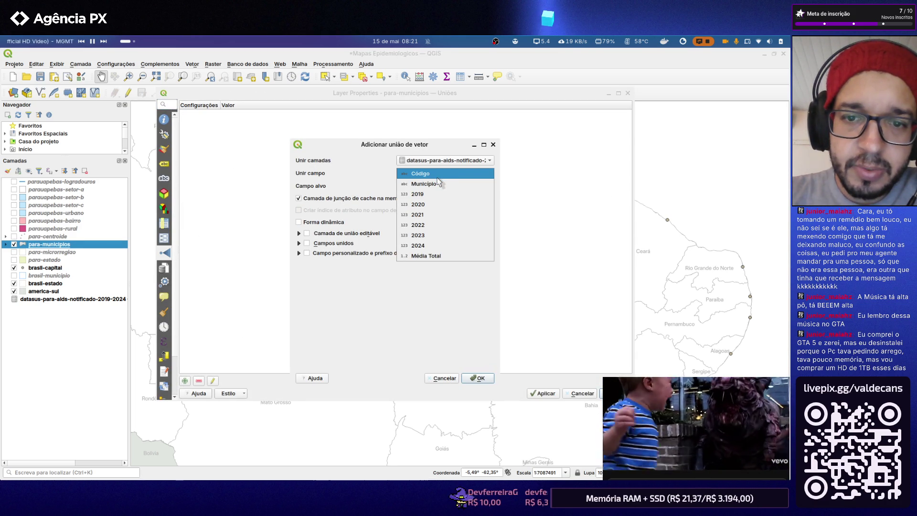
click(439, 177)
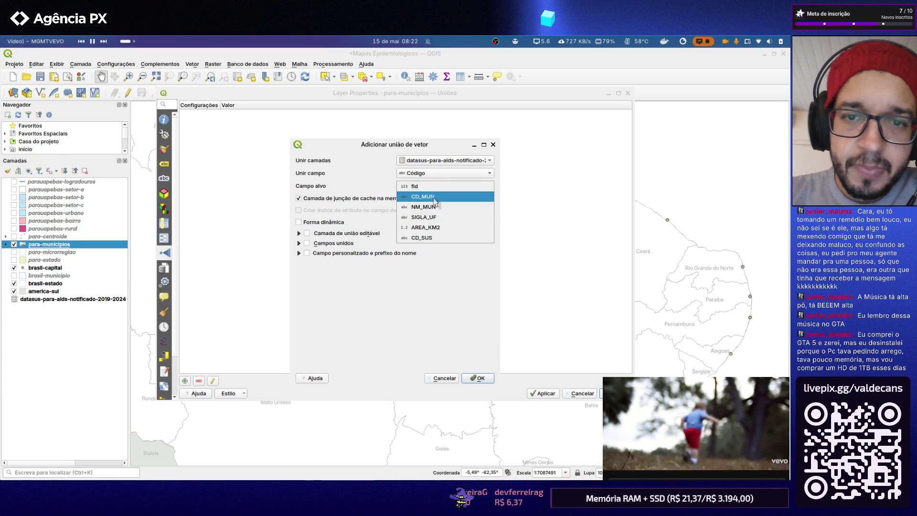
click(439, 239)
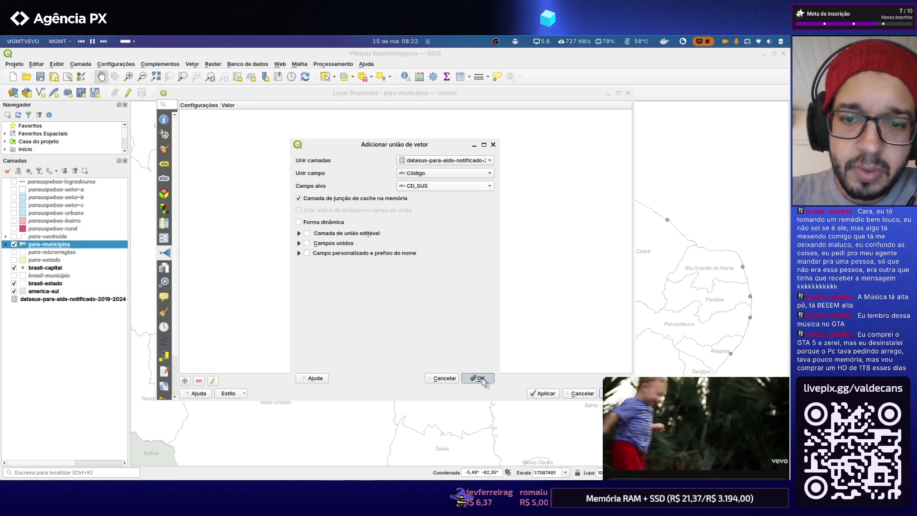
click(479, 378)
Review the fields now including the joined columns and apply the layer properties
click(164, 224)
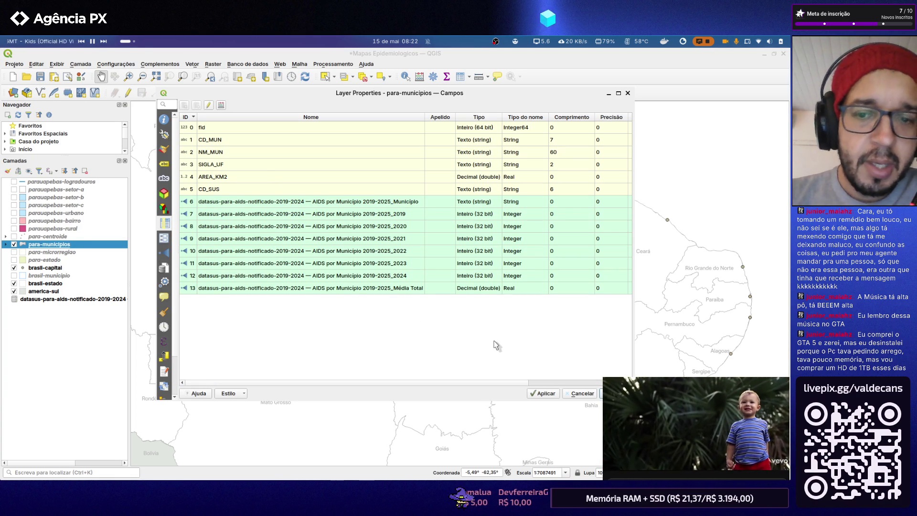
click(550, 396)
click(617, 393)
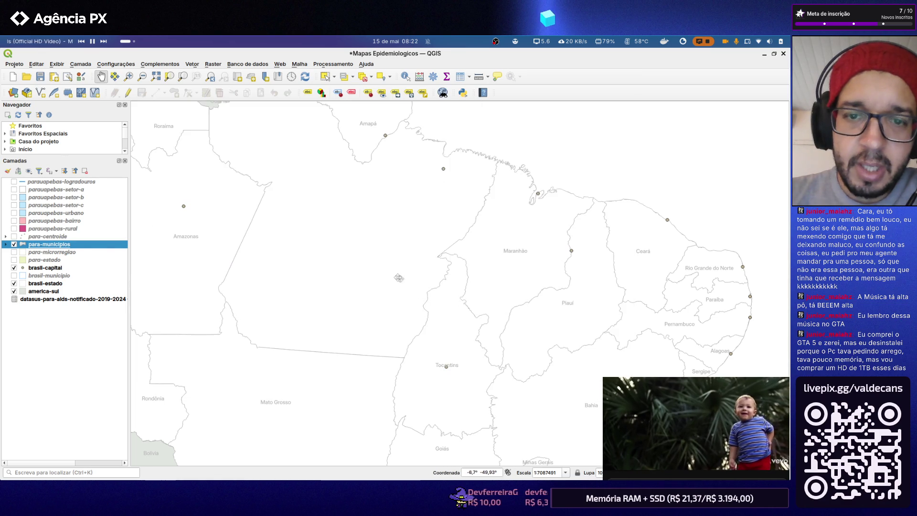
Set para-municipios graduated symbology value to the joined Média Total field and apply it
right_click(66, 245)
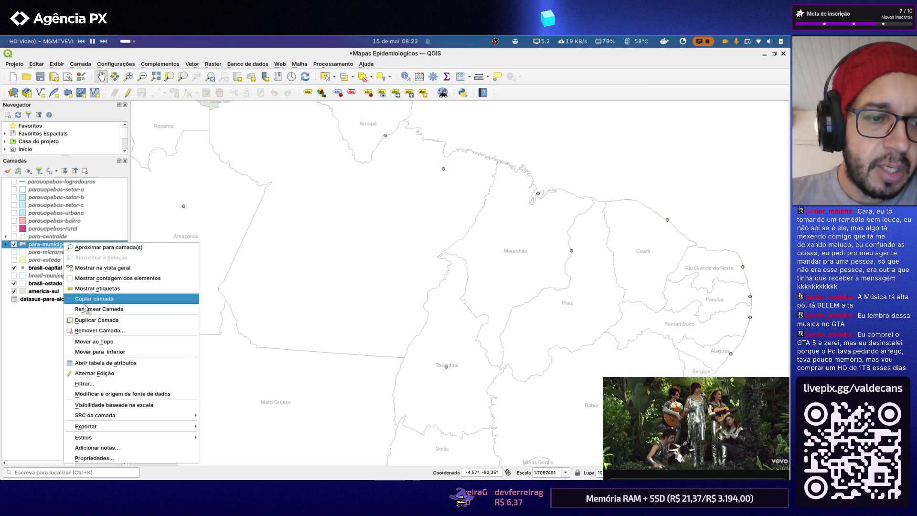
click(104, 461)
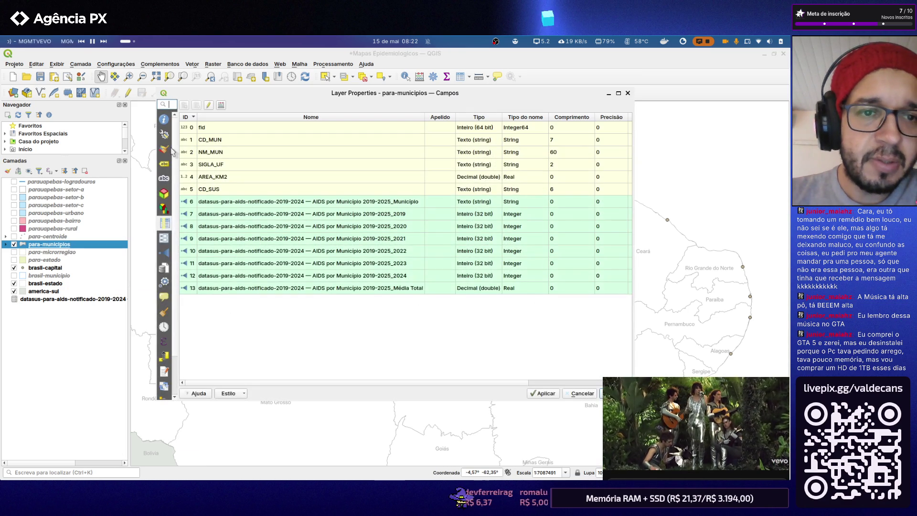
click(165, 150)
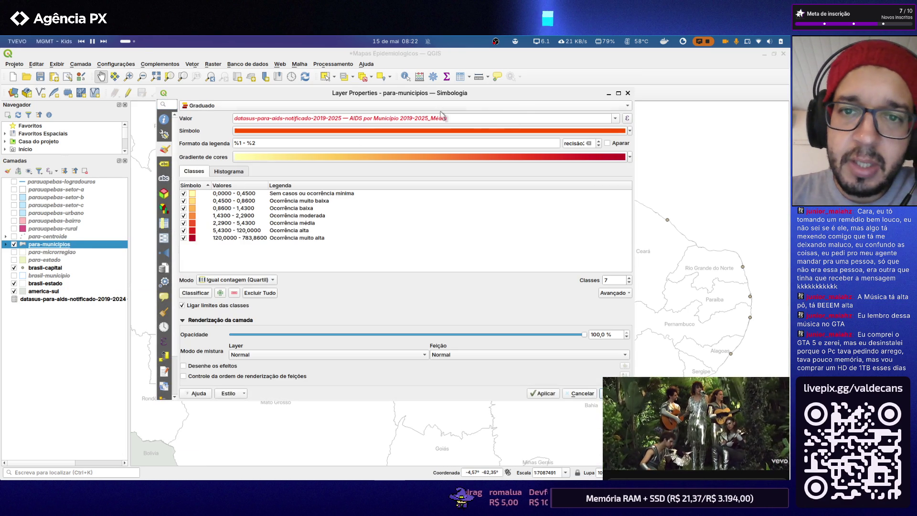
click(618, 119)
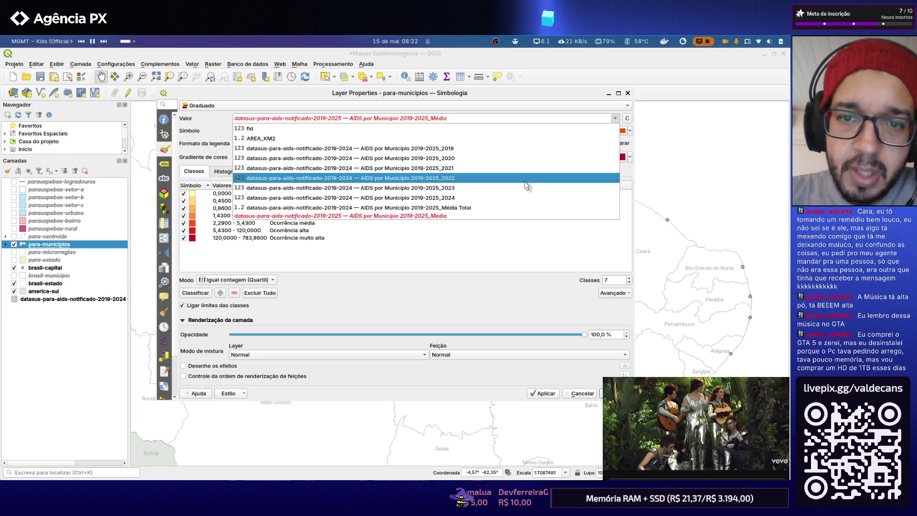
click(505, 209)
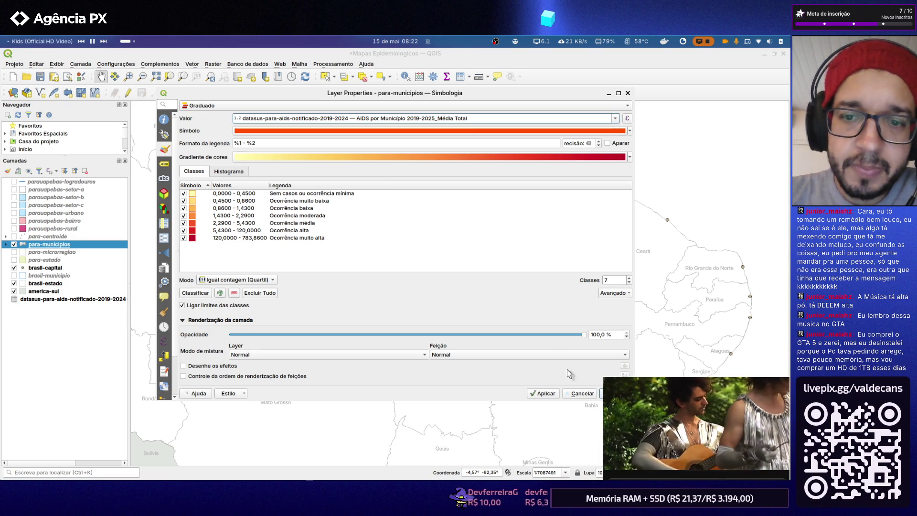
click(556, 395)
click(613, 393)
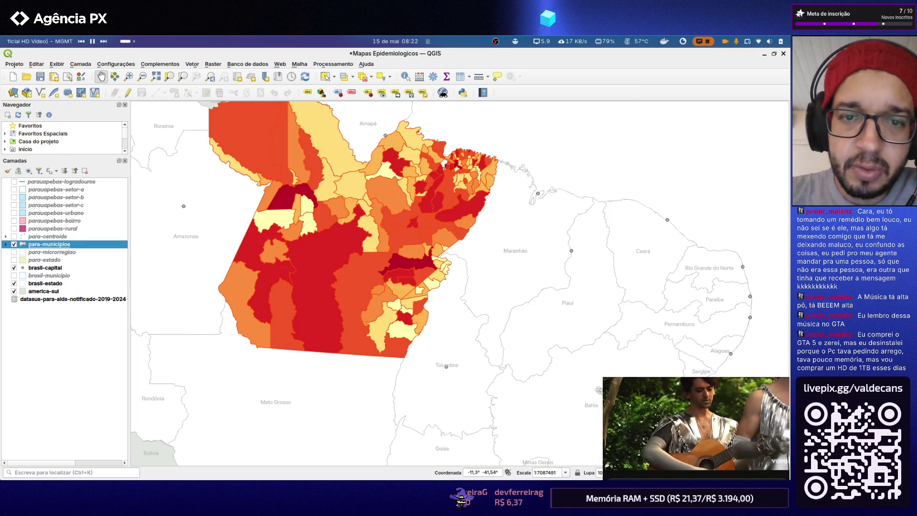
scroll(452, 301, down, 2)
scroll(452, 301, up, 2)
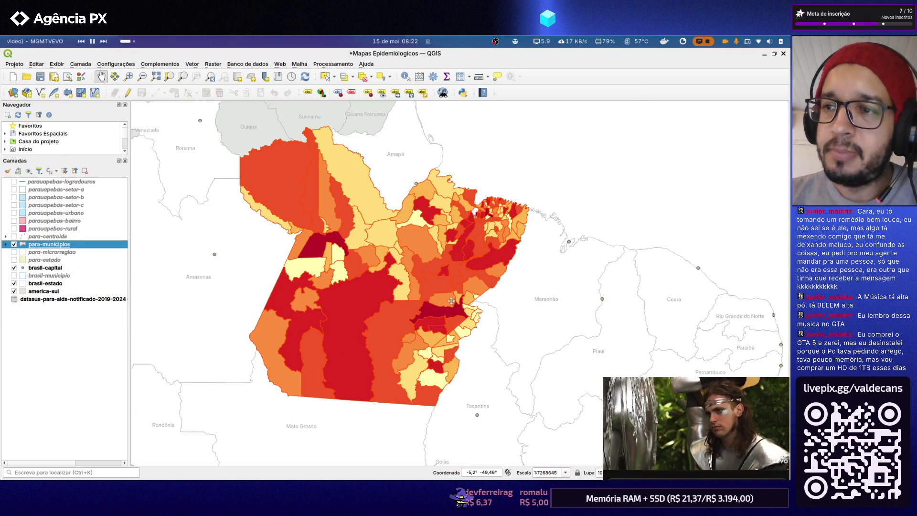
double_click(57, 237)
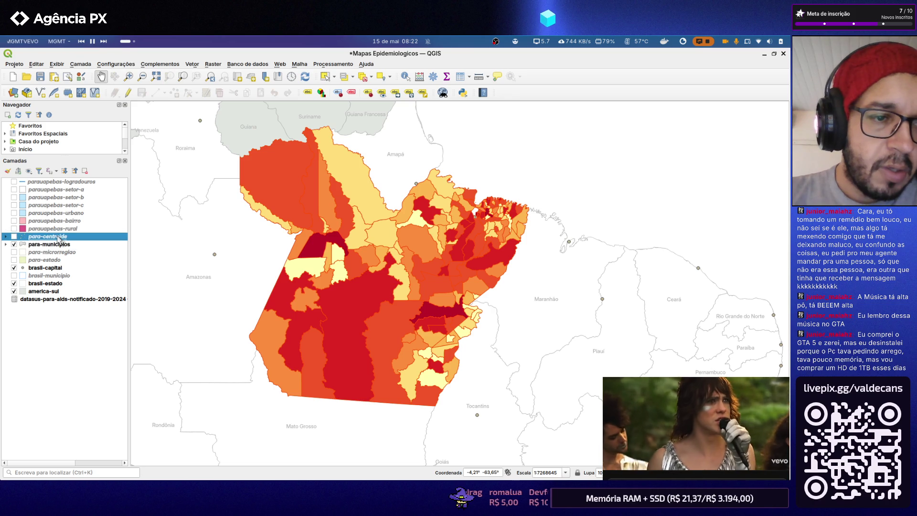
Add a vector join from the datasus AIDS table to para-centroide with CD_SUS as target field
click(164, 253)
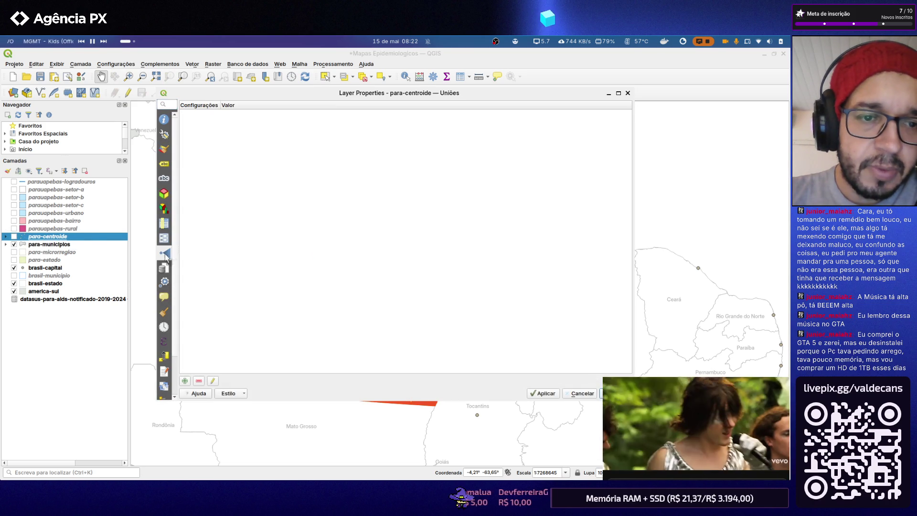
click(185, 381)
click(473, 165)
click(458, 200)
click(433, 186)
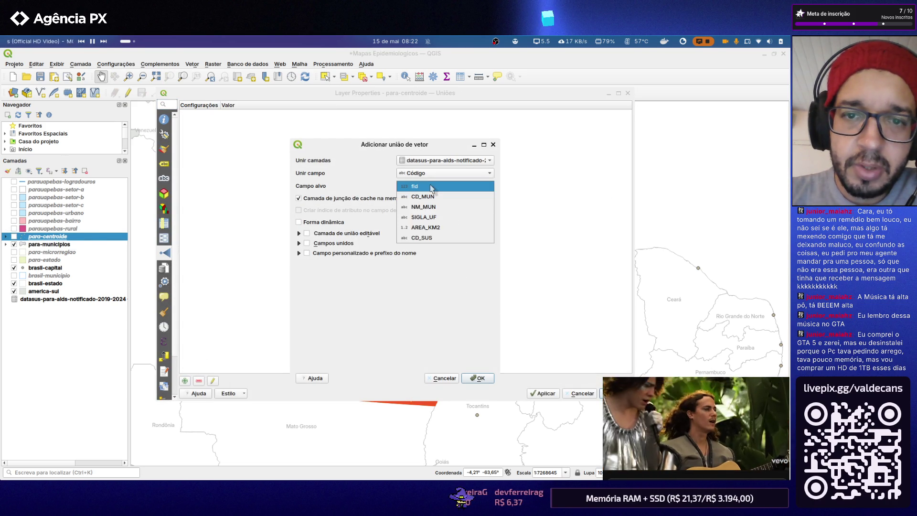
click(429, 238)
click(477, 378)
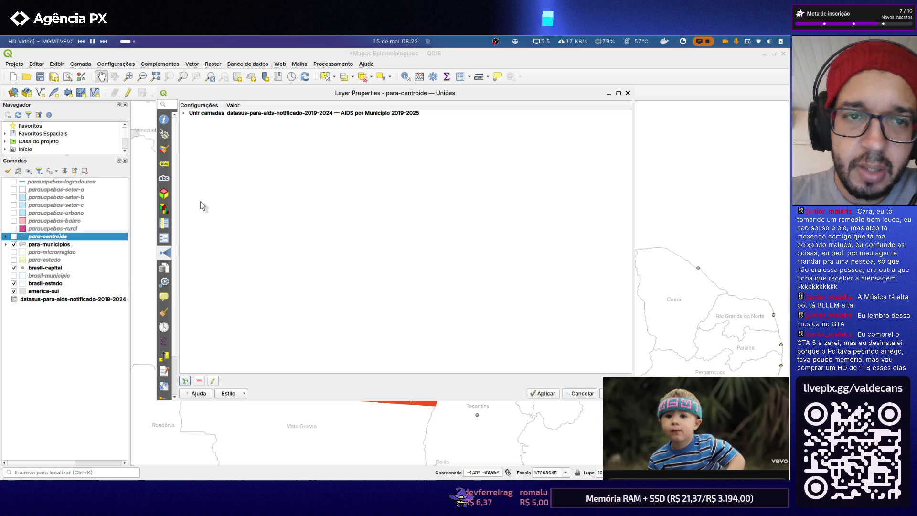
Size para-centroide points by the joined Média Total field, apply, and reconfirm the field
click(165, 150)
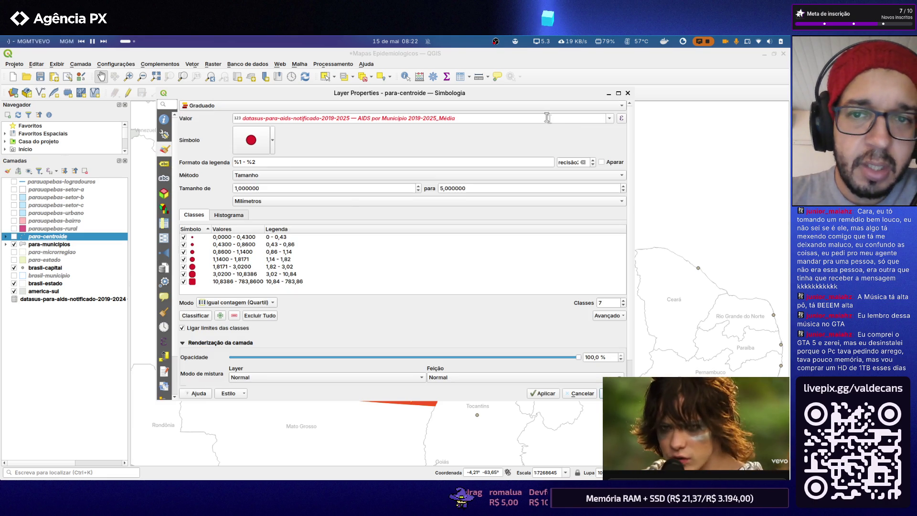
click(609, 118)
click(482, 208)
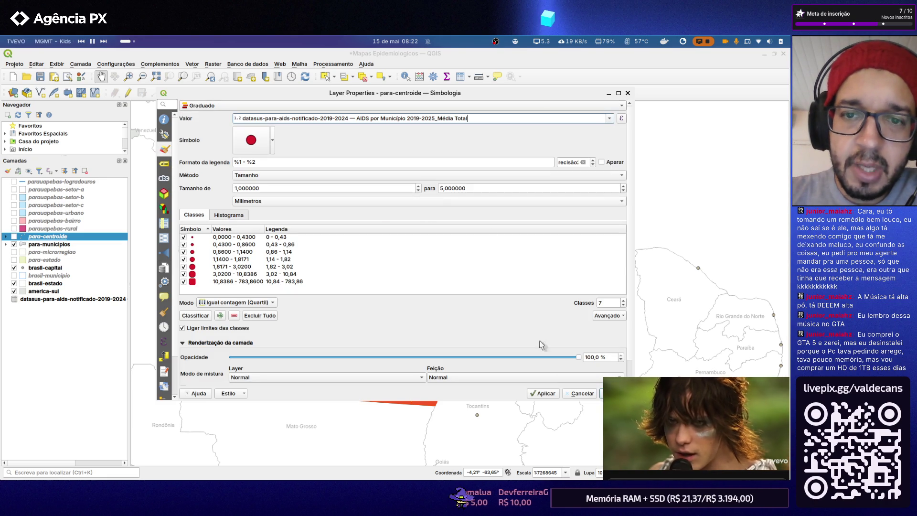
click(544, 393)
click(617, 393)
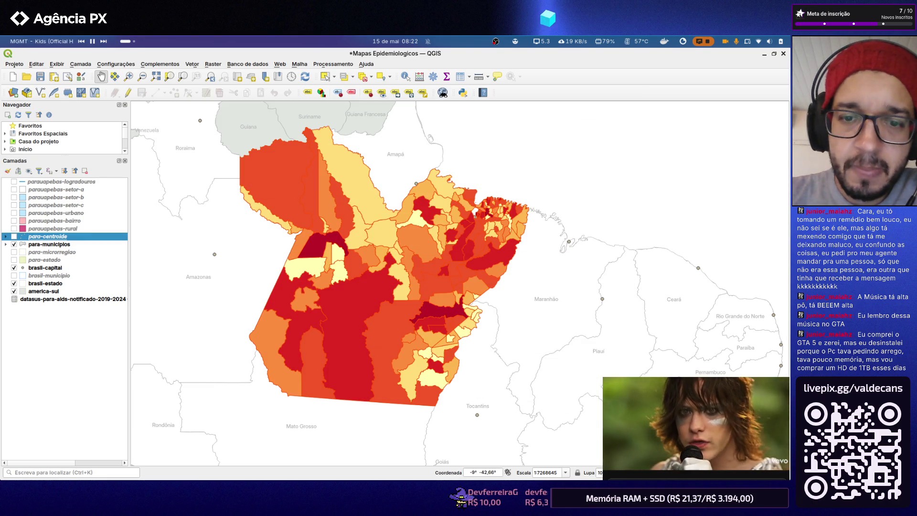
double_click(82, 237)
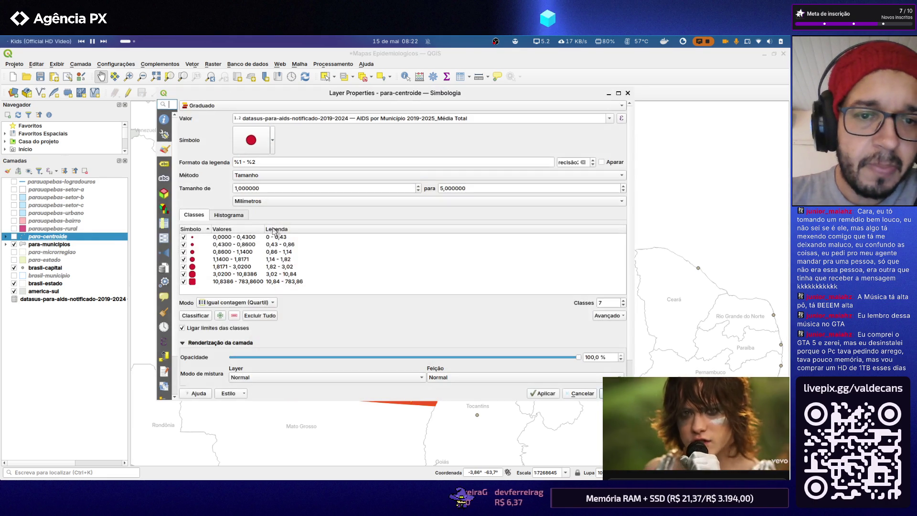
click(610, 120)
click(479, 208)
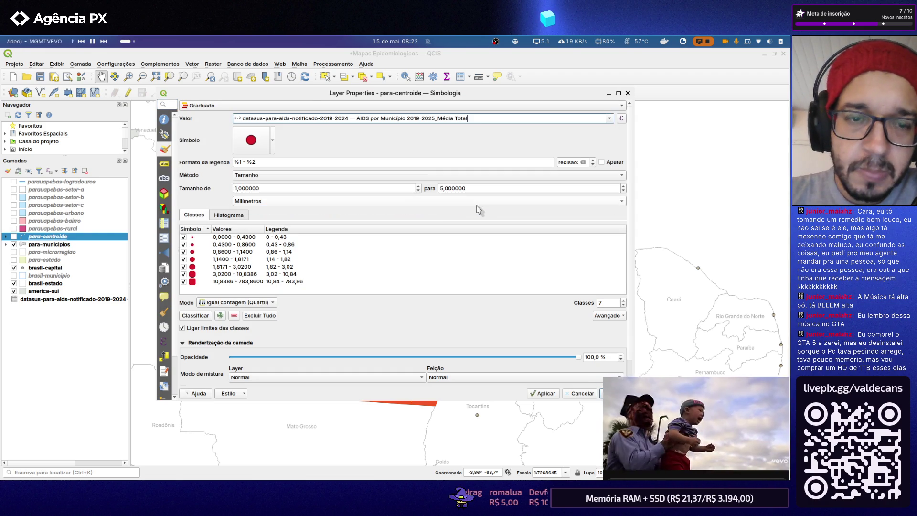
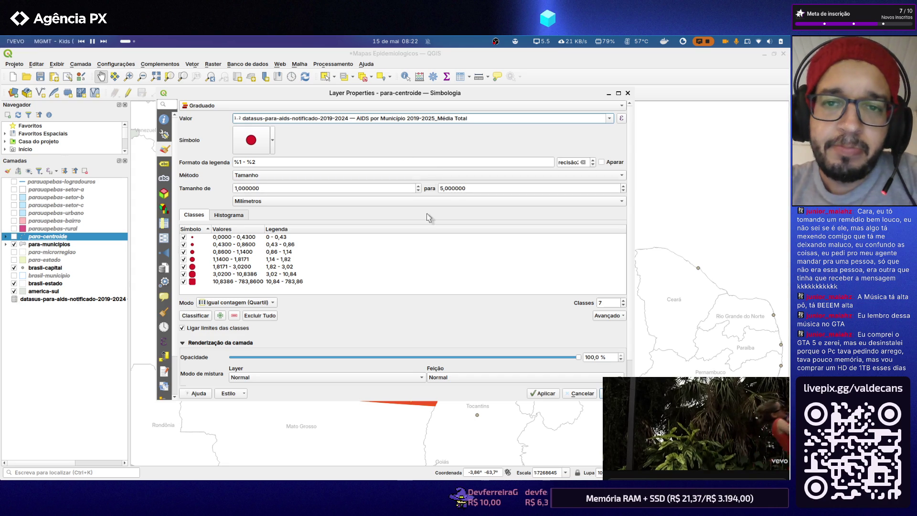
Apply the graduated-size centroid styling, turn on para-centroide and save the project
click(540, 392)
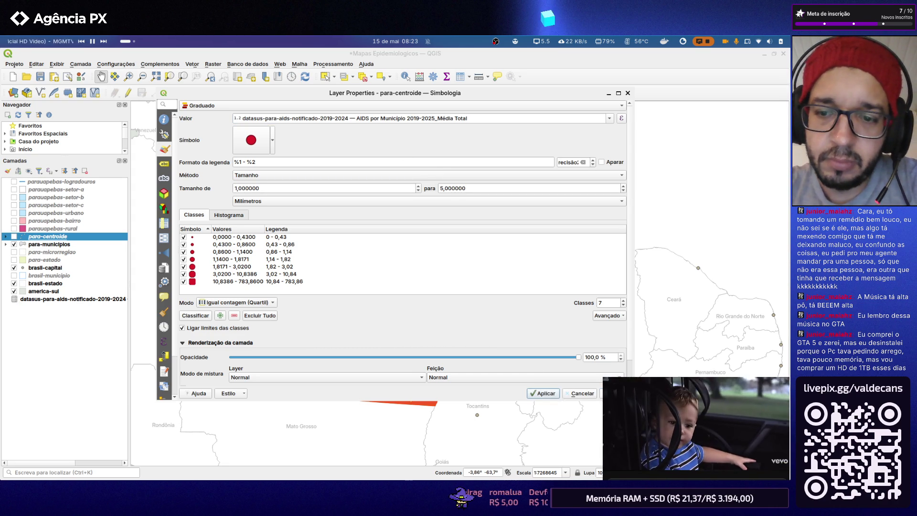
click(616, 393)
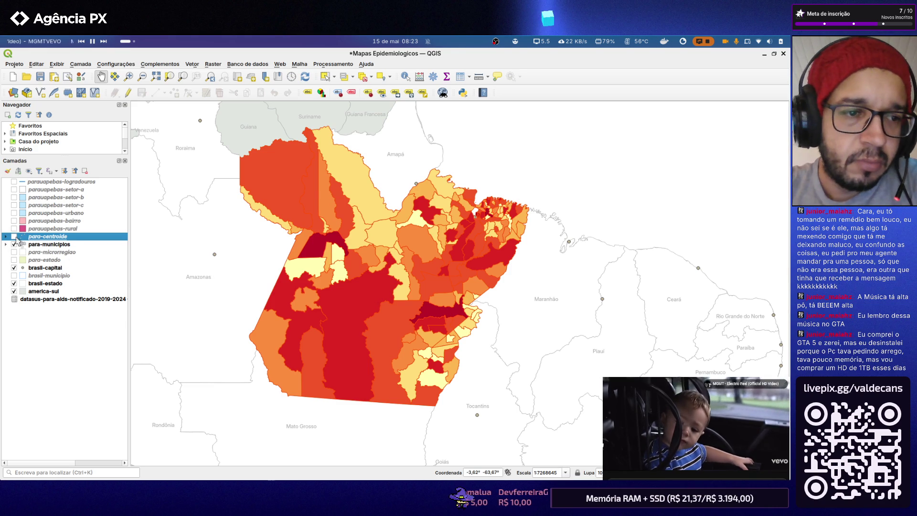
click(14, 237)
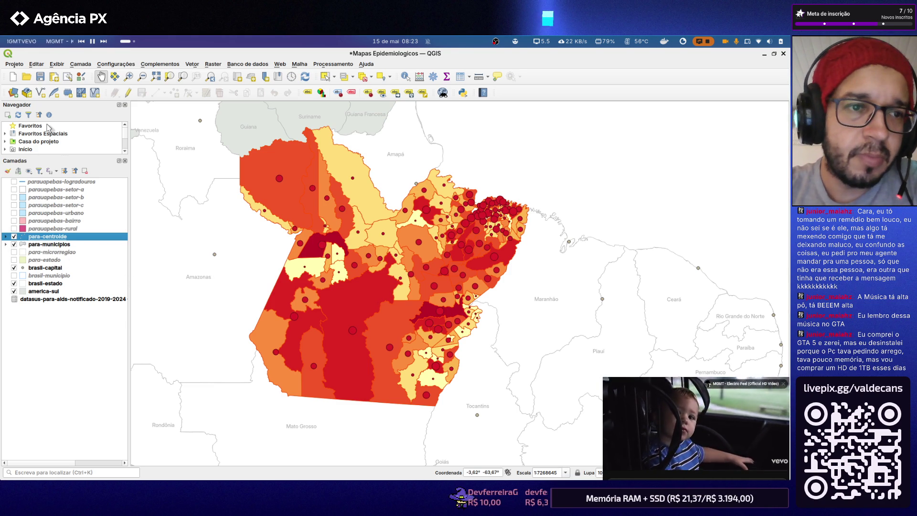
click(40, 76)
scroll(423, 304, up, 1)
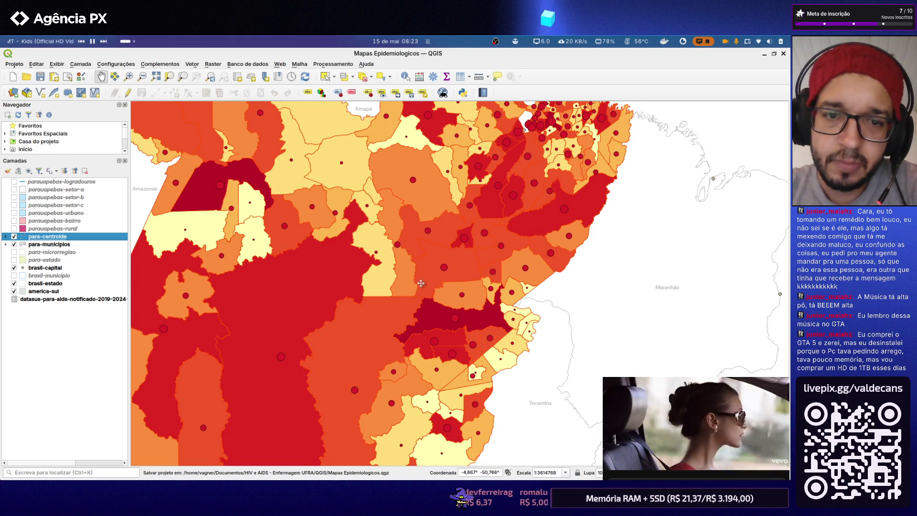
scroll(420, 287, down, 1)
scroll(376, 292, up, 1)
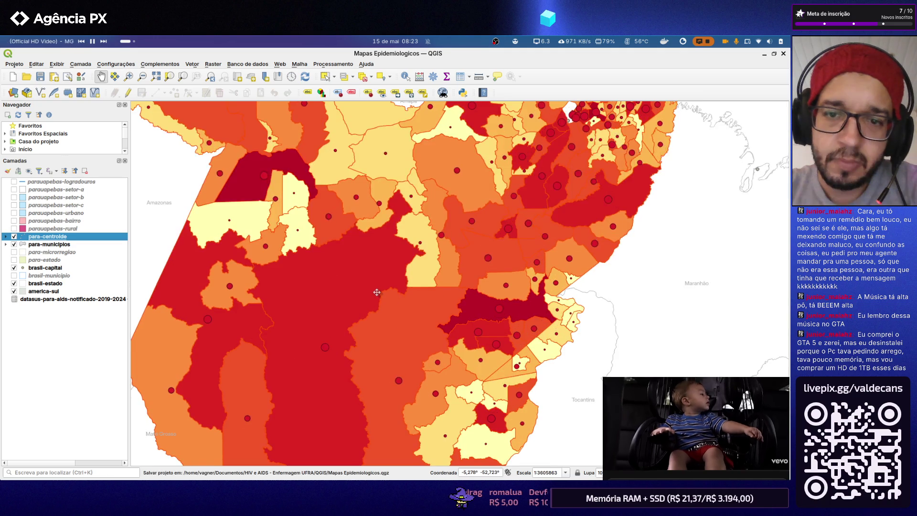
scroll(376, 291, down, 1)
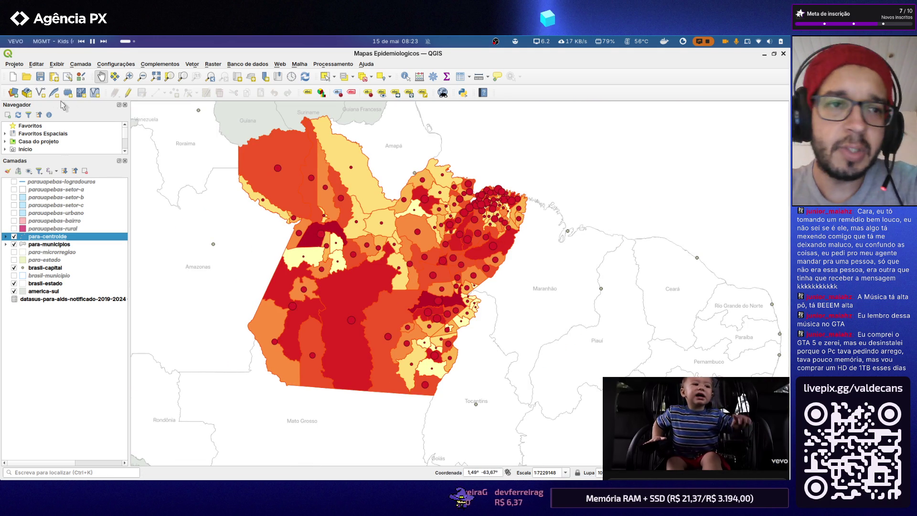
key(ctrl+s)
Rename the AIDS table layer by removing the '— AIDS por Municipio 2019-2025' suffix
right_click(85, 299)
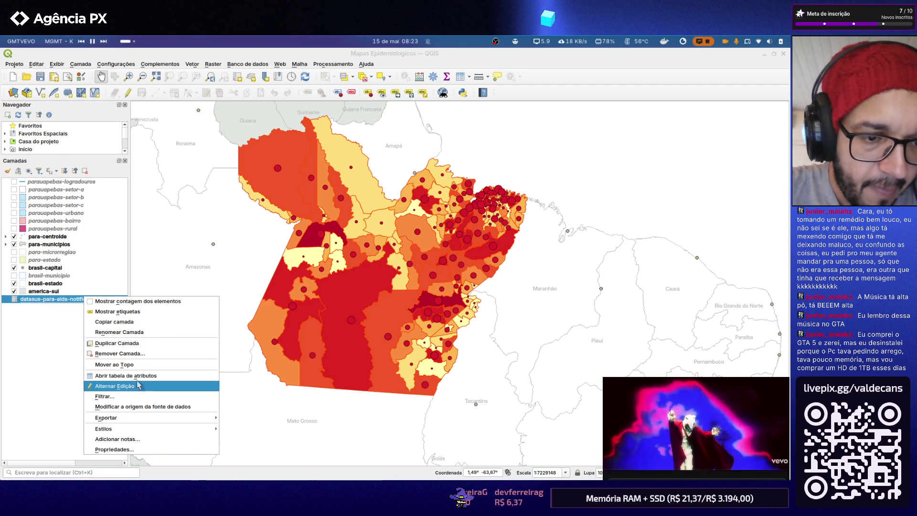
click(127, 333)
click(100, 301)
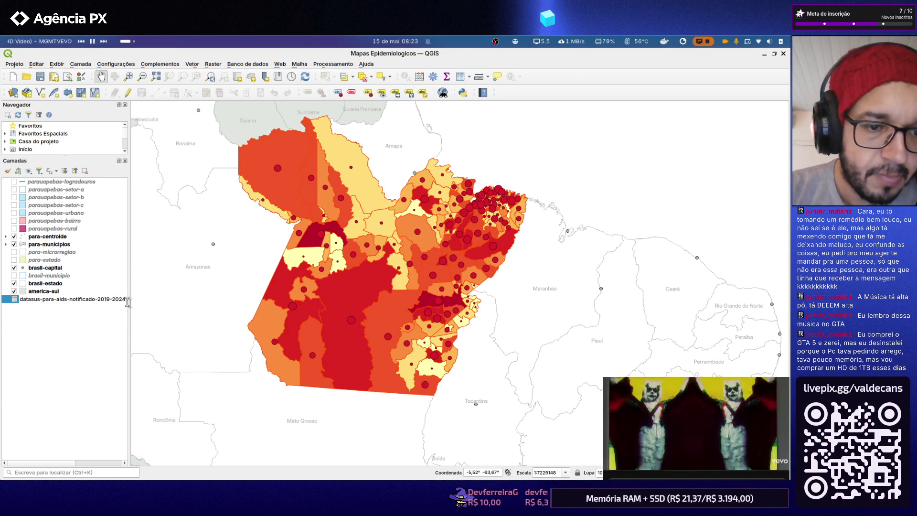
drag(129, 301, 273, 305)
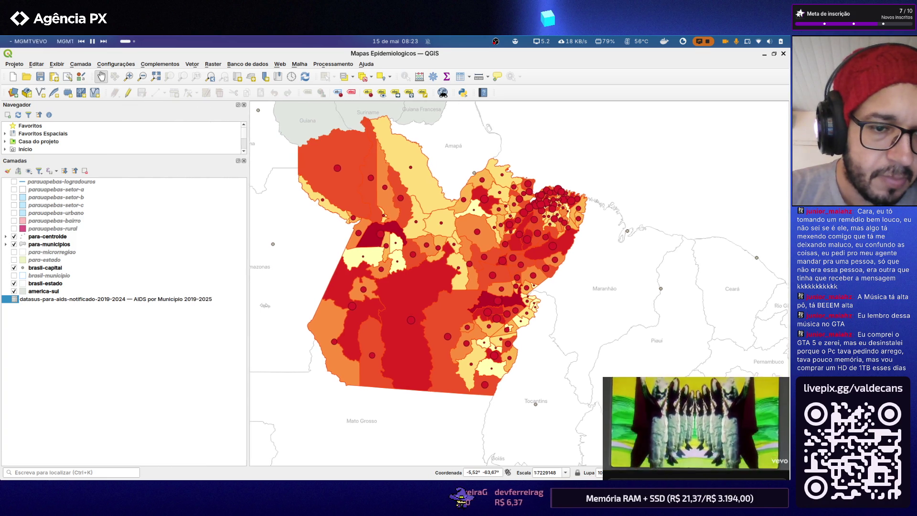
drag(125, 300, 302, 306)
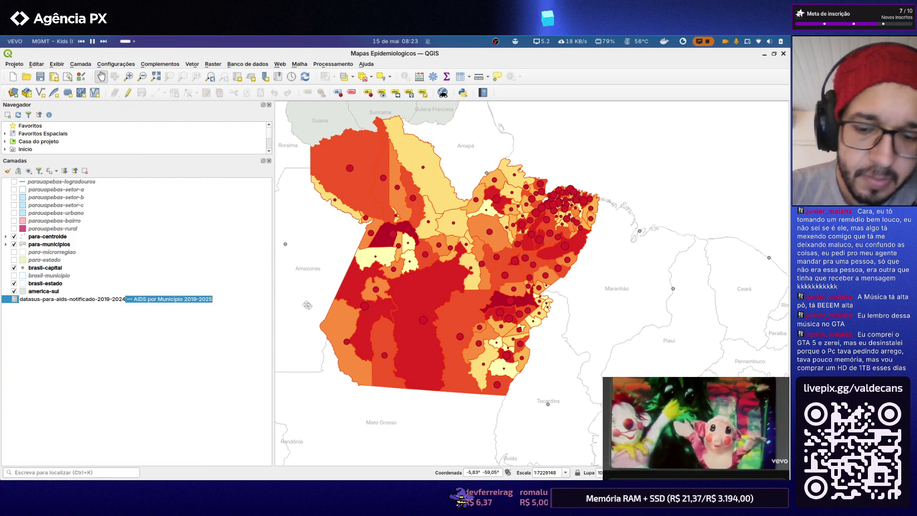
key(BackSpace)
key(Return)
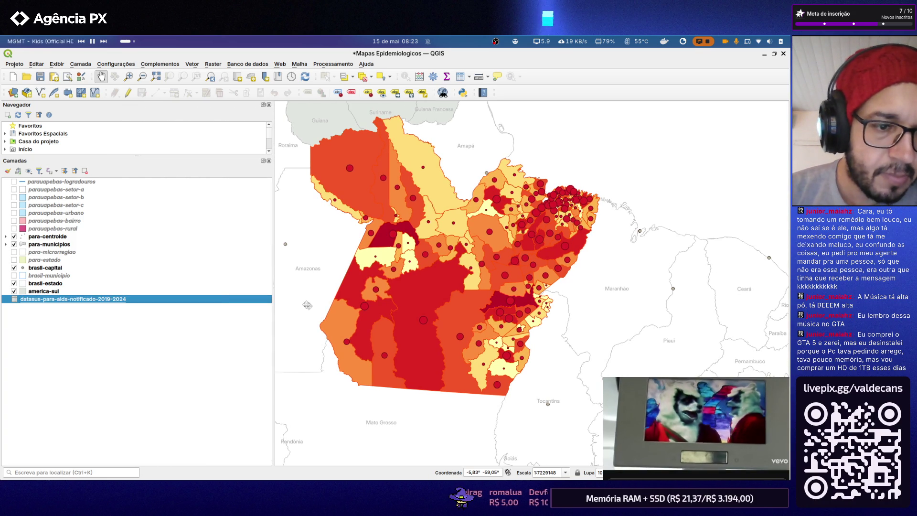
Narrow the Layers panel again and select the para-municipios layer for its options
drag(271, 316, 133, 318)
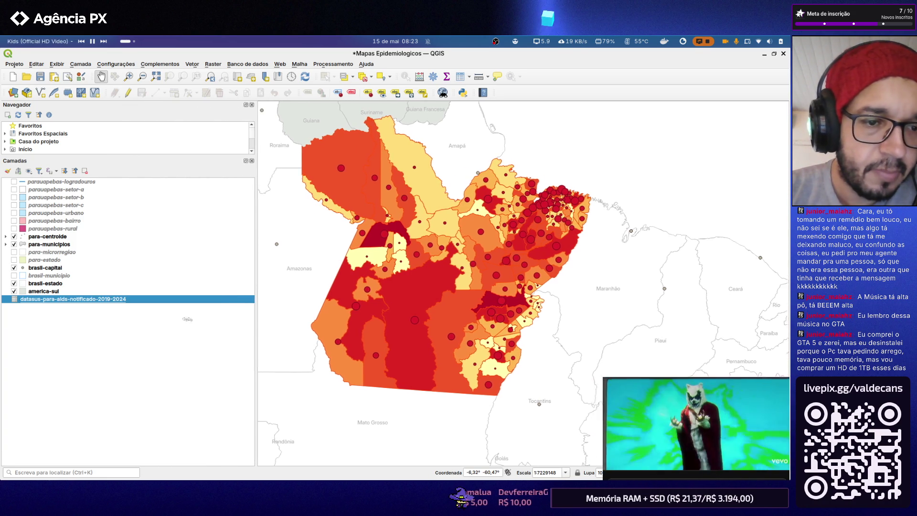
click(98, 310)
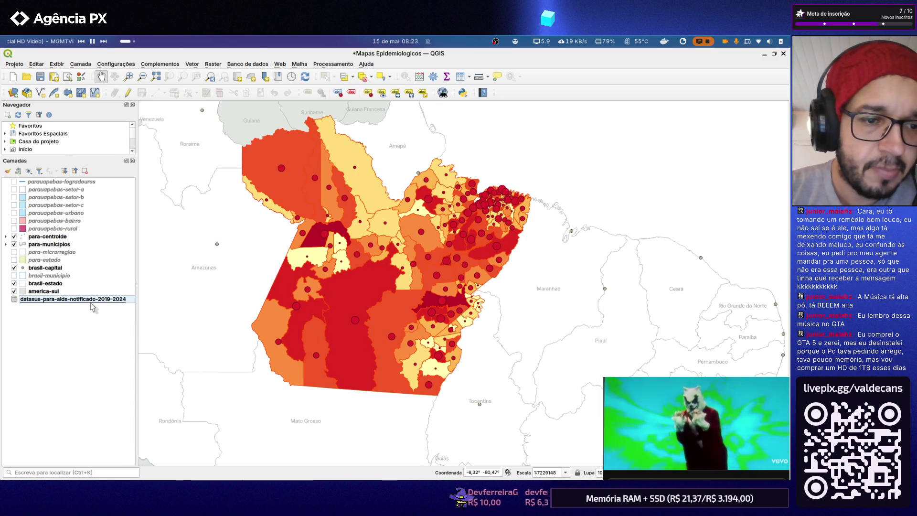
click(54, 300)
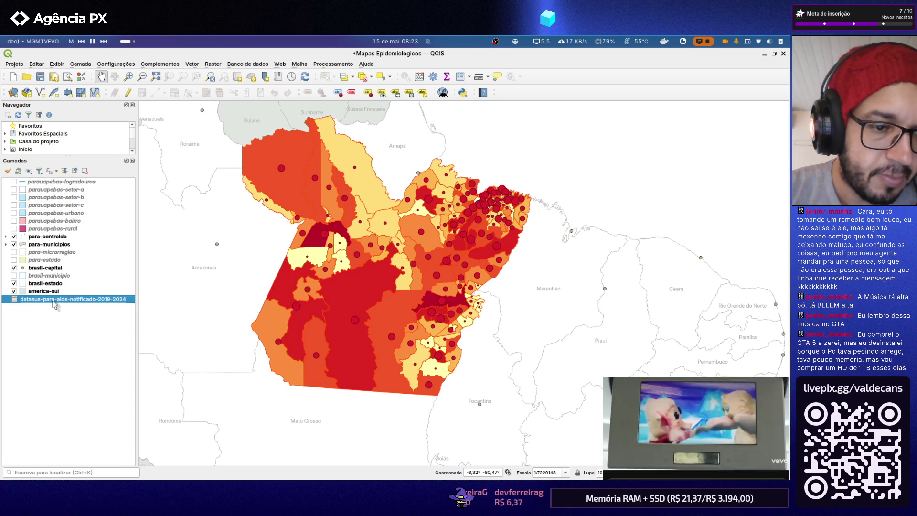
click(48, 246)
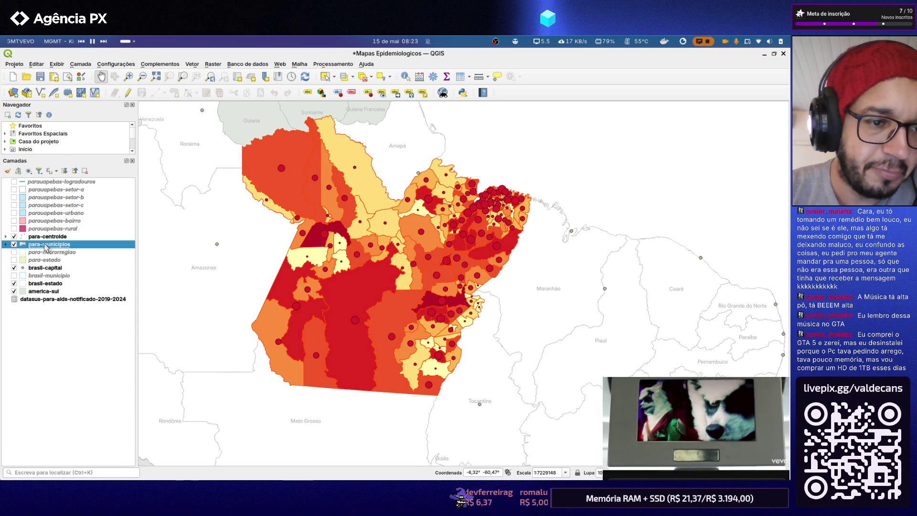
right_click(47, 246)
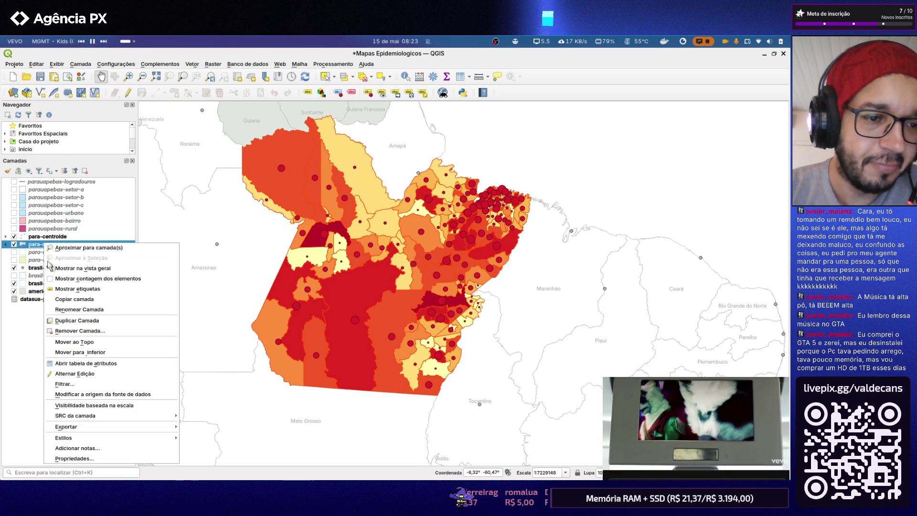
Review the para-municipios join to the AIDS table (Código–CD_SUS) and its attribute form
click(79, 457)
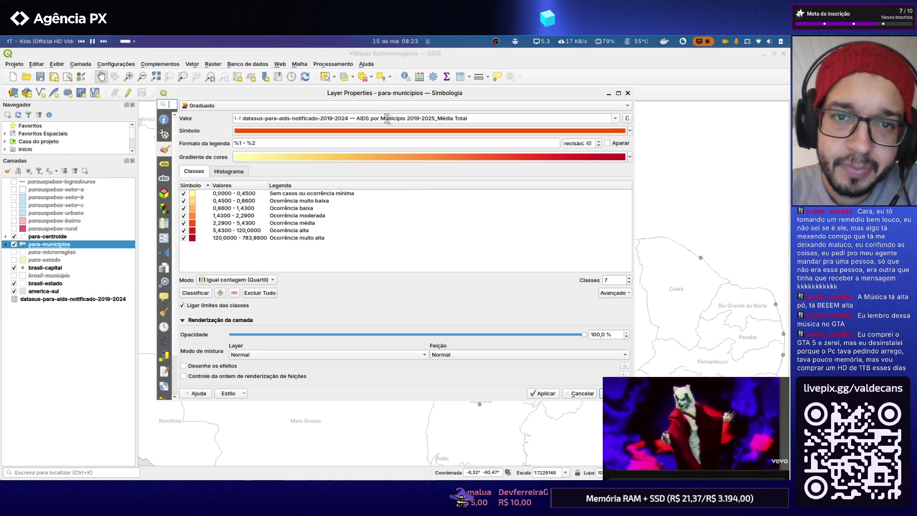
click(164, 254)
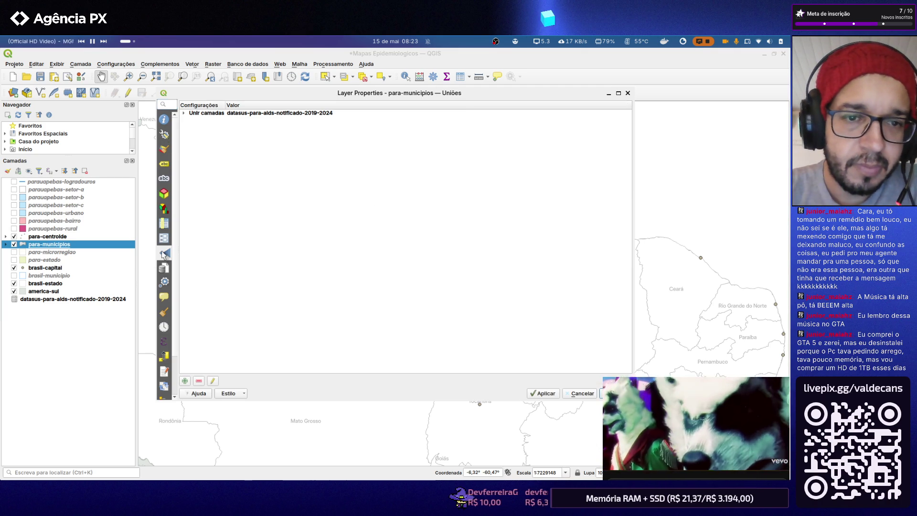
click(184, 114)
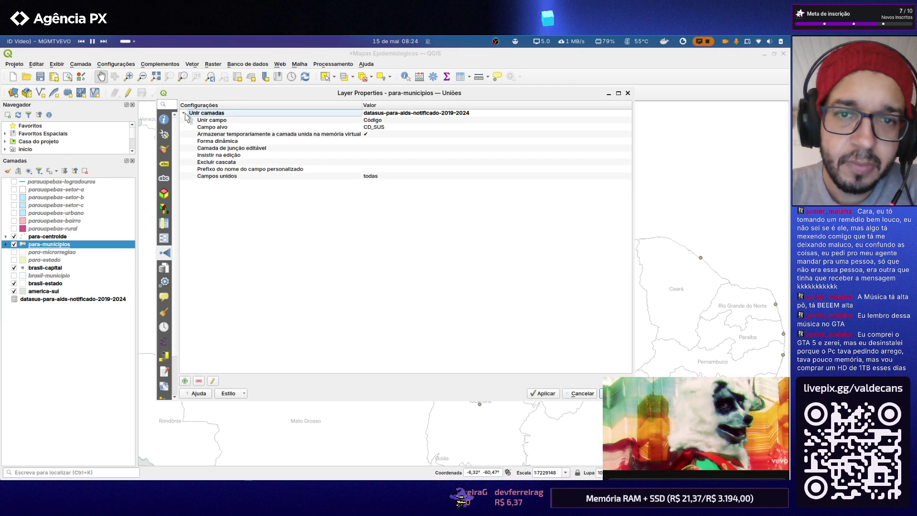
click(185, 114)
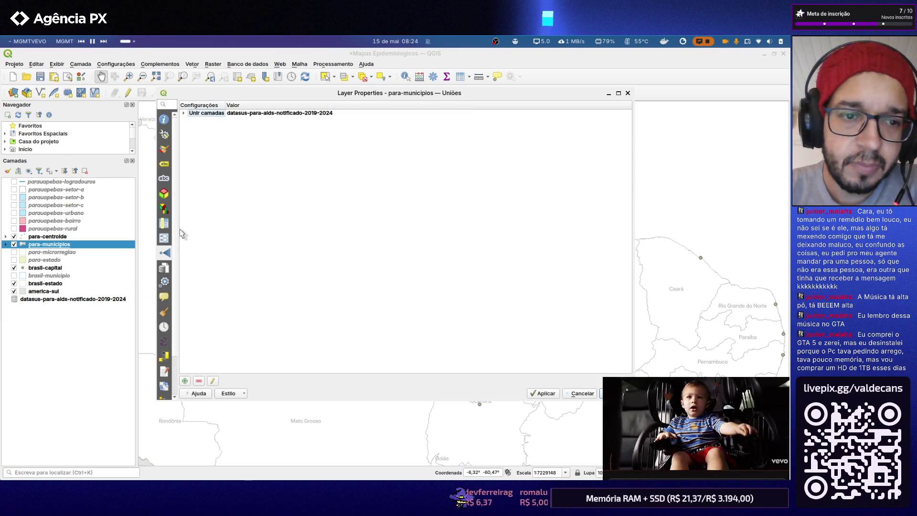
click(164, 238)
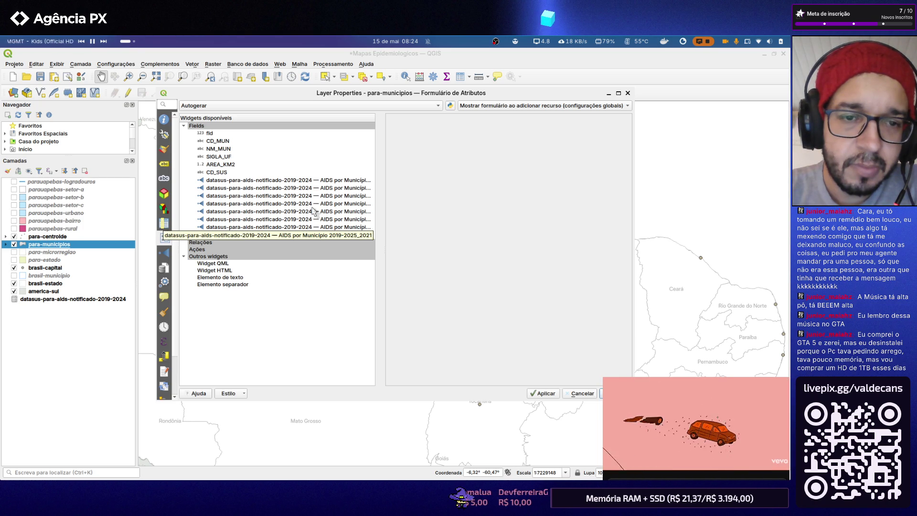
click(165, 252)
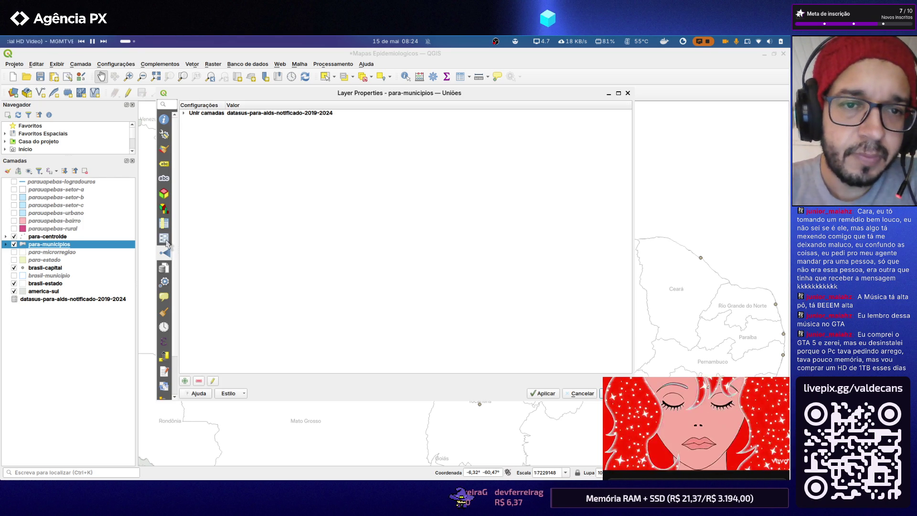
click(186, 114)
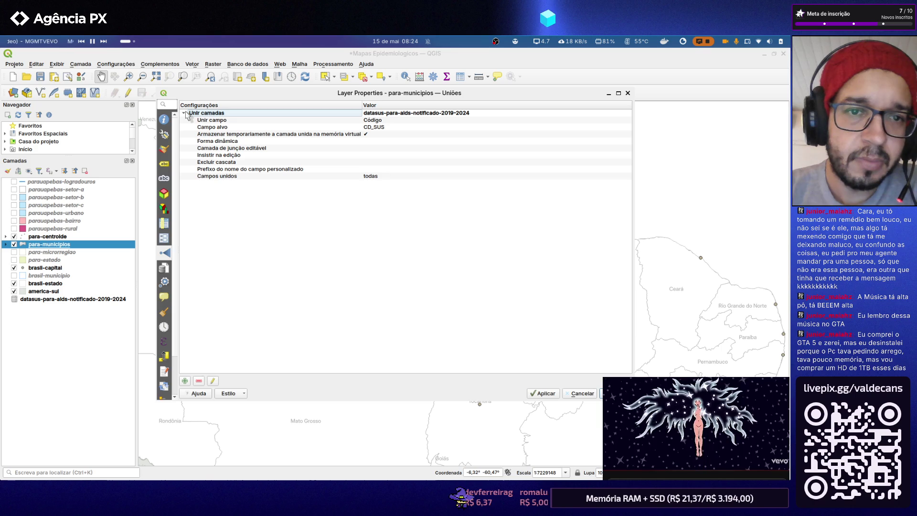
click(185, 113)
Inspect the first joined AIDS field and select the joined Município field in the Campos list
click(165, 240)
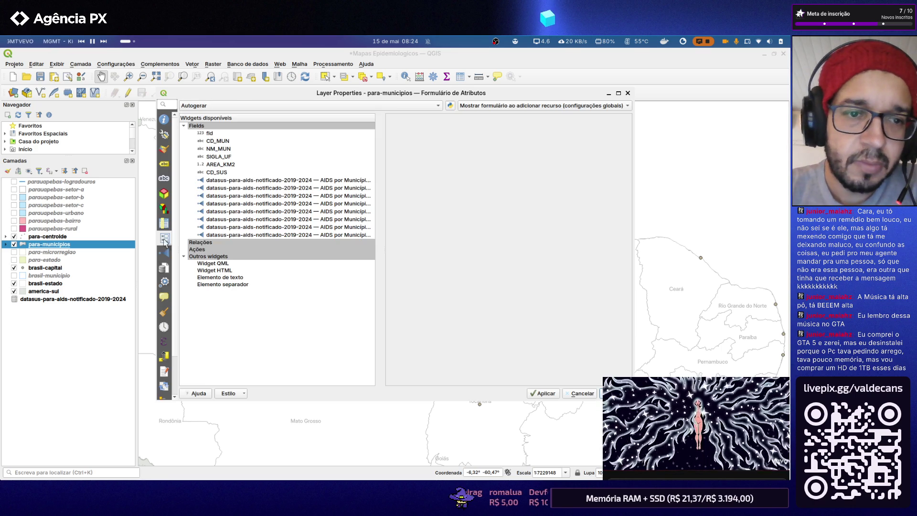
click(303, 182)
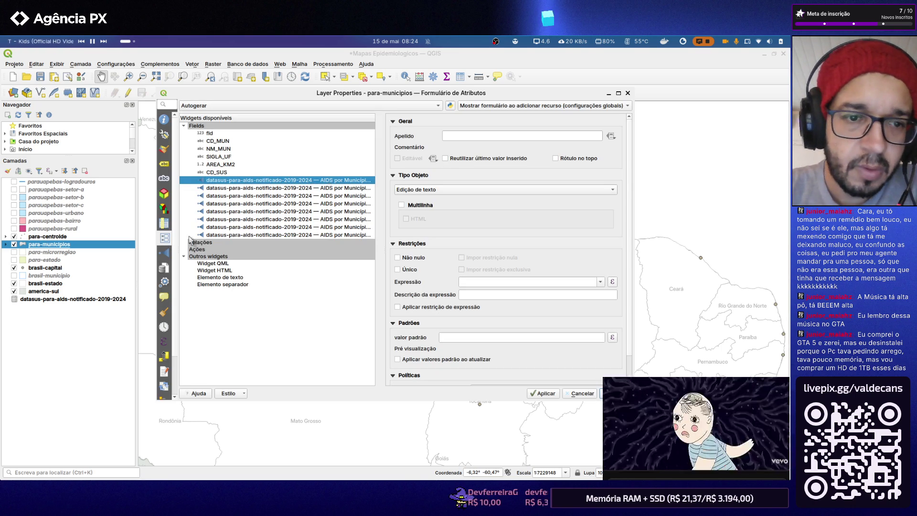
click(168, 225)
click(341, 205)
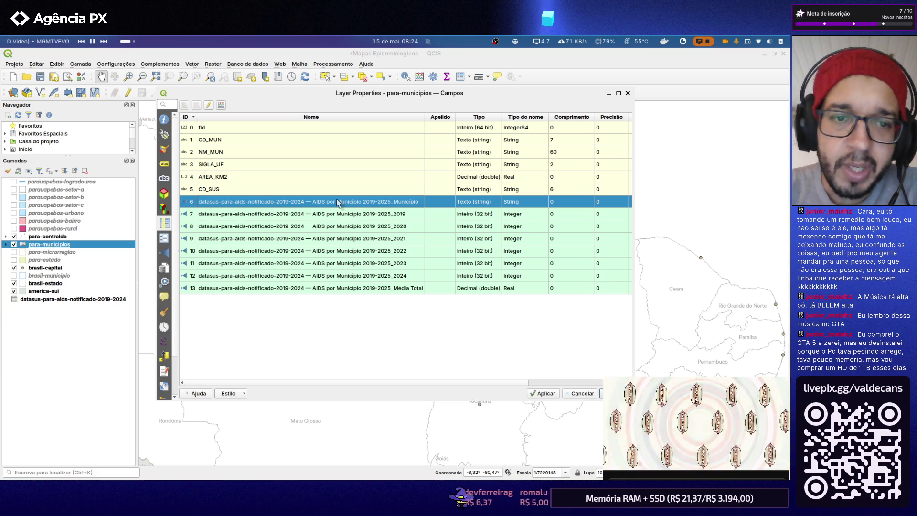
Toggle field editing, dismiss the rename failure messages and close the properties
click(211, 105)
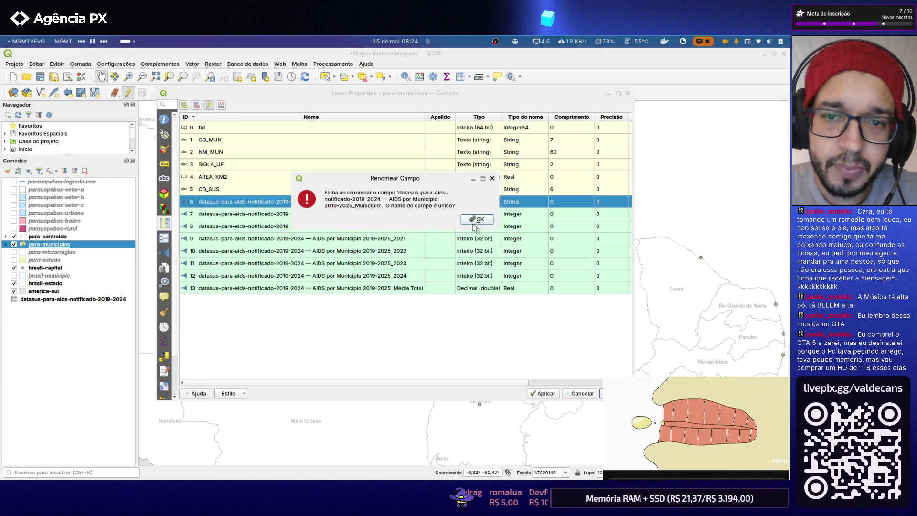
click(474, 221)
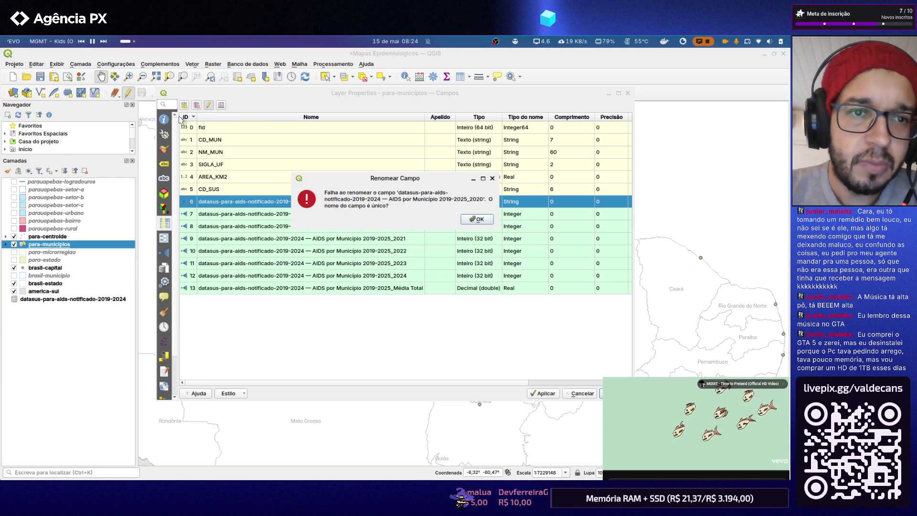
click(474, 219)
click(474, 220)
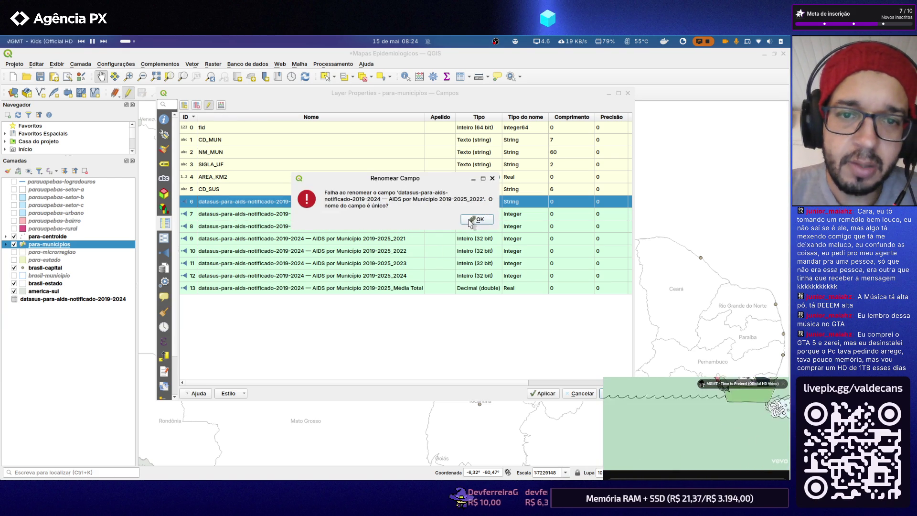
click(470, 221)
key(Escape)
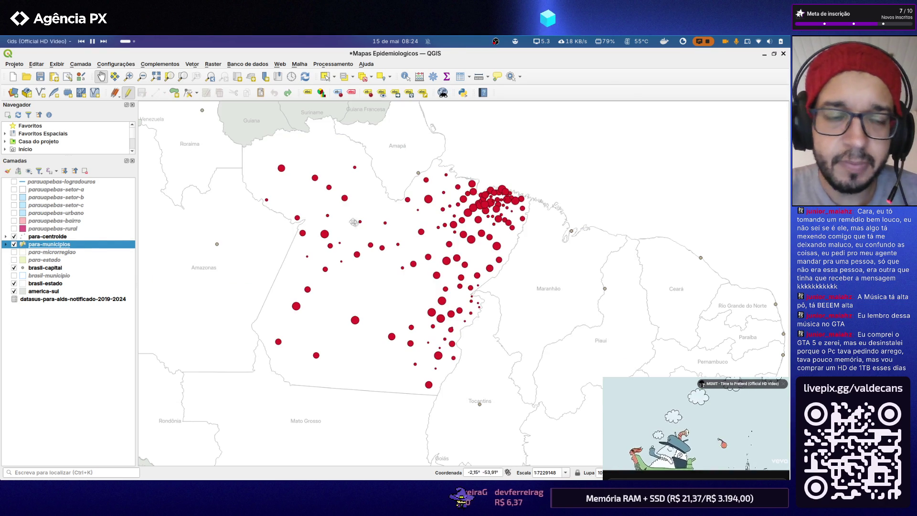
Reopen the para-municipios layer properties and browse its pages
double_click(73, 247)
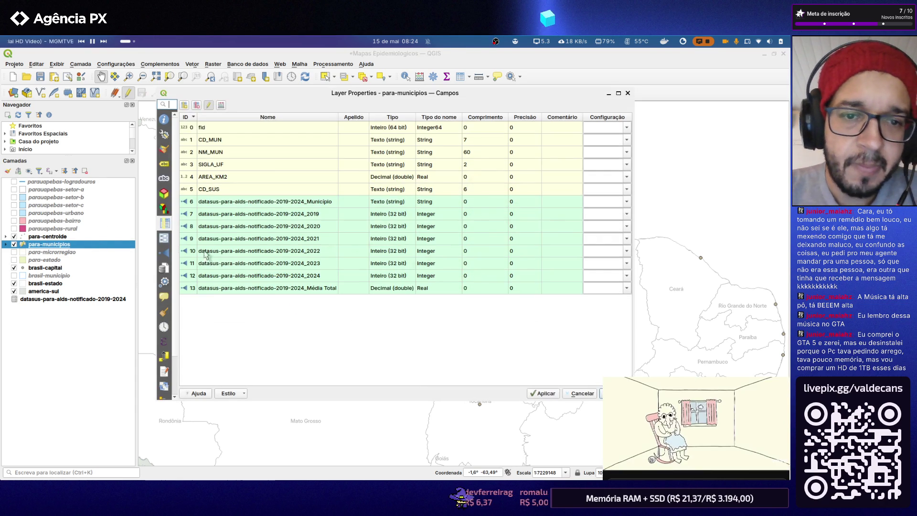
click(164, 208)
Classify the para-municipios choropleth by the renamed Média Total field and redraw the map
click(163, 238)
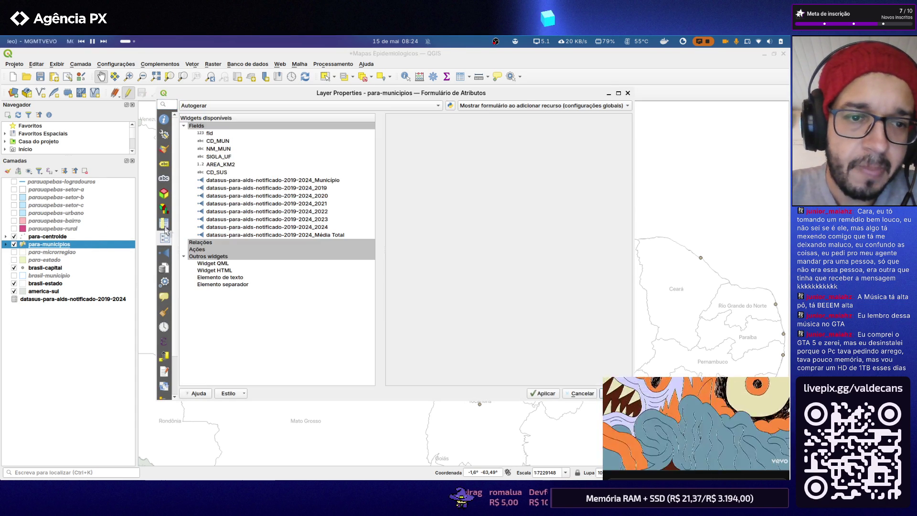
click(165, 222)
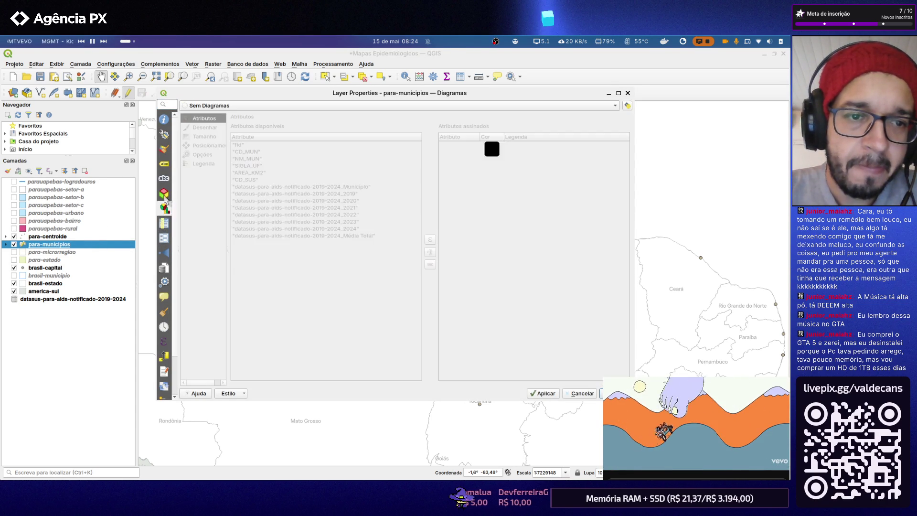
click(165, 179)
click(165, 163)
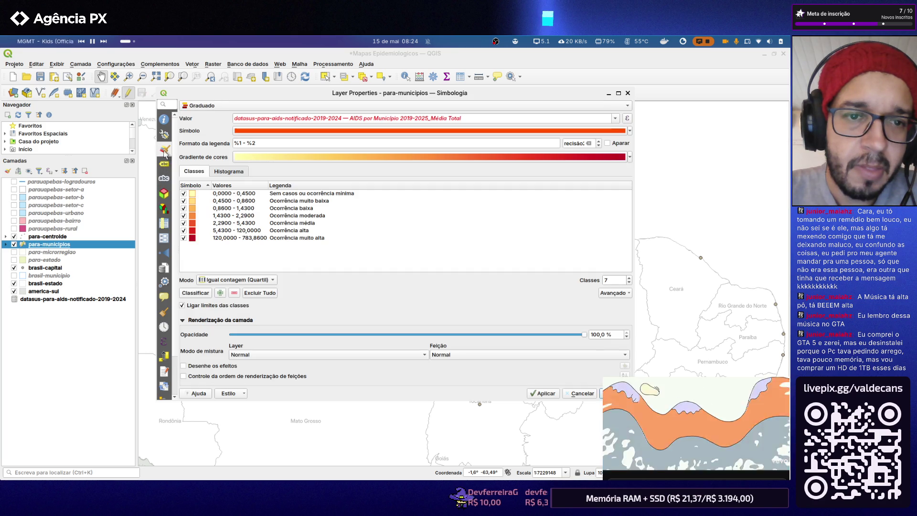
click(615, 119)
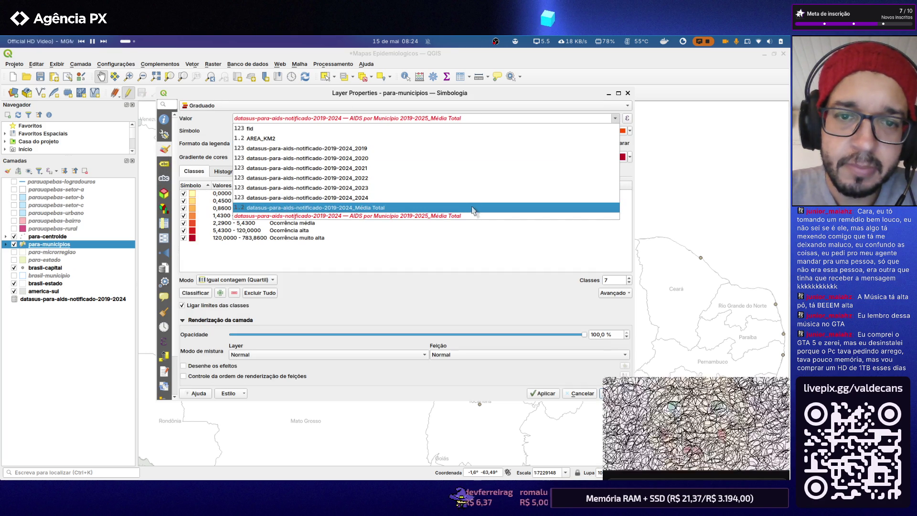
click(473, 208)
click(548, 391)
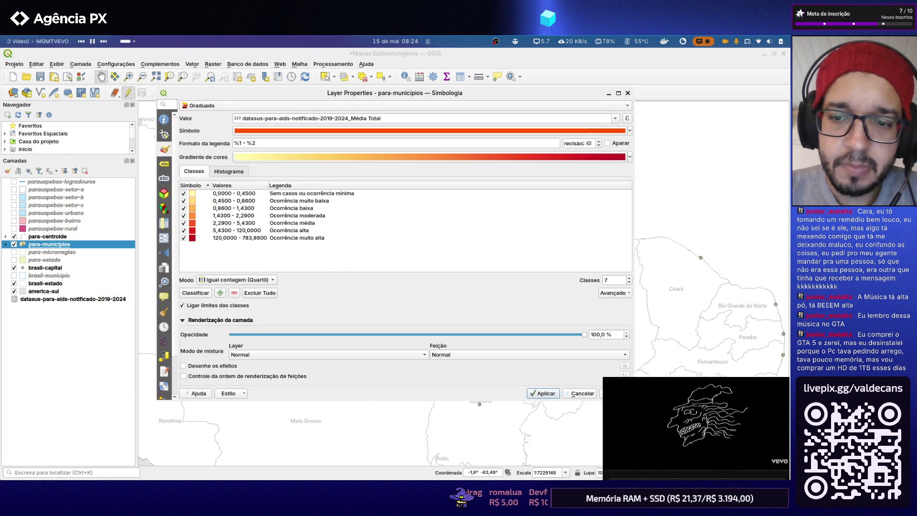
click(625, 393)
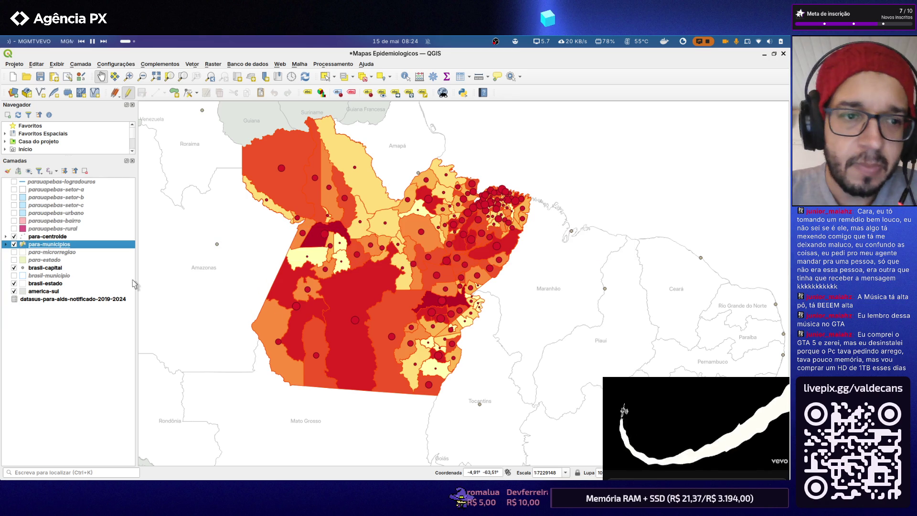
Confirm the para-centroide symbol sizes still use the Média Total field
click(64, 237)
double_click(65, 237)
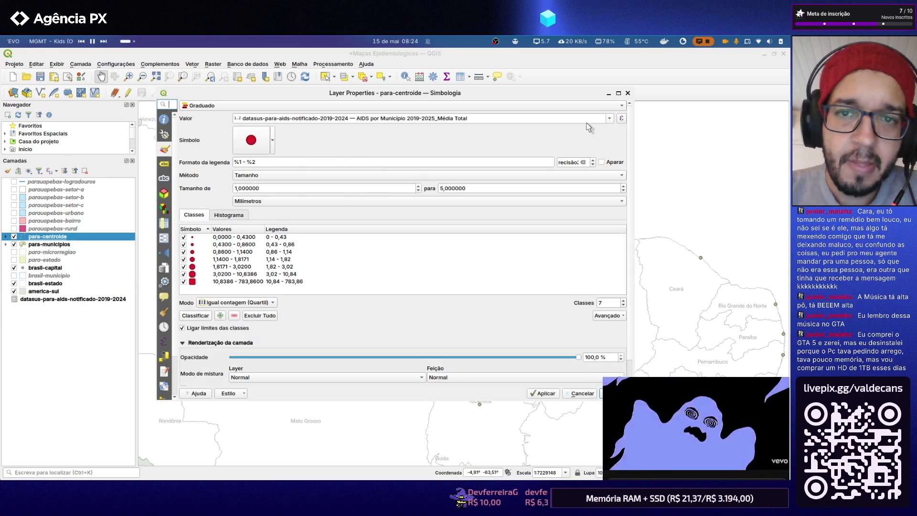
click(609, 119)
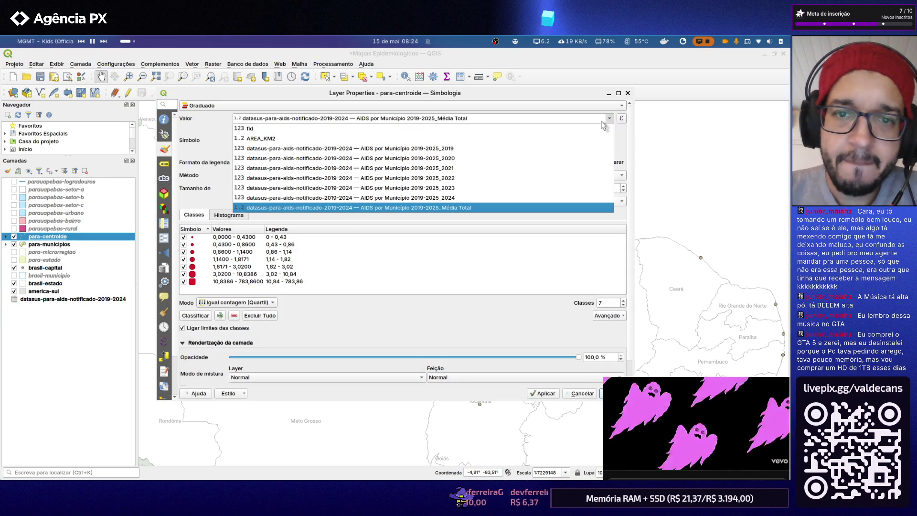
click(501, 209)
click(620, 393)
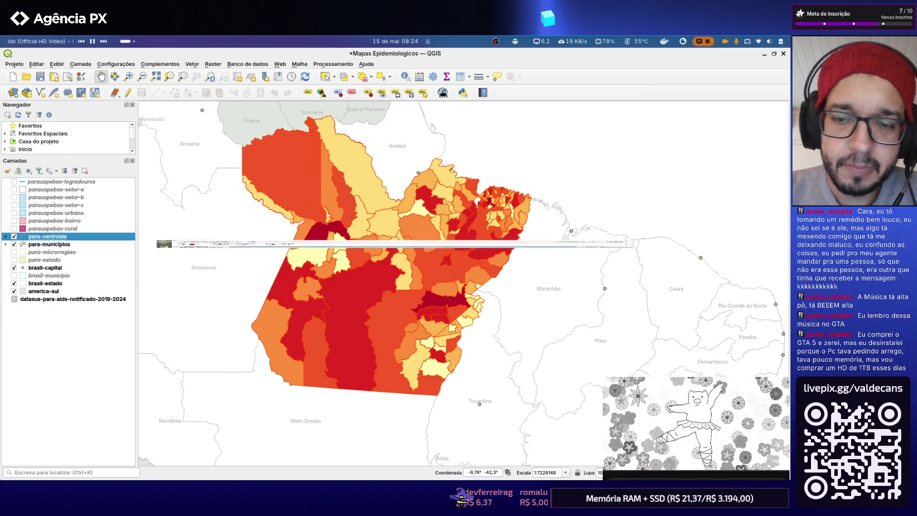
click(58, 245)
right_click(65, 299)
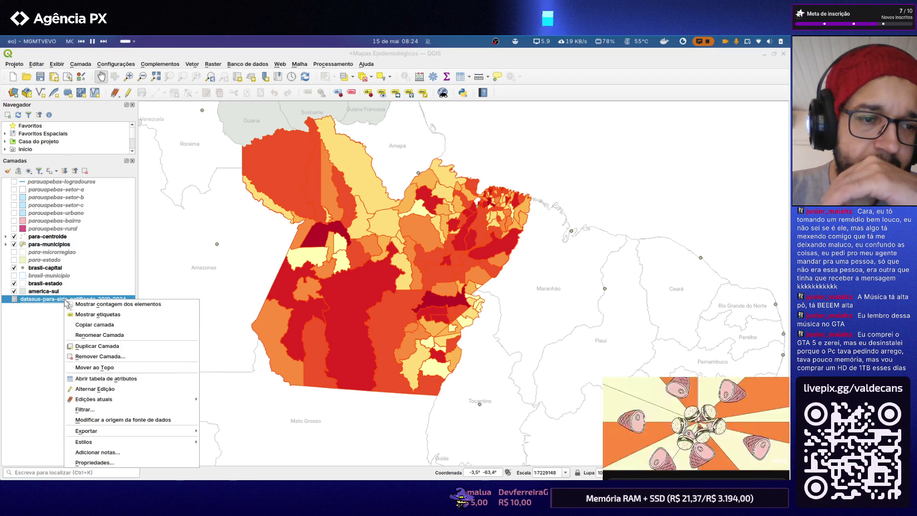
click(112, 378)
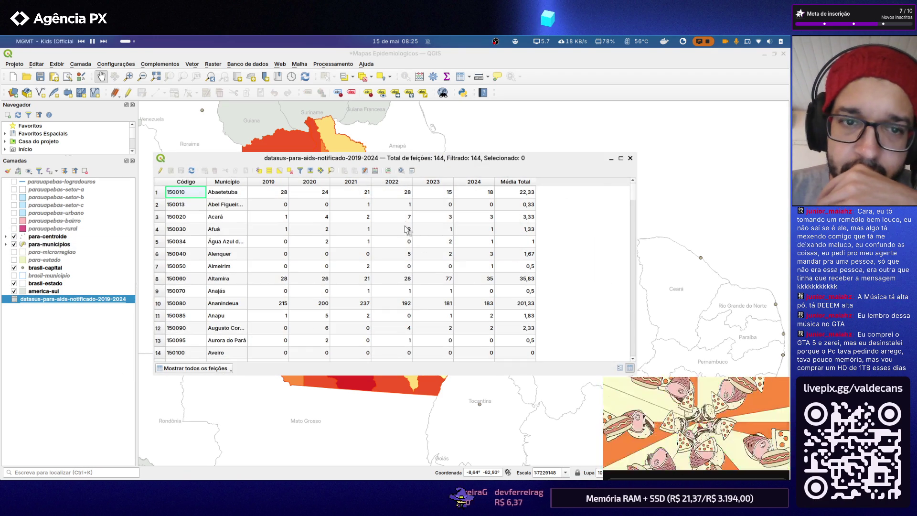
click(630, 158)
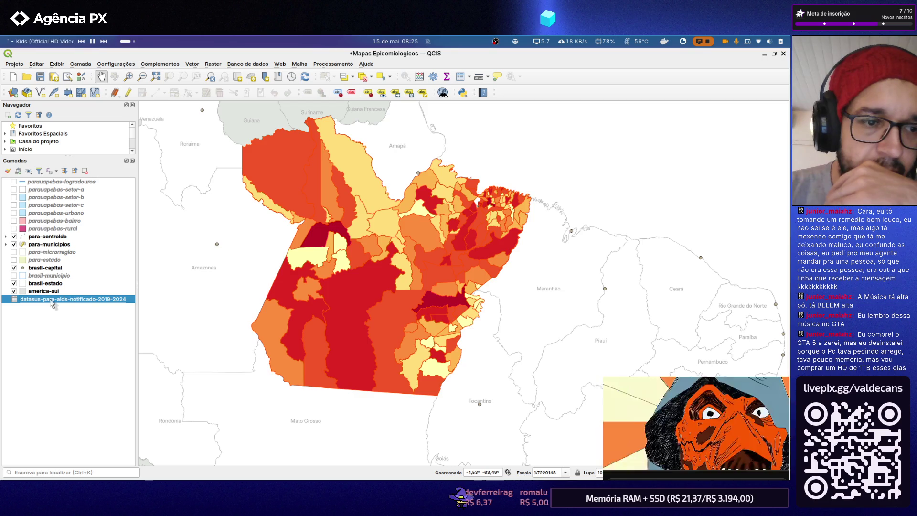
Step through the datasus layer's property pages from source to rendering
double_click(50, 301)
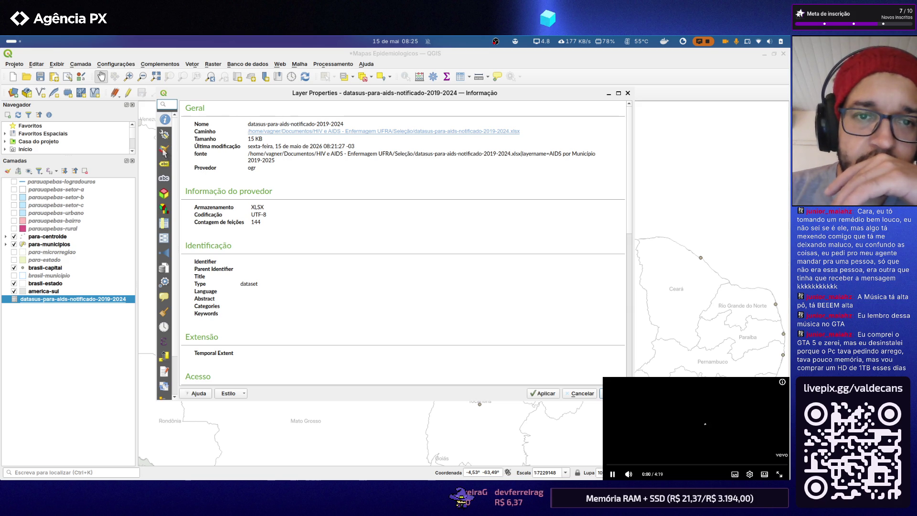
click(164, 136)
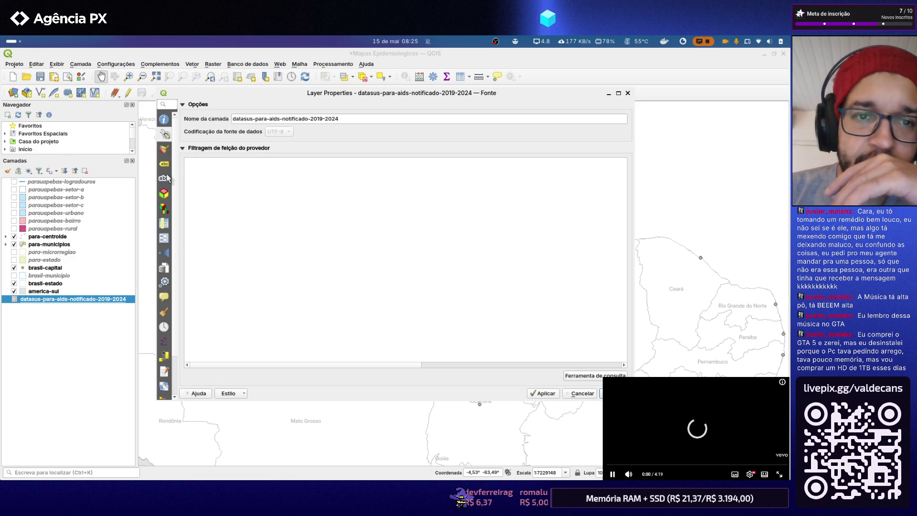
click(166, 177)
click(163, 193)
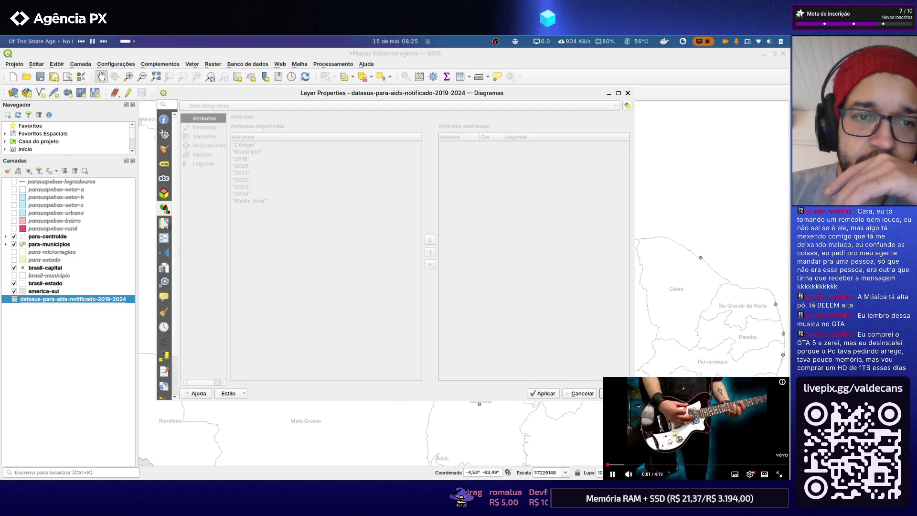
click(165, 222)
click(165, 238)
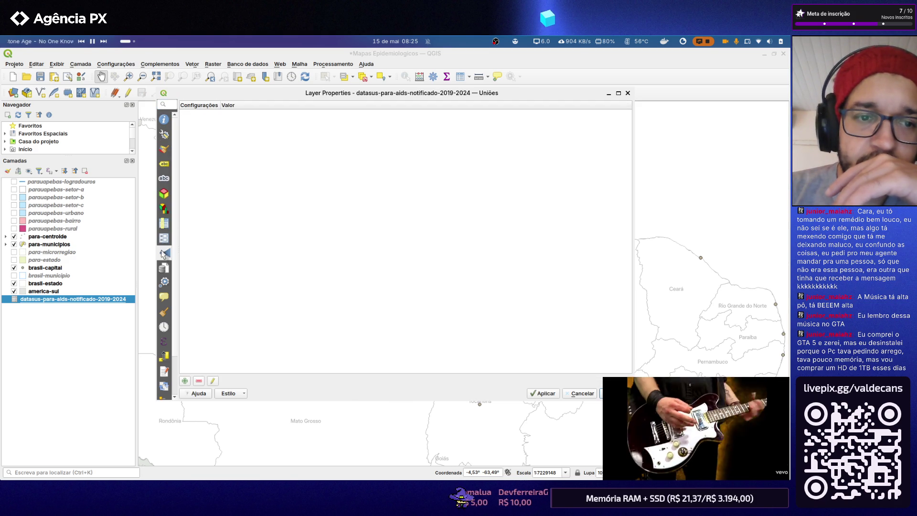
click(166, 268)
click(165, 283)
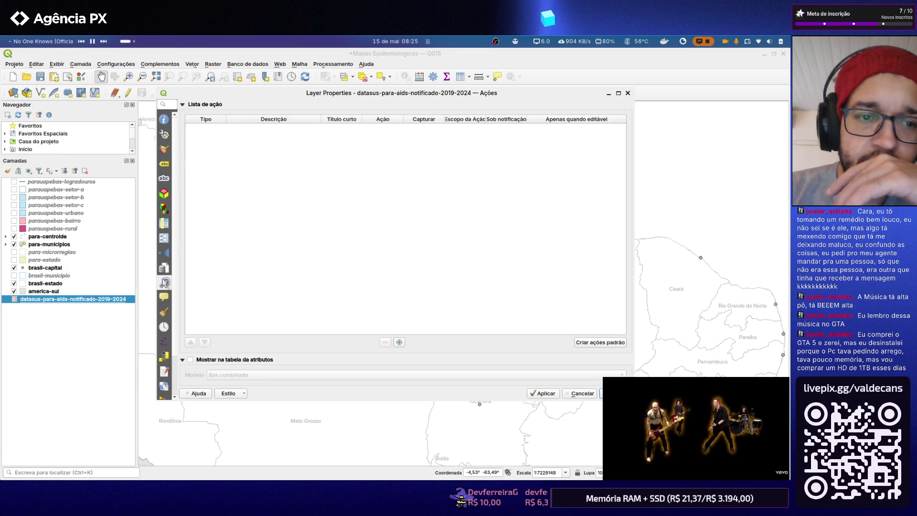
click(166, 295)
click(166, 311)
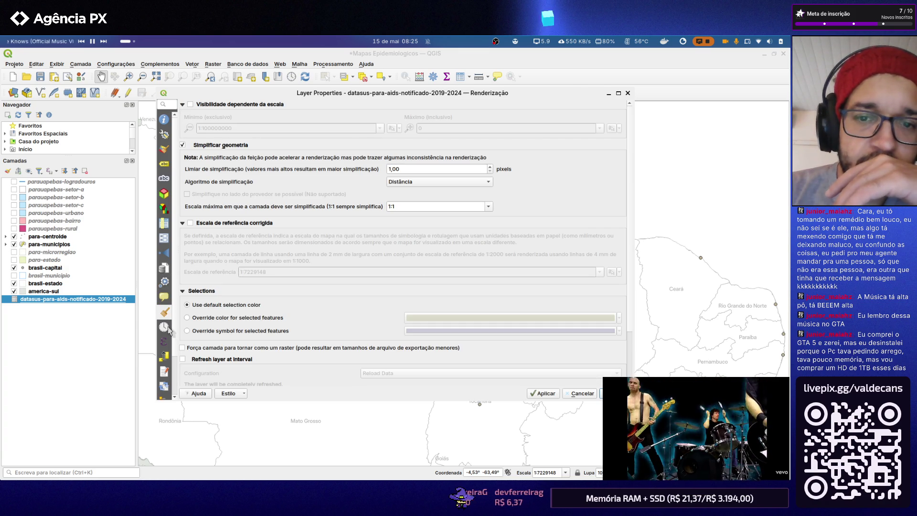
click(165, 326)
View the layer's Variables page, expanding the Project and Global groups, then close the dialog
click(165, 356)
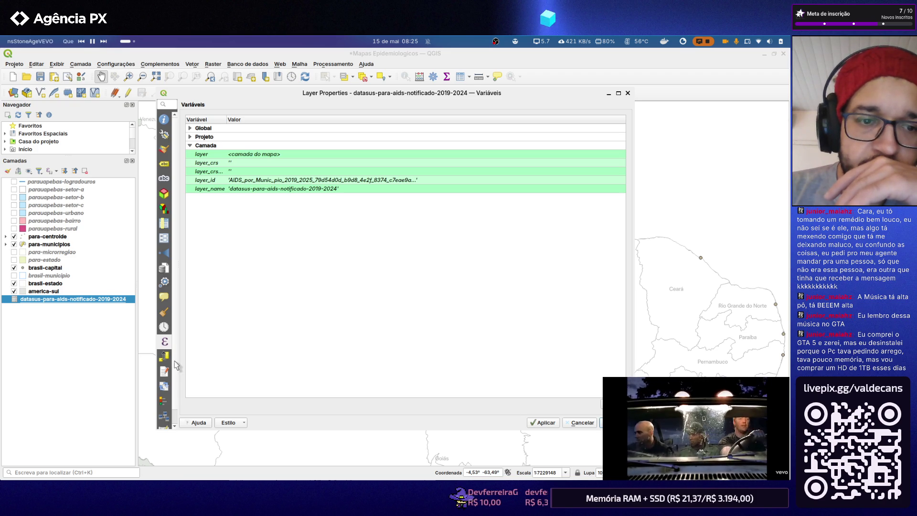
click(166, 357)
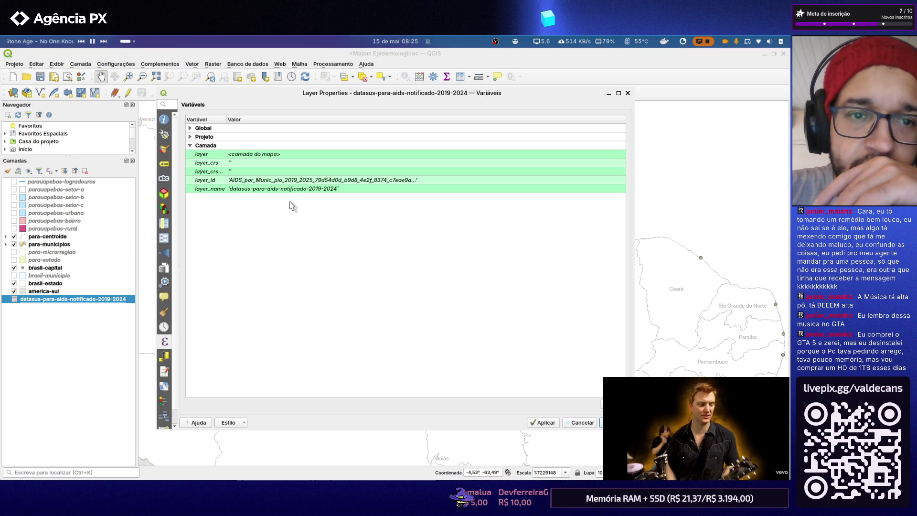
click(189, 137)
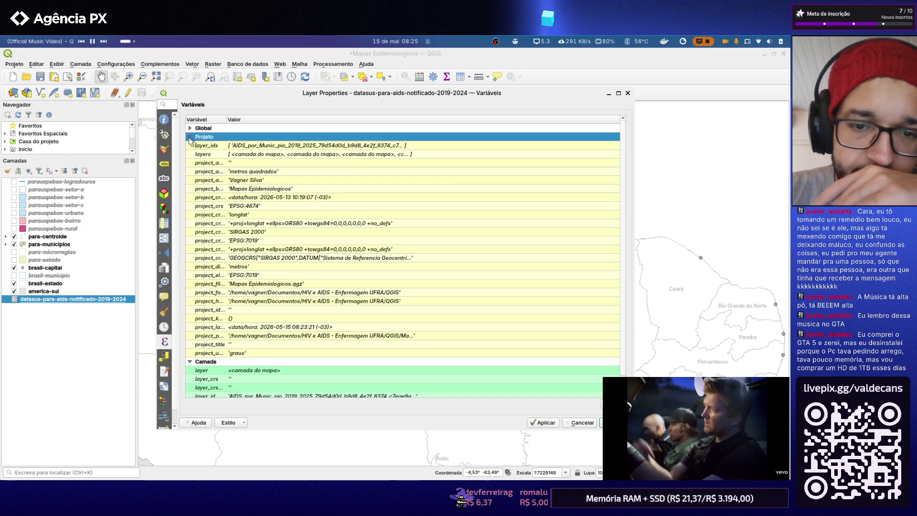
click(189, 137)
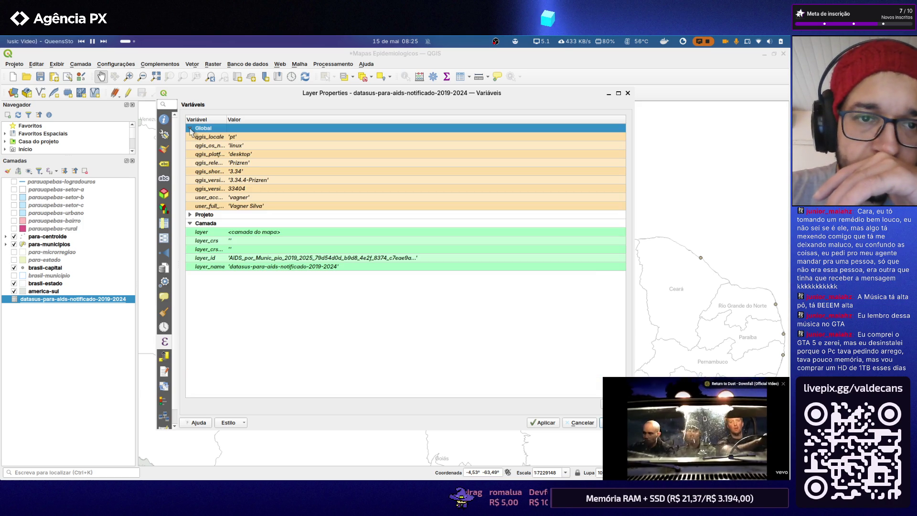
click(190, 128)
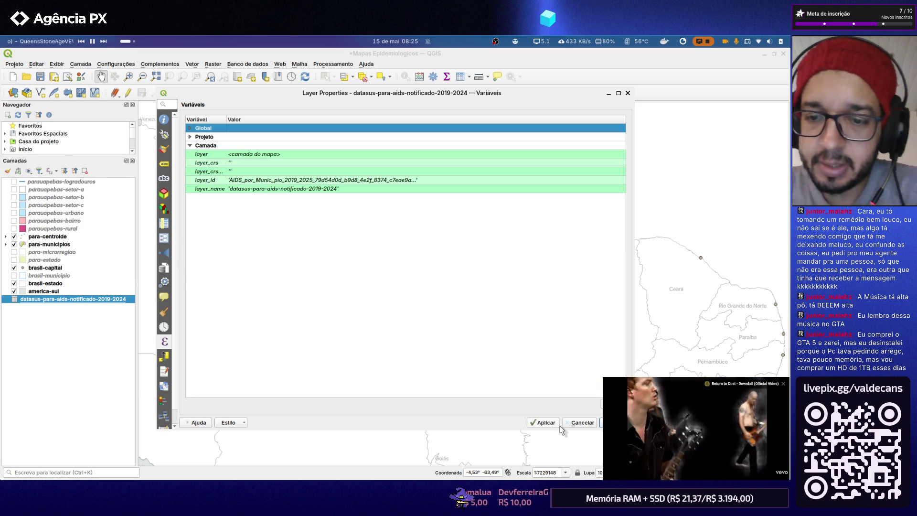
click(546, 421)
click(620, 422)
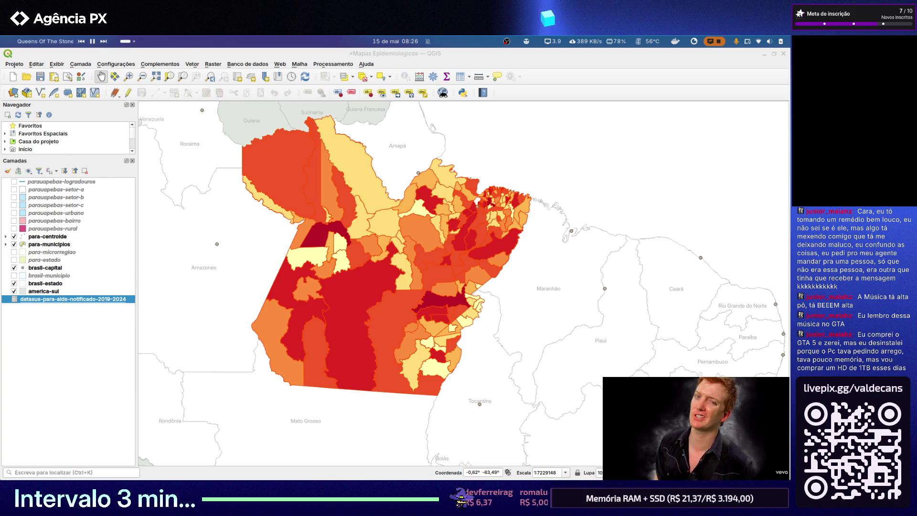
scroll(351, 284, up, 1)
scroll(350, 285, down, 1)
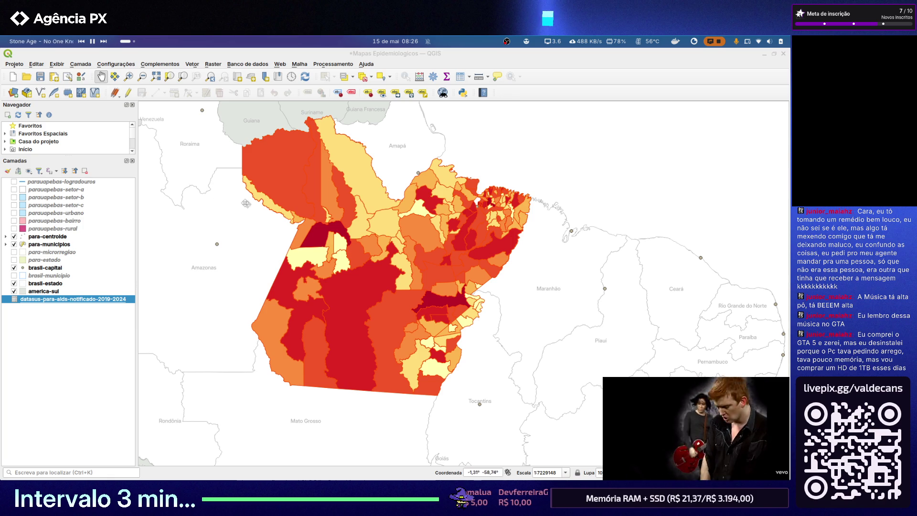
Pan the Pará choropleth slightly and switch over to the browser window
drag(292, 225, 309, 247)
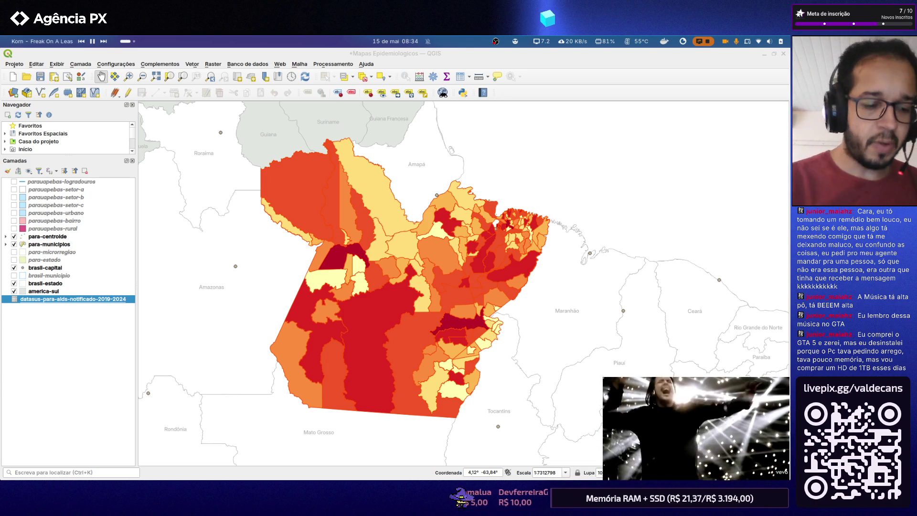
key(alt+Tab)
key(alt+Tab)
key(alt+Tab)
key(alt+Tab)
key(alt+Tab)
key(alt+Tab)
key(alt+Tab)
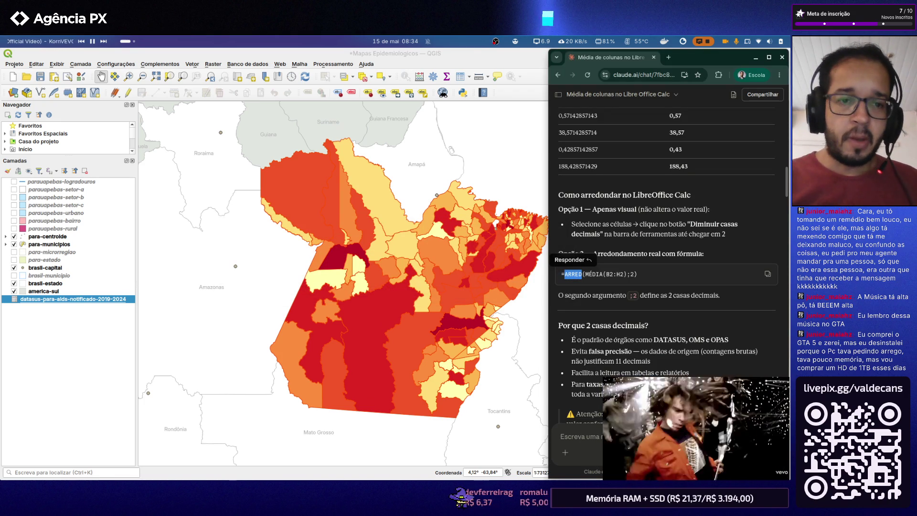
Bring the QGIS project back to the front and list its saved print layouts
click(149, 60)
click(22, 64)
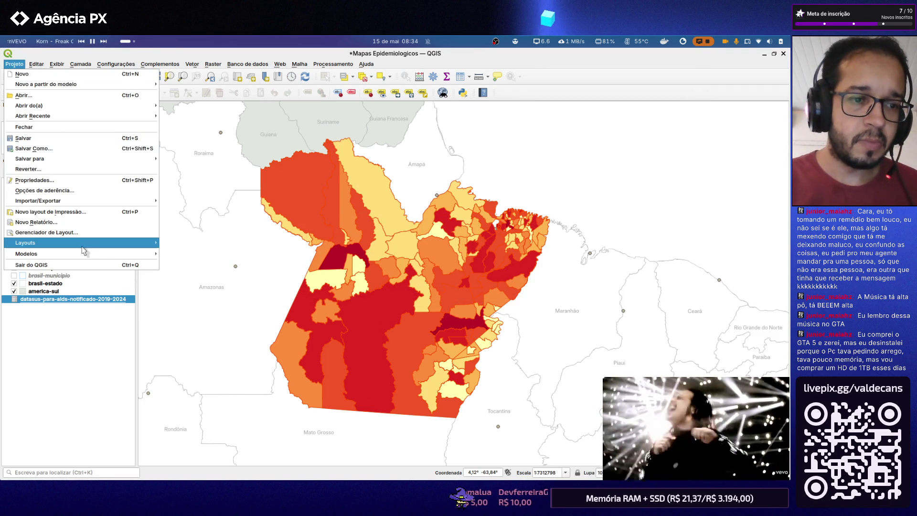
In the Índice Pará layout, move the notified-cases legend lower beside the map's left side
click(207, 244)
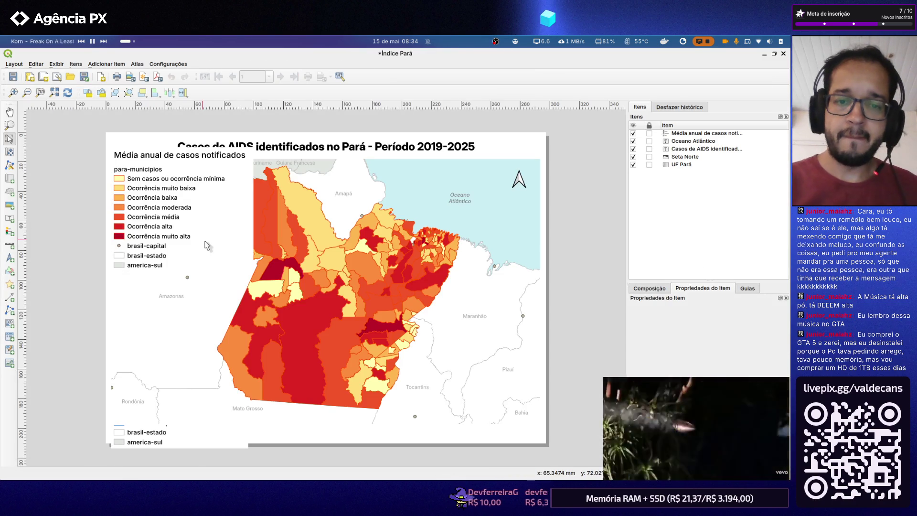
mouse_move(220, 268)
mouse_down()
mouse_move(239, 284)
mouse_move(185, 387)
mouse_move(137, 306)
mouse_move(134, 317)
mouse_up()
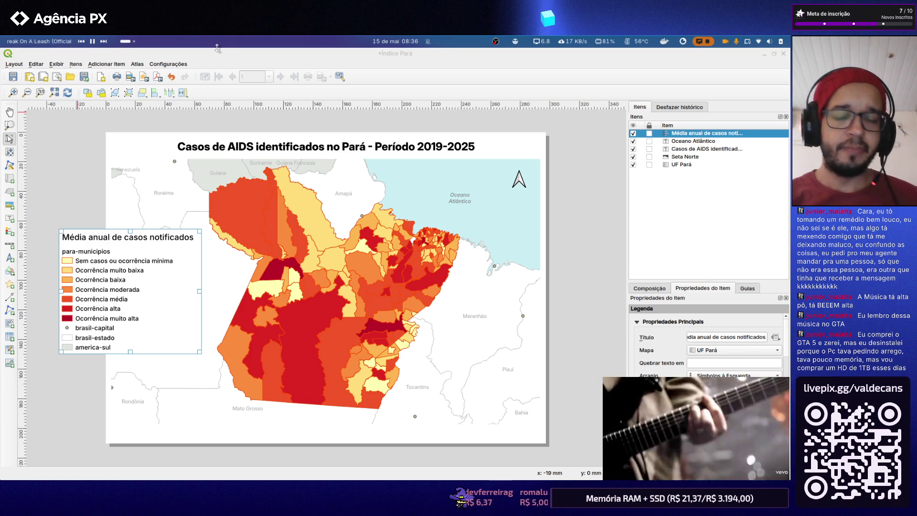
key(alt+Tab)
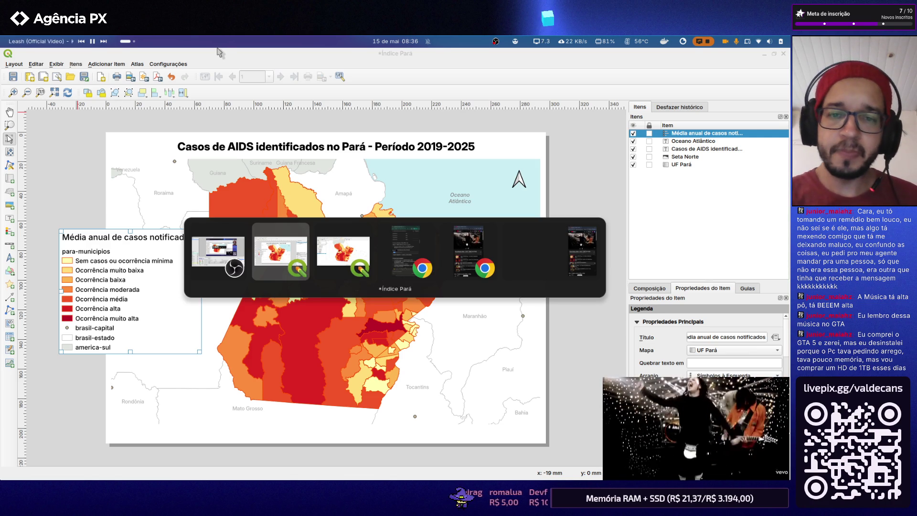
Size the para-centroide circles by the renamed Média Total field and redraw them over the choropleth
key(alt+Tab)
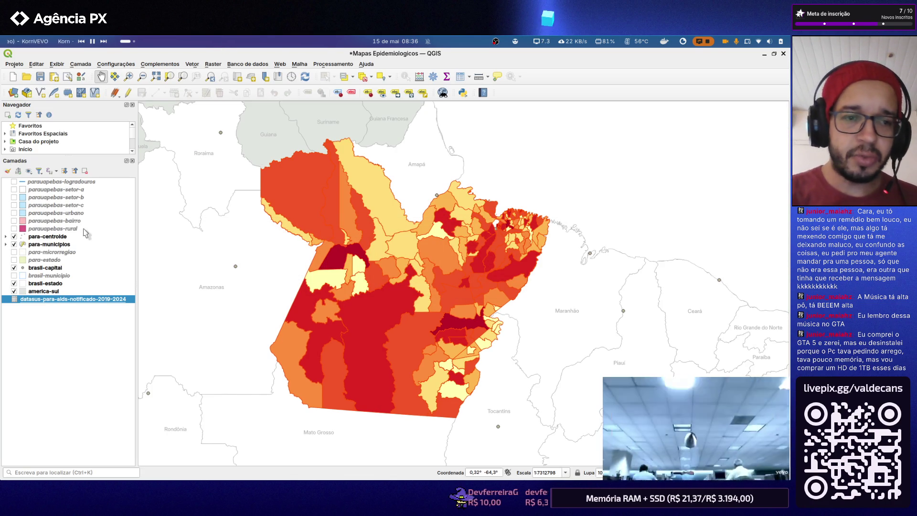
double_click(45, 237)
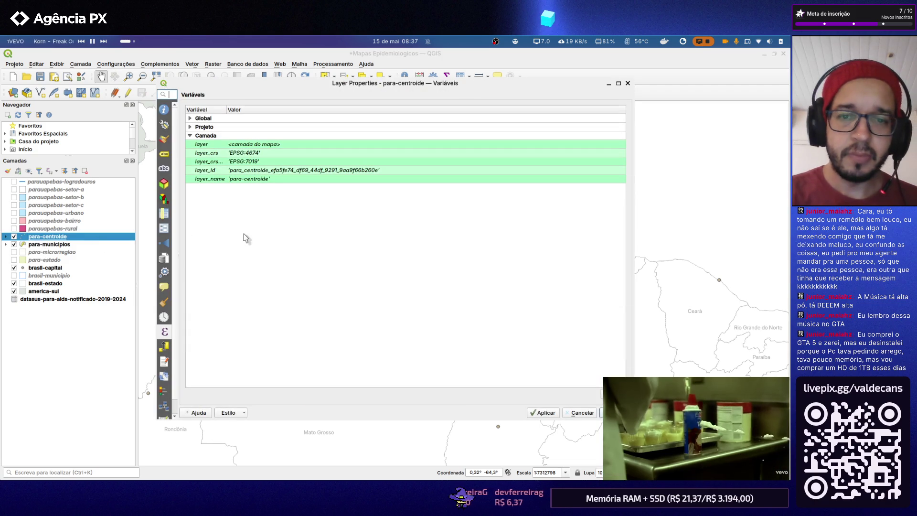
click(165, 242)
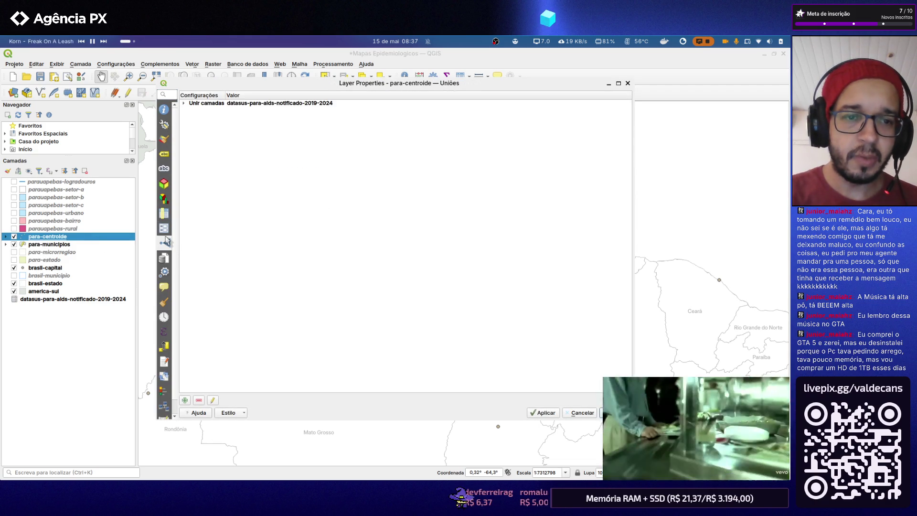
click(164, 138)
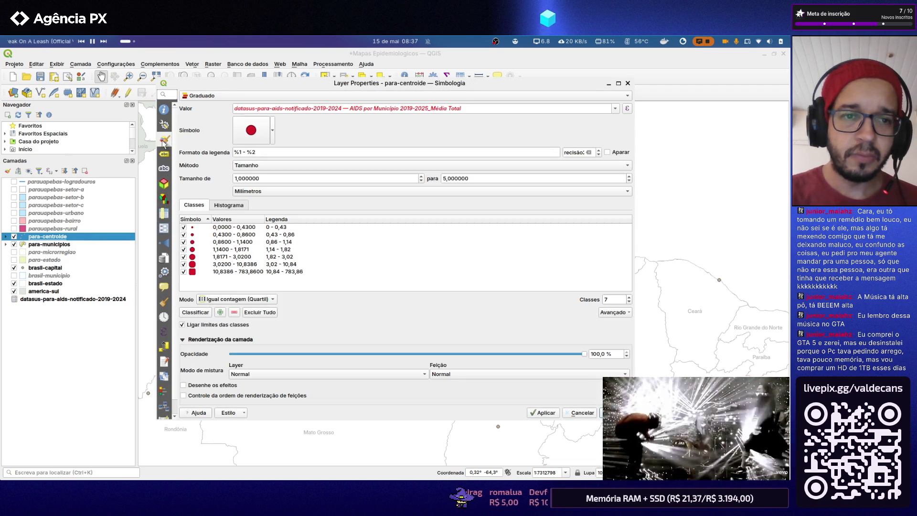
click(616, 110)
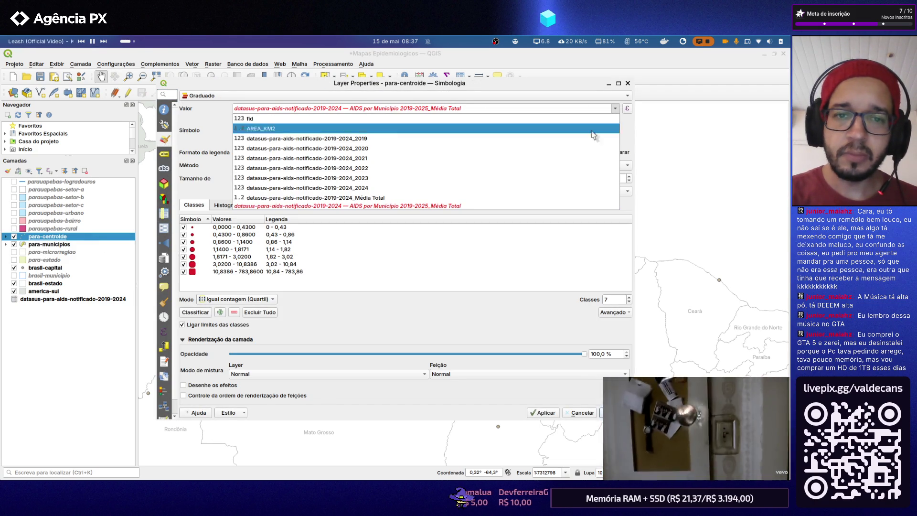
click(514, 199)
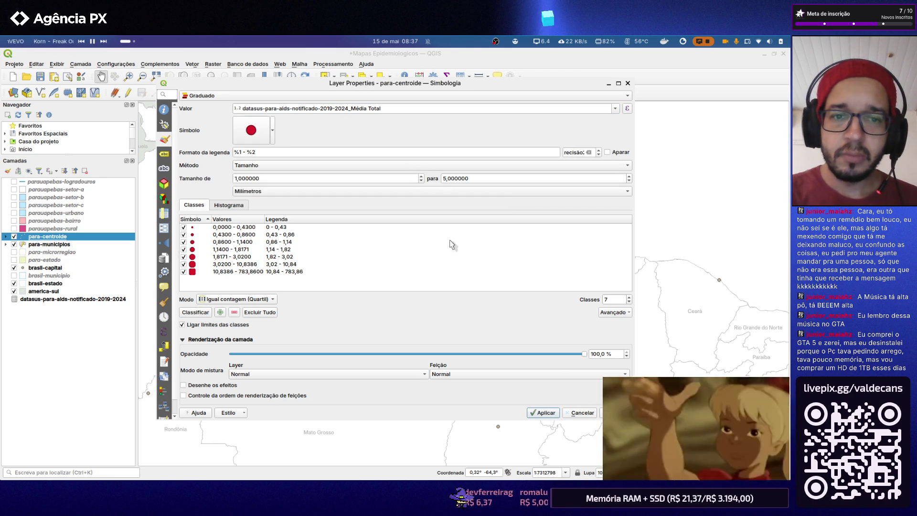
click(542, 413)
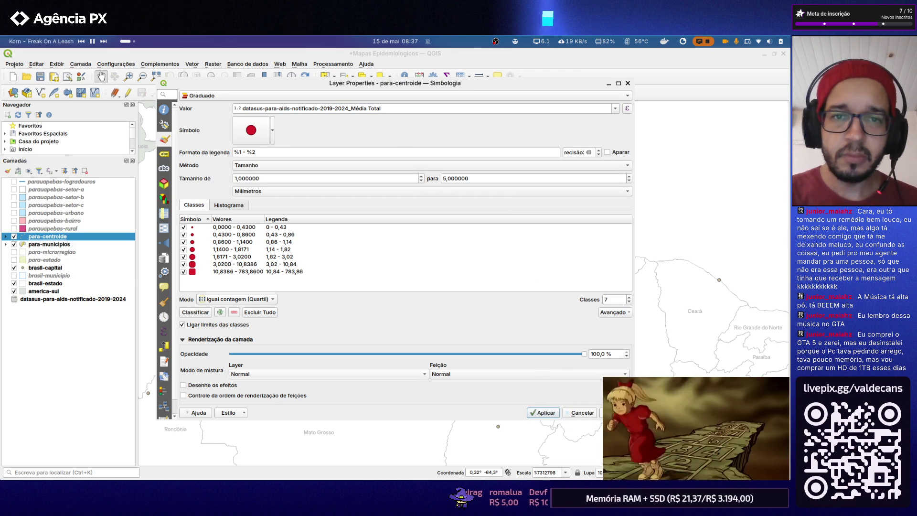
click(618, 413)
click(73, 245)
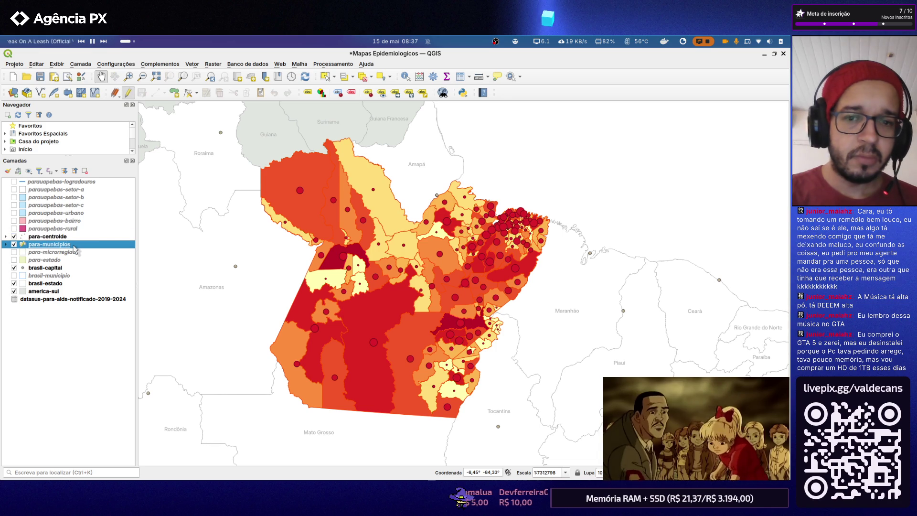
Confirm the para-municipios choropleth is still classed by the Média Total field, leaving it unchanged
double_click(73, 245)
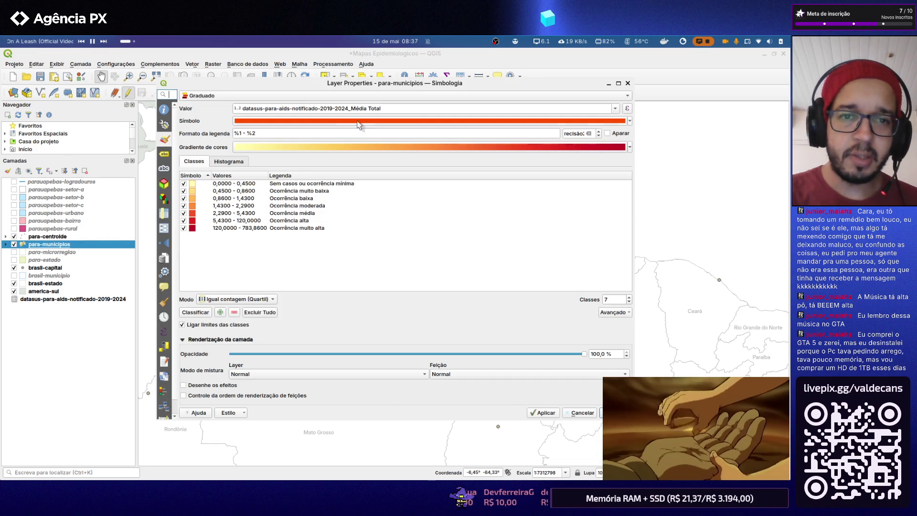
click(615, 109)
click(450, 199)
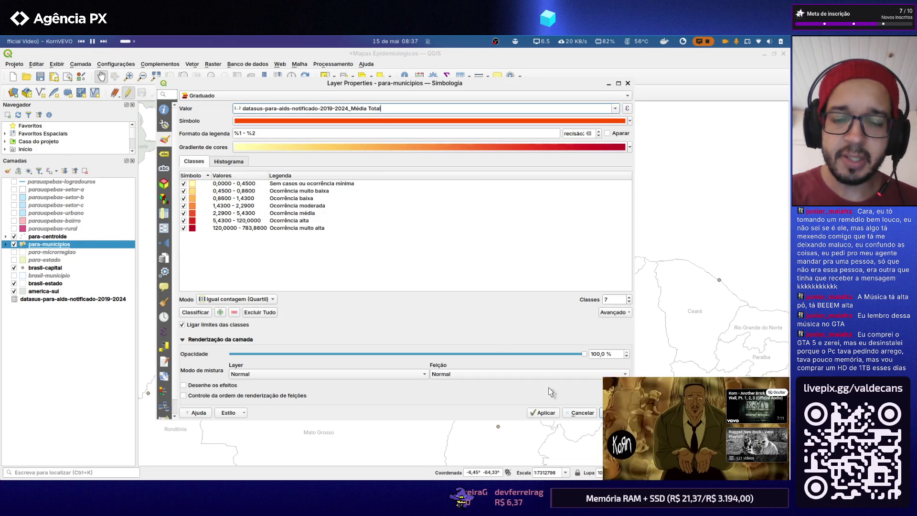
click(617, 413)
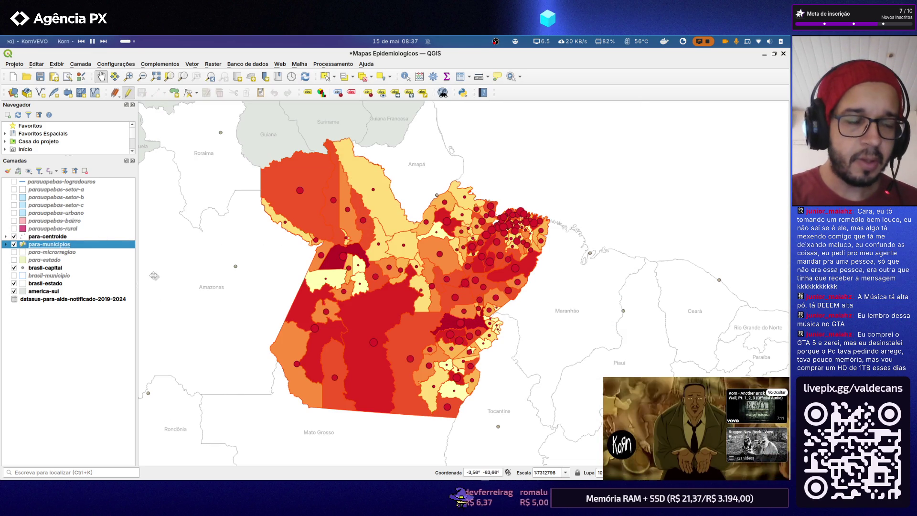
Deselect the layer and save the Mapas Epidemiologicos project
click(65, 316)
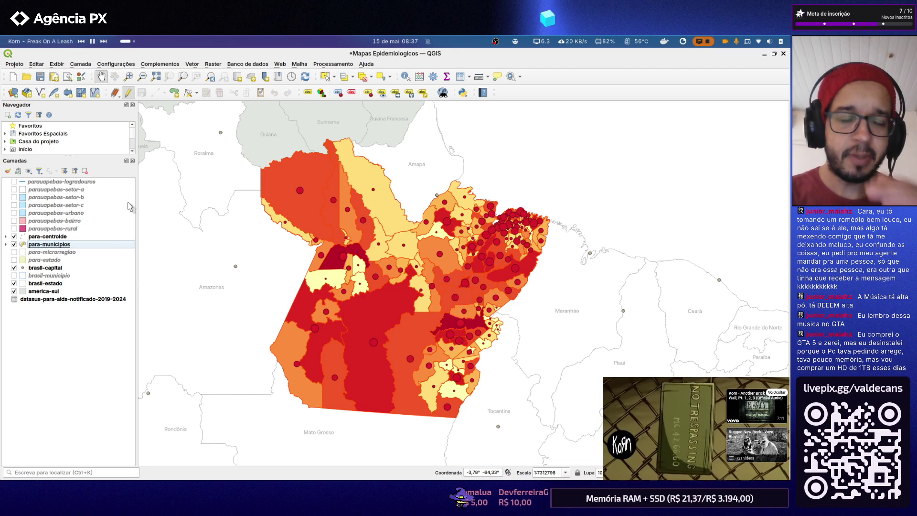
click(39, 77)
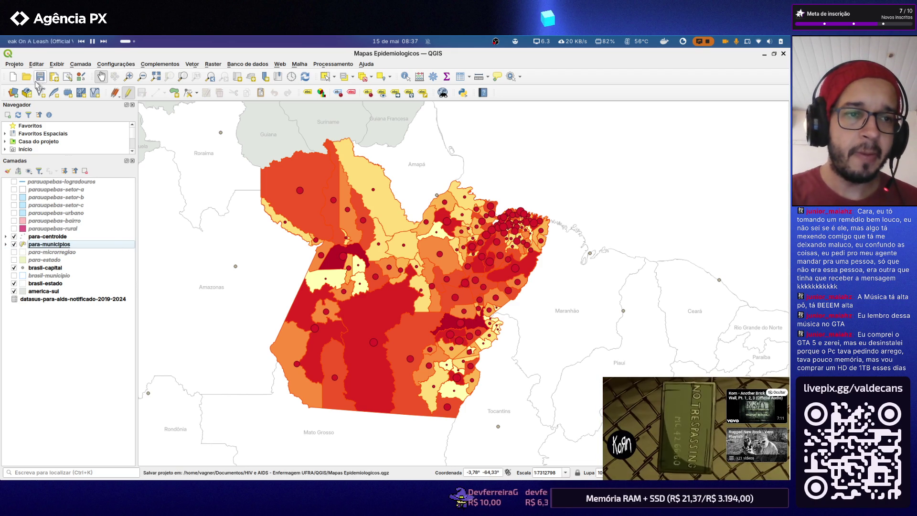
Switch to the stale Índice Pará layout window and close it
key(alt+Tab)
key(Tab)
key(Tab)
key(Tab)
key(Tab)
key(Tab)
key(Tab)
key(Tab)
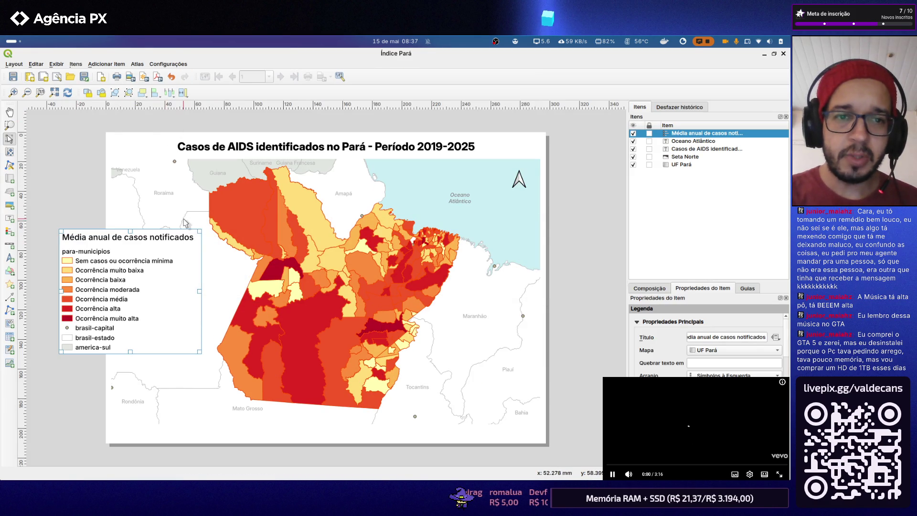
click(784, 54)
Reopen the Índice Pará layout via Projeto > Layouts and select its legend item
click(14, 64)
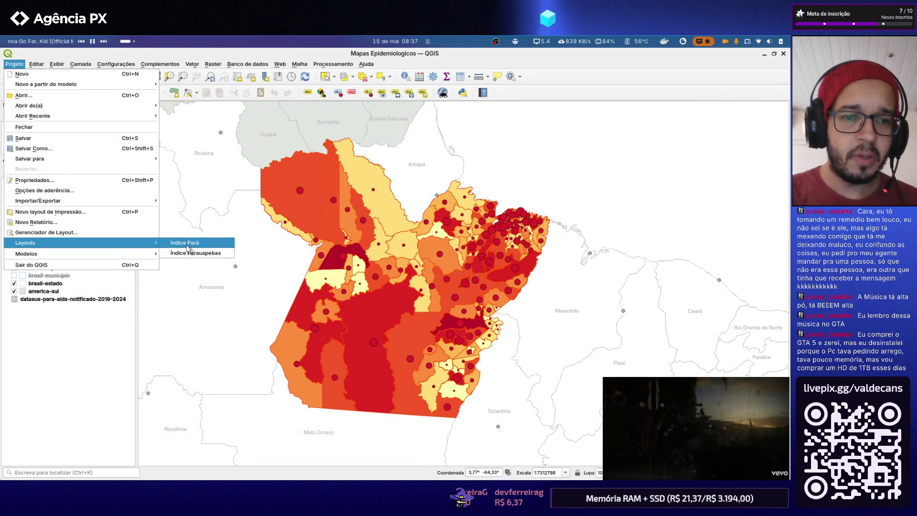
mouse_move(72, 242)
click(187, 245)
click(189, 249)
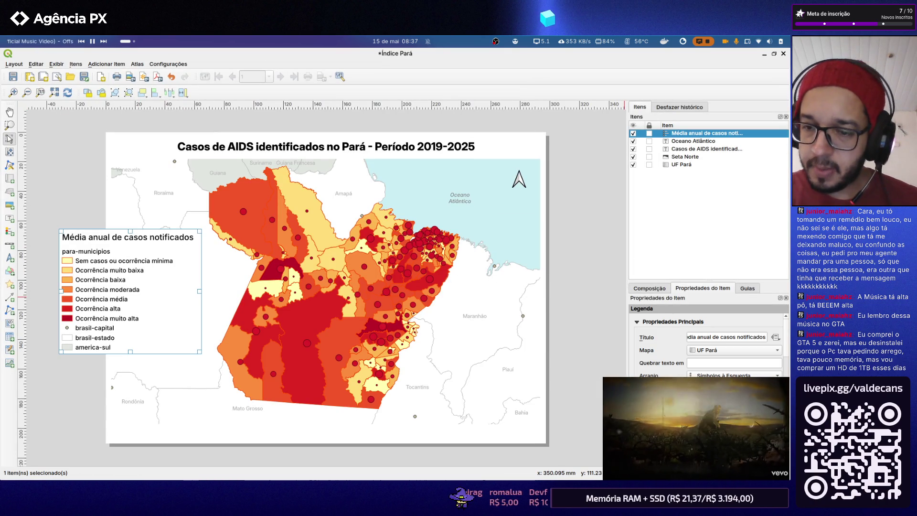
scroll(680, 339, down, 3)
scroll(681, 339, down, 3)
scroll(705, 344, down, 2)
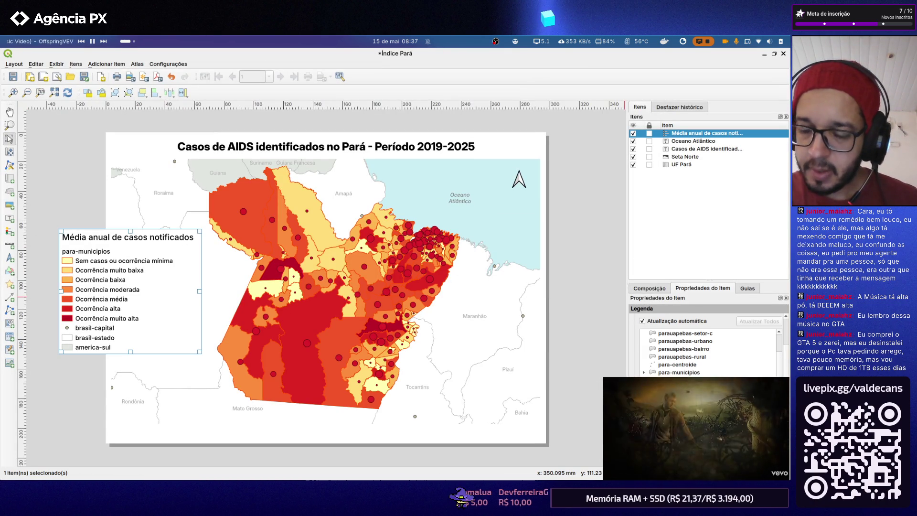
scroll(706, 344, down, 2)
scroll(706, 343, down, 2)
scroll(705, 341, up, 3)
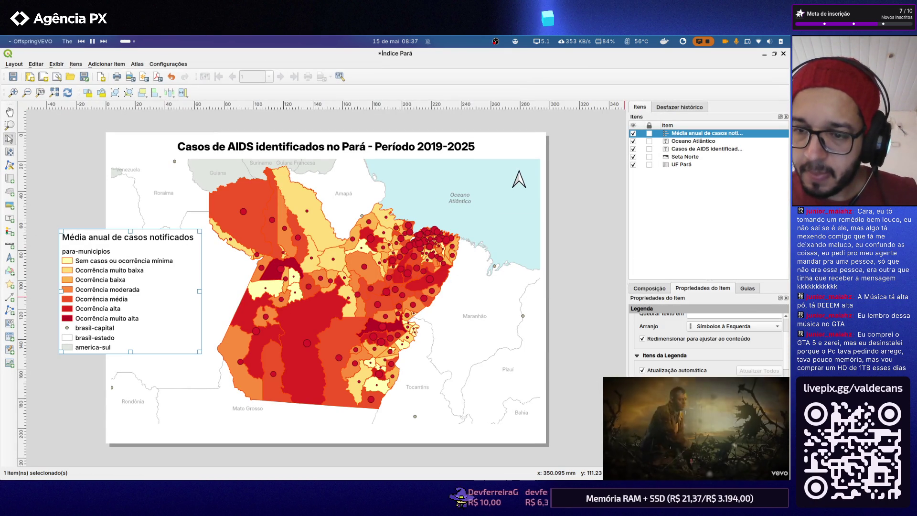
Add the para-centroide layer's size classes to the legend tree above the municipality classes
double_click(671, 371)
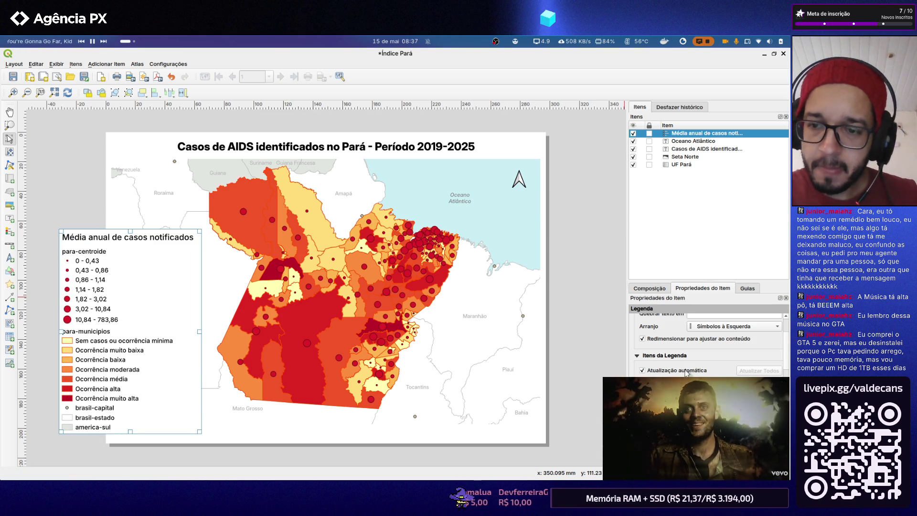
scroll(703, 371, down, 5)
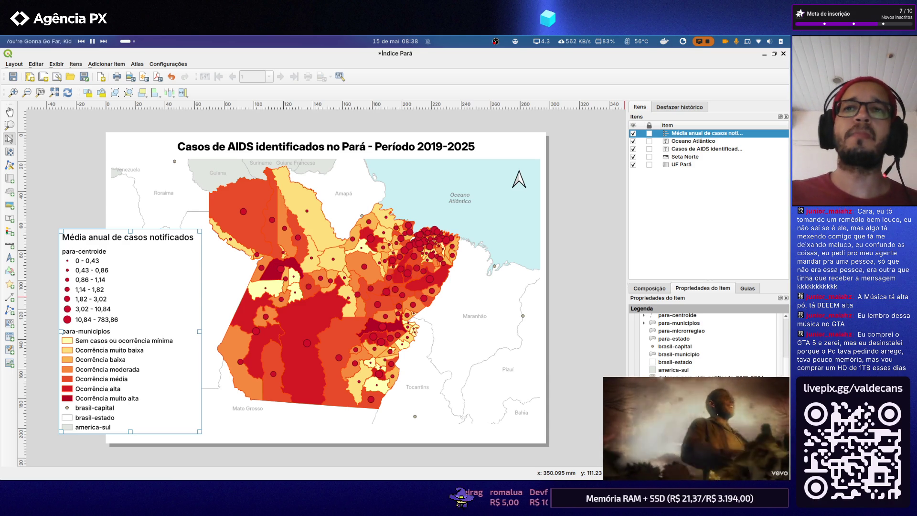
key(super)
key(super)
key(super)
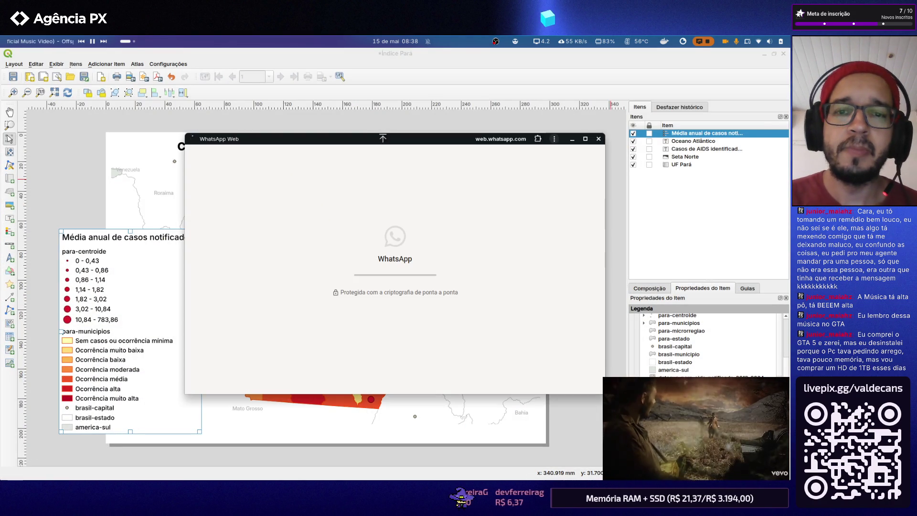
key(ctrl+w)
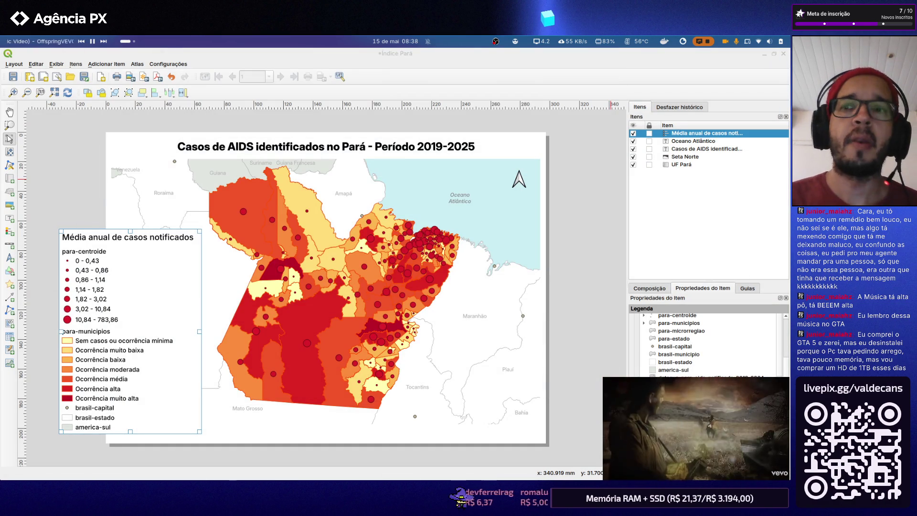
click(780, 42)
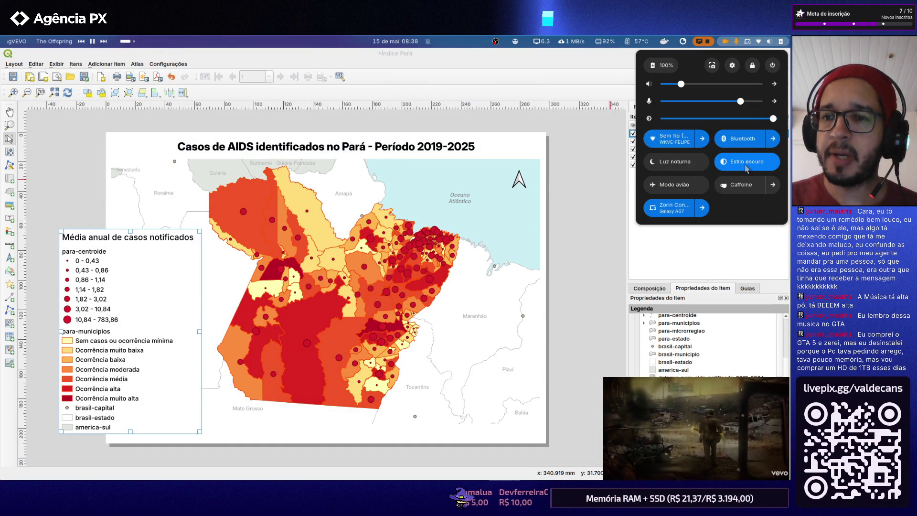
click(566, 41)
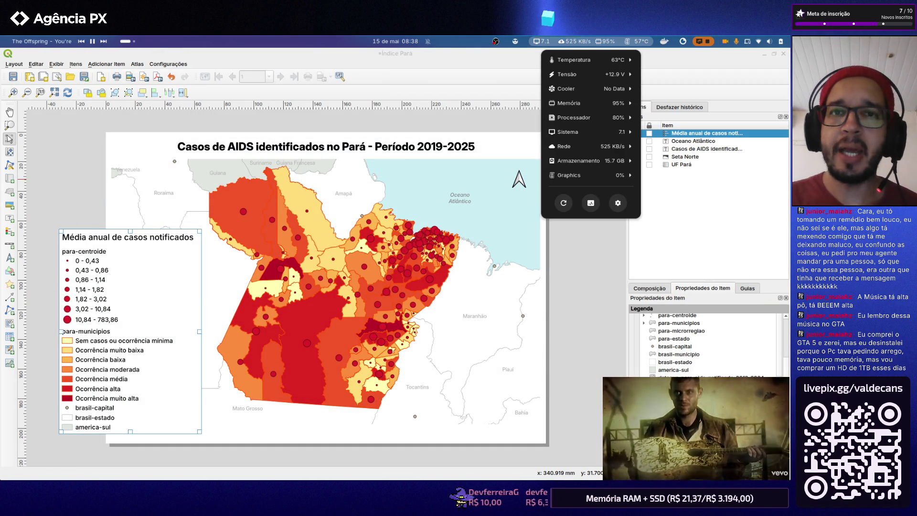
key(Escape)
key(super)
text(appl)
key(super)
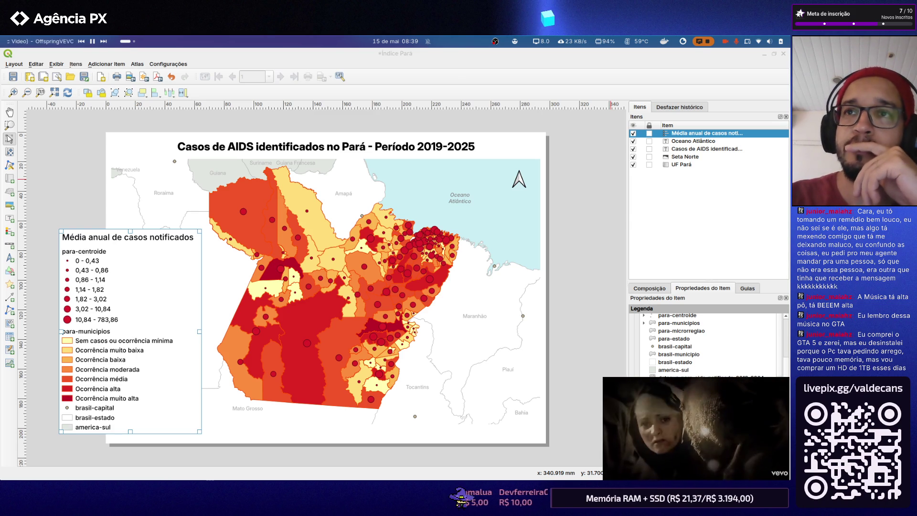
key(alt+Tab)
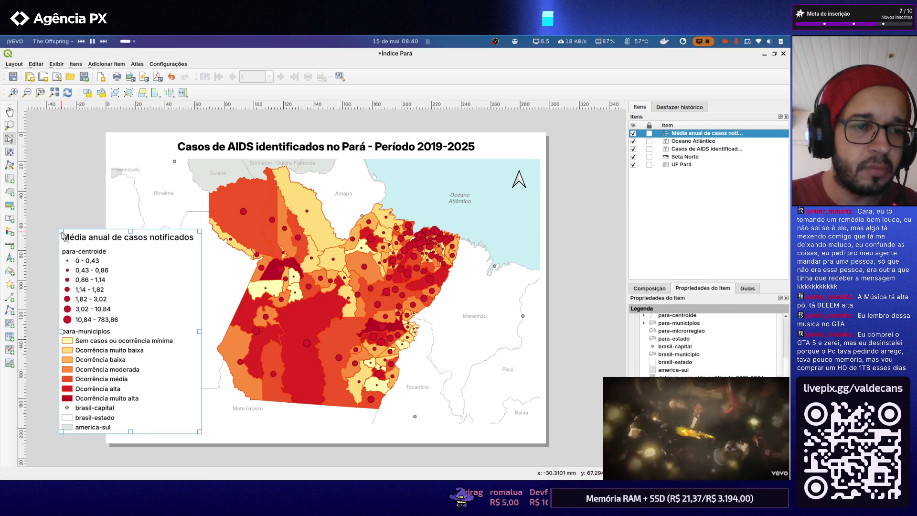
Drag the legend inside the page over the western Pará map and enlarge its properties panel
mouse_move(63, 234)
mouse_down()
mouse_move(93, 283)
mouse_move(152, 255)
mouse_up()
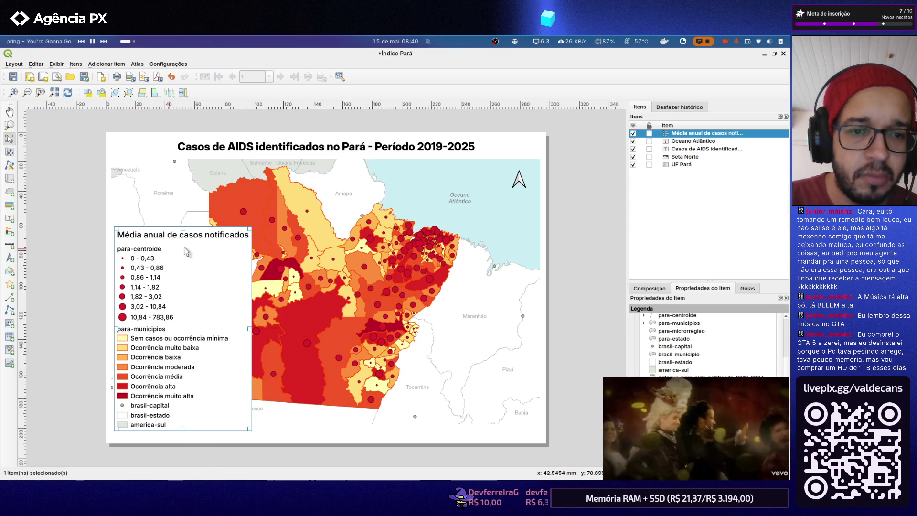
drag(208, 237, 206, 275)
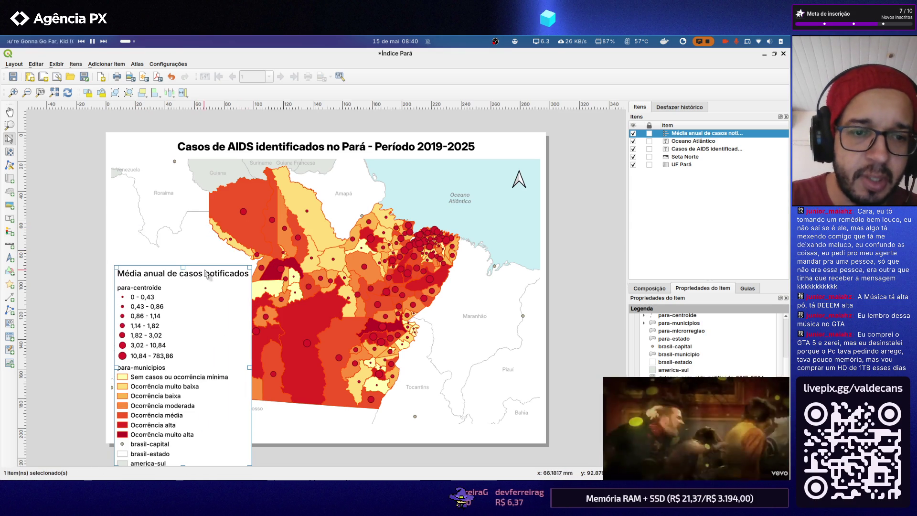
drag(197, 322, 190, 279)
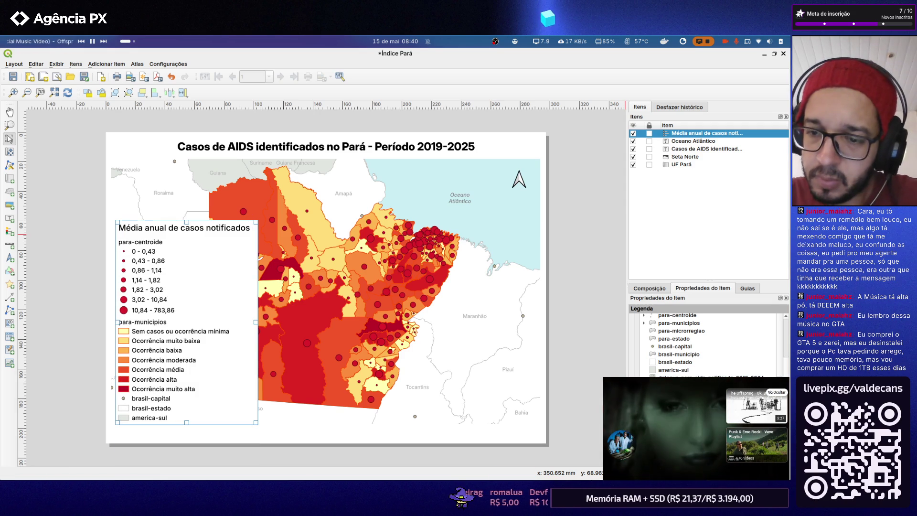
scroll(706, 344, down, 3)
scroll(705, 344, down, 3)
scroll(705, 344, down, 3)
scroll(705, 344, up, 3)
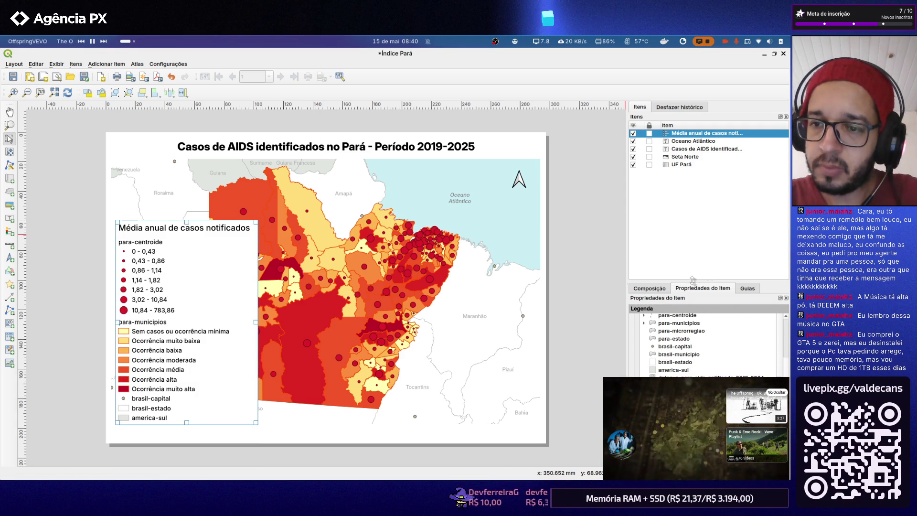
drag(693, 280, 697, 176)
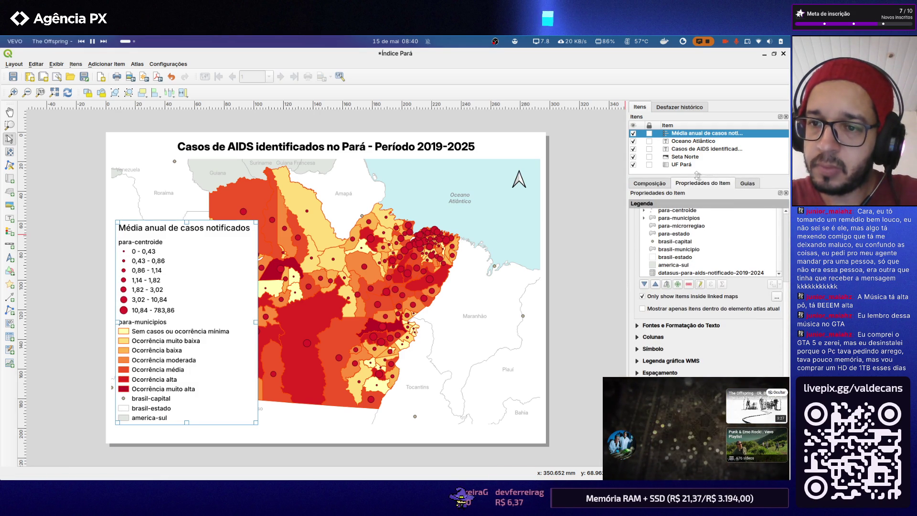
Set the legend title font to Inter SemiBold
click(637, 327)
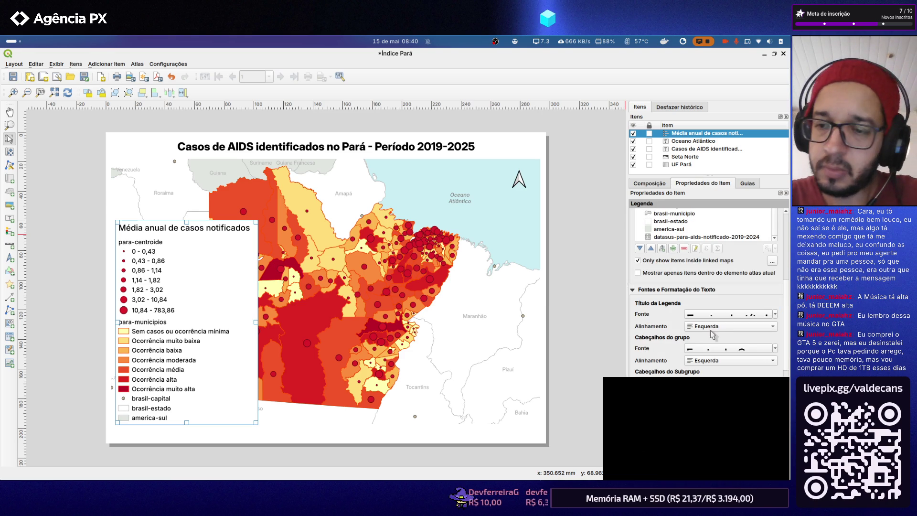
click(749, 315)
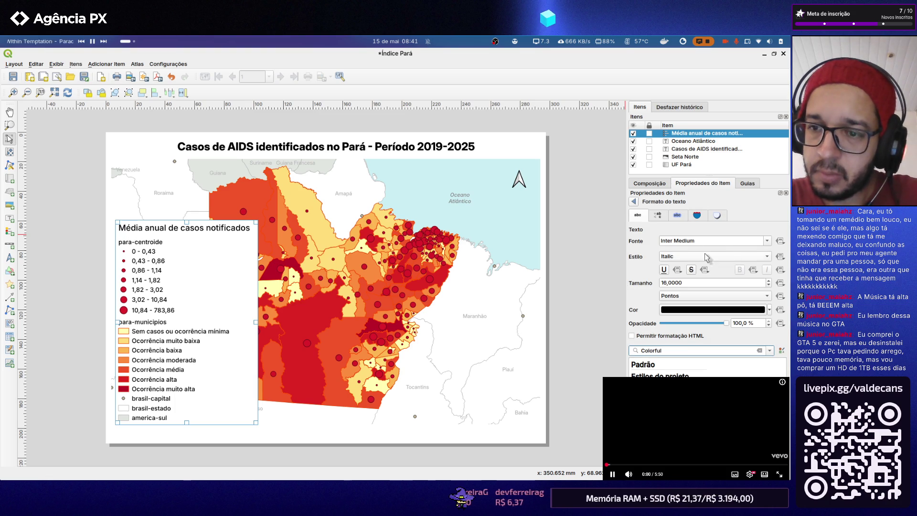
click(766, 242)
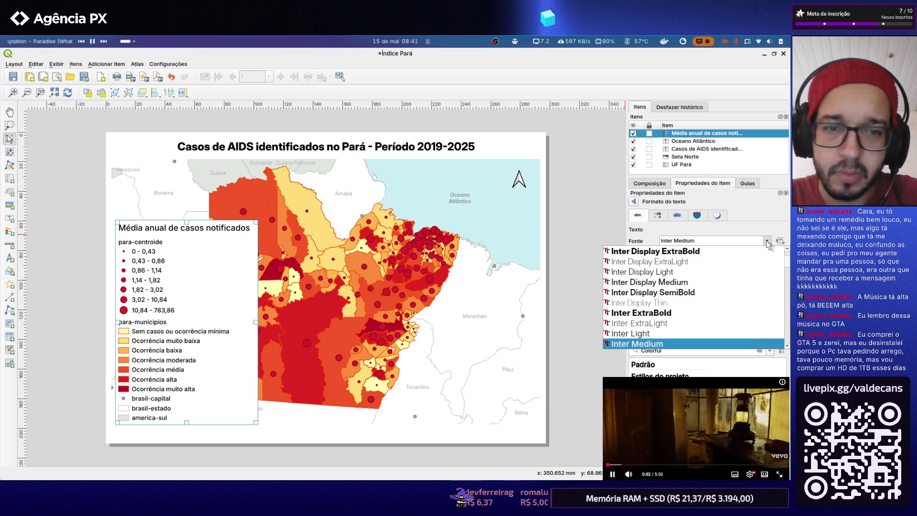
scroll(726, 294, down, 1)
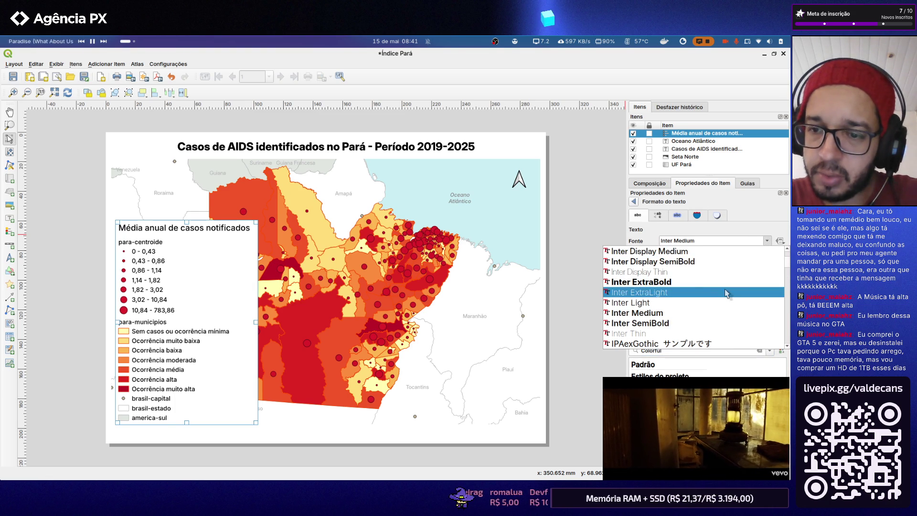
click(703, 323)
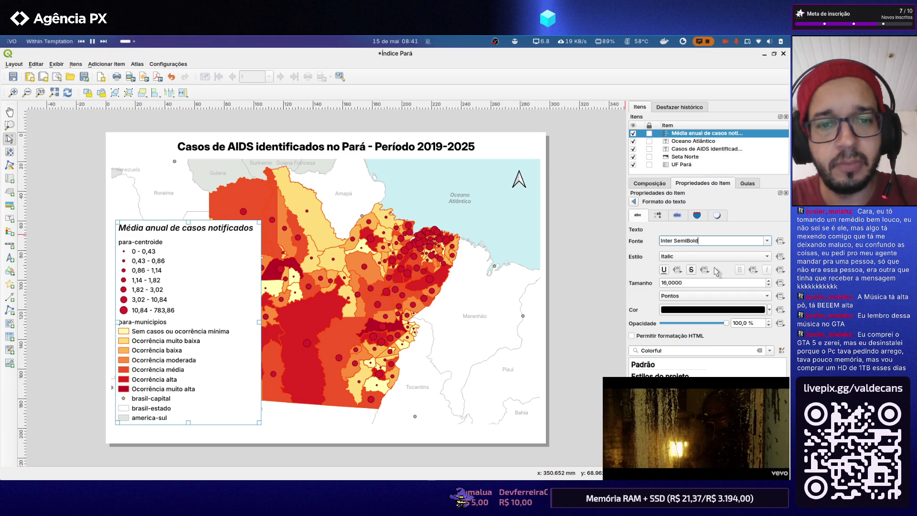
Make the title style Regular instead of italic and set its size to 13
click(765, 257)
click(757, 266)
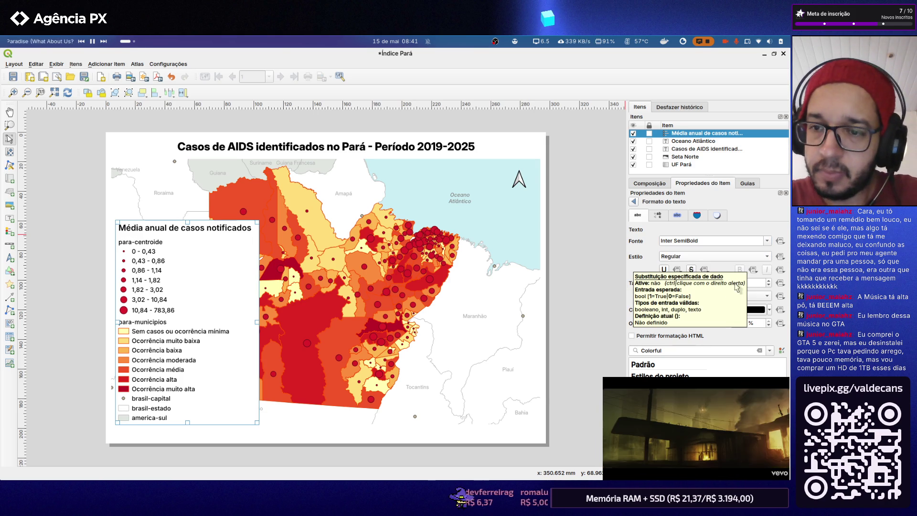
click(688, 283)
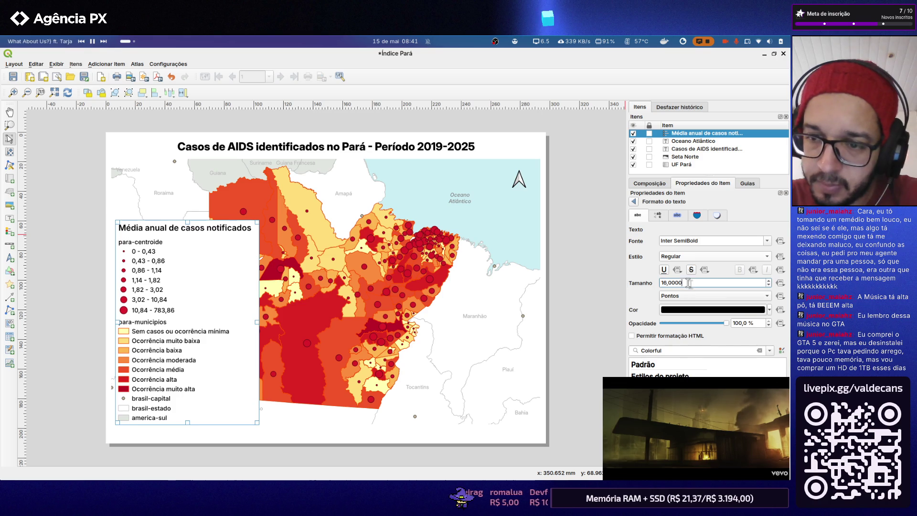
drag(687, 283, 629, 283)
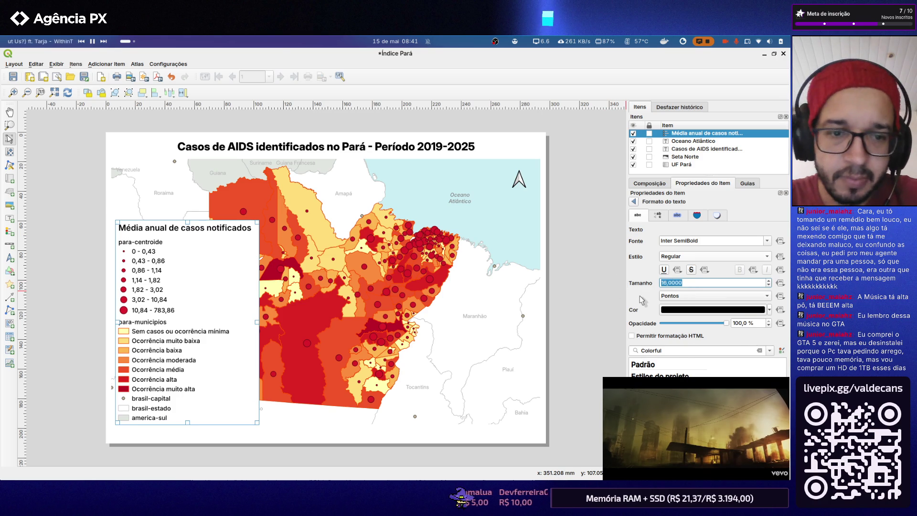
text(1)
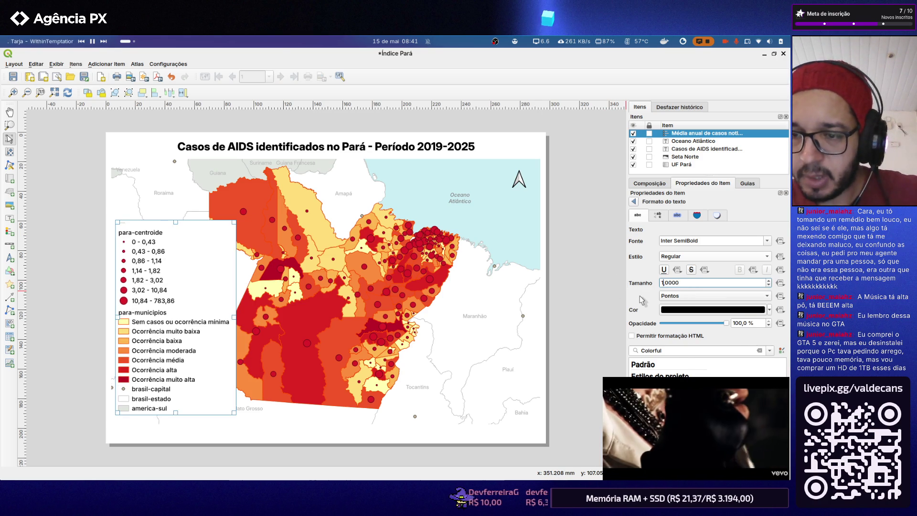
text(4)
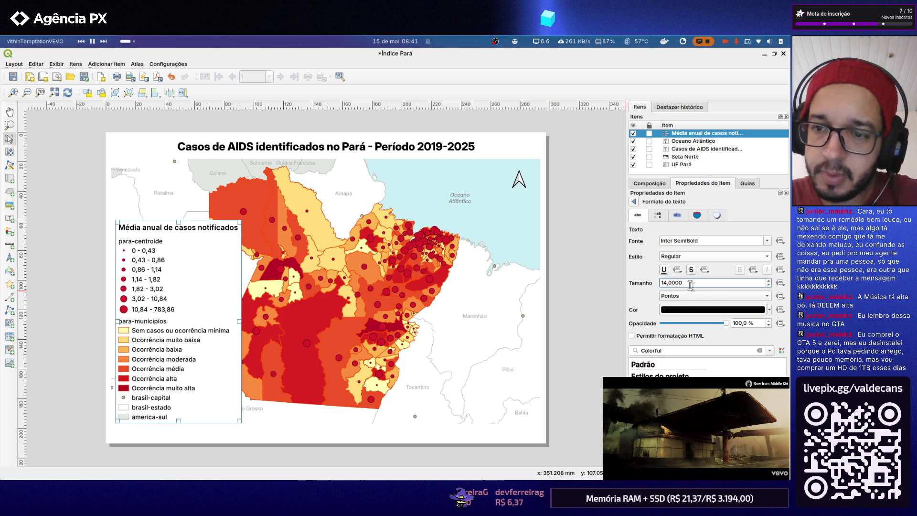
drag(687, 282, 600, 272)
text(13)
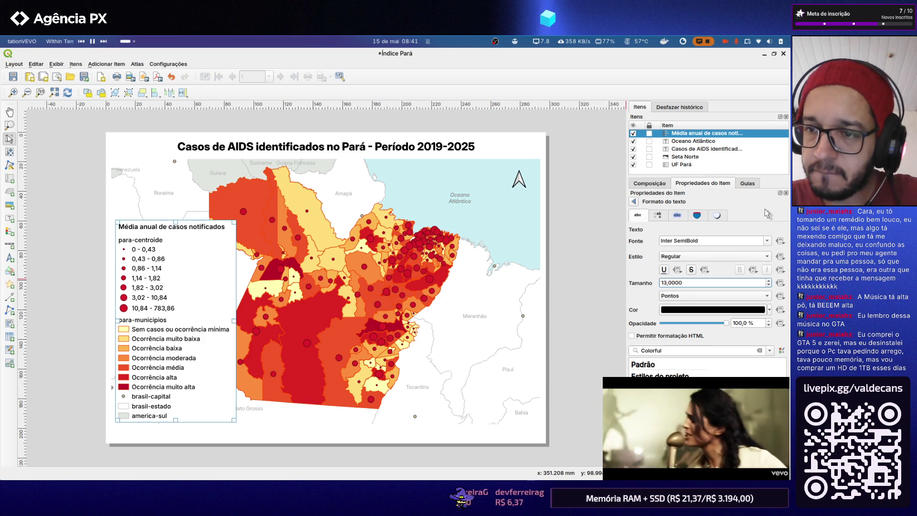
click(658, 215)
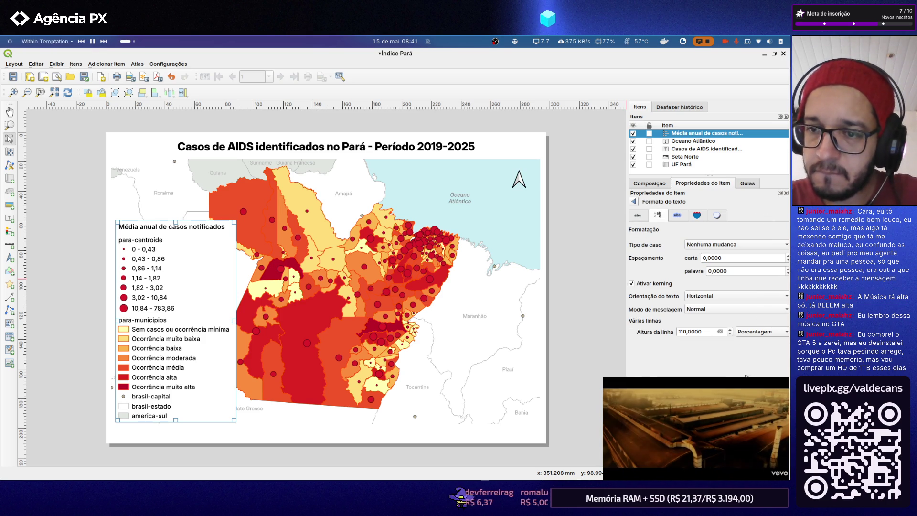
Switch to the layout's Composition settings and collapse its general, guides, export and resize sections
click(649, 183)
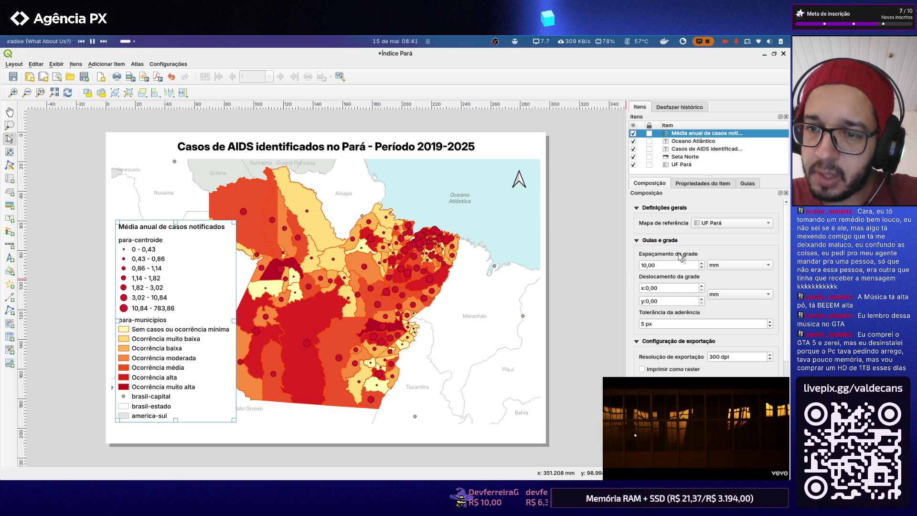
click(637, 241)
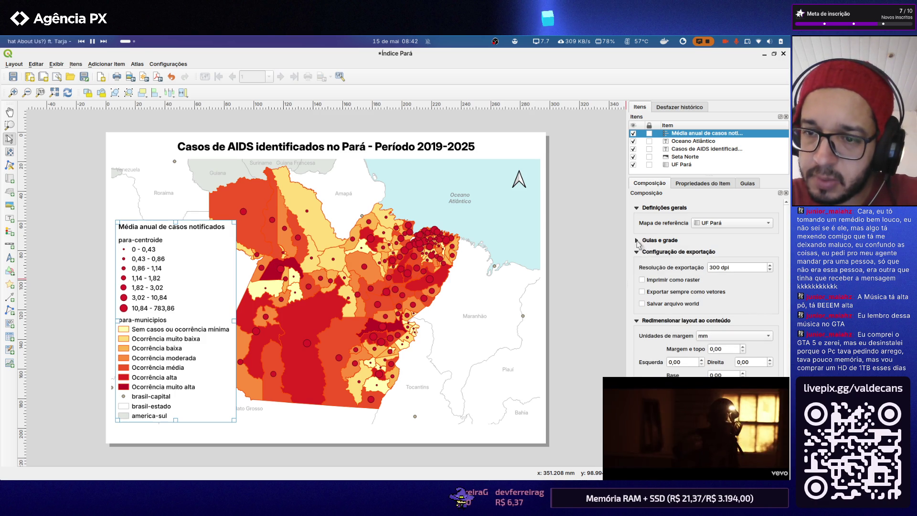
click(636, 207)
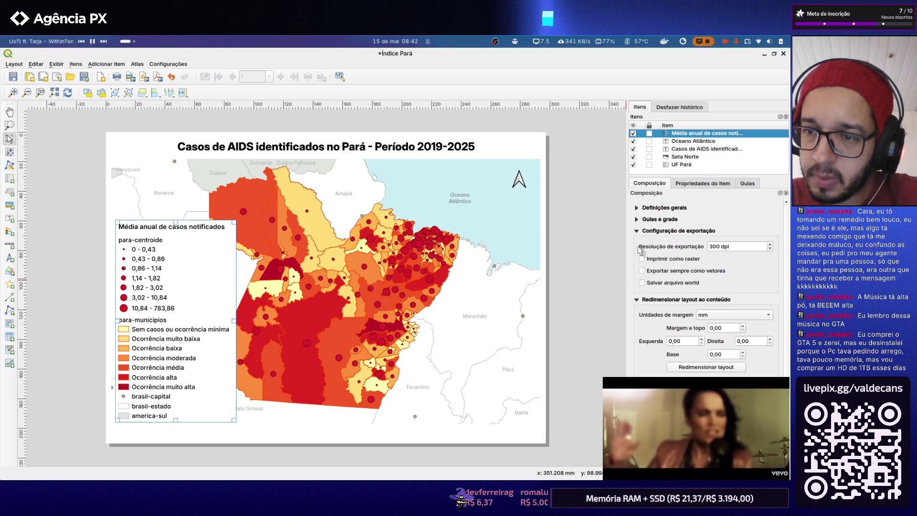
click(636, 231)
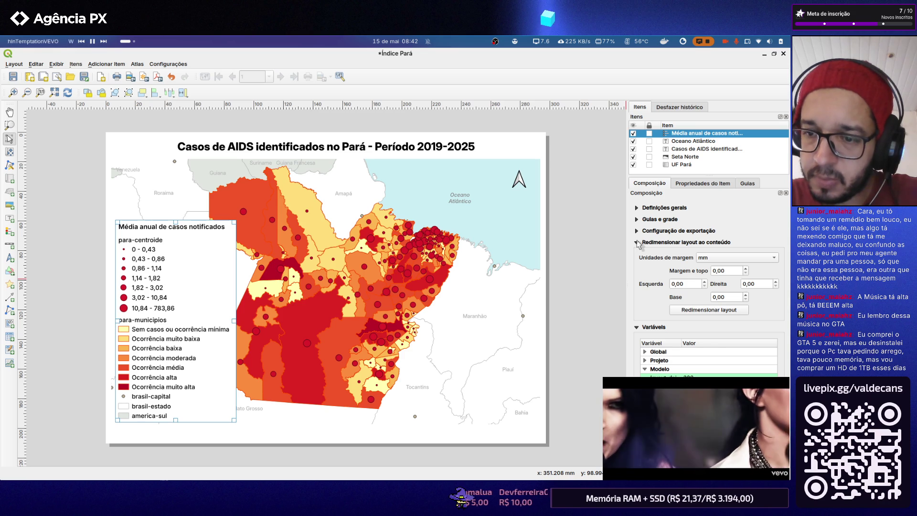
click(637, 243)
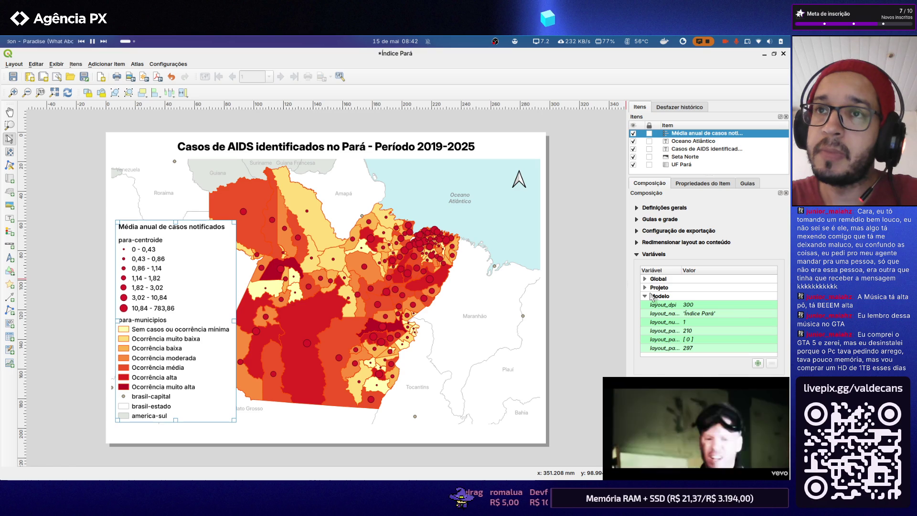
Expand and browse the Project variables list, then collapse it again
click(645, 296)
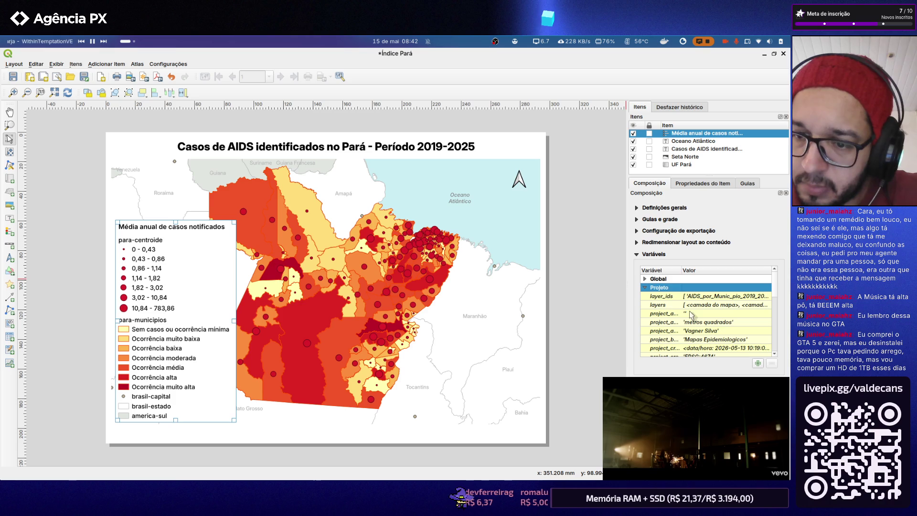
scroll(690, 313, down, 1)
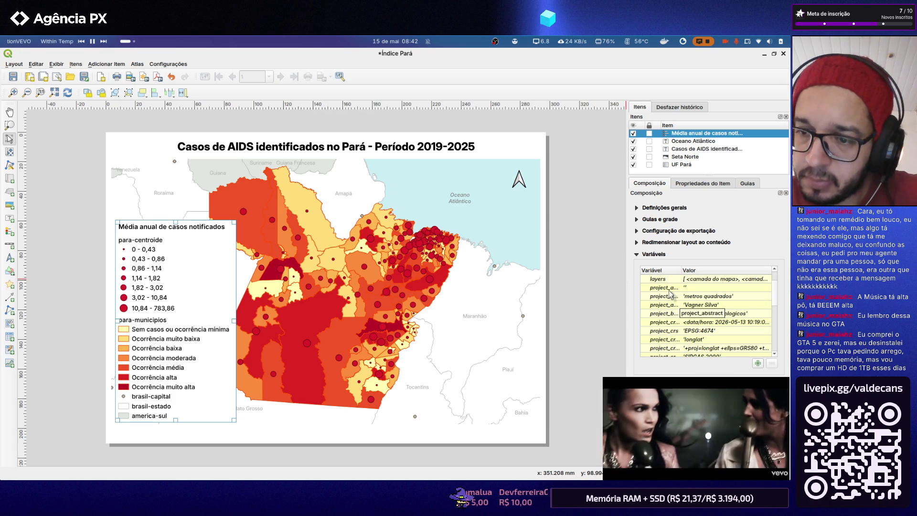
scroll(670, 293, down, 1)
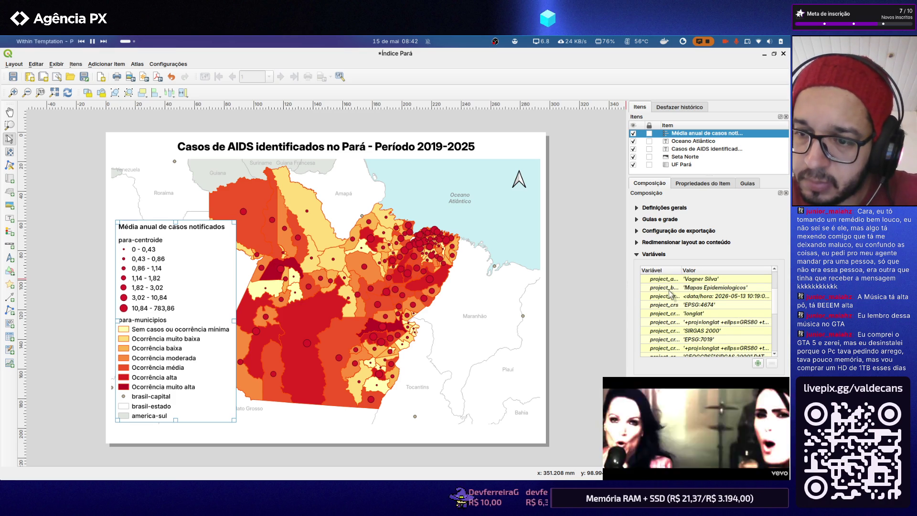
scroll(670, 293, down, 1)
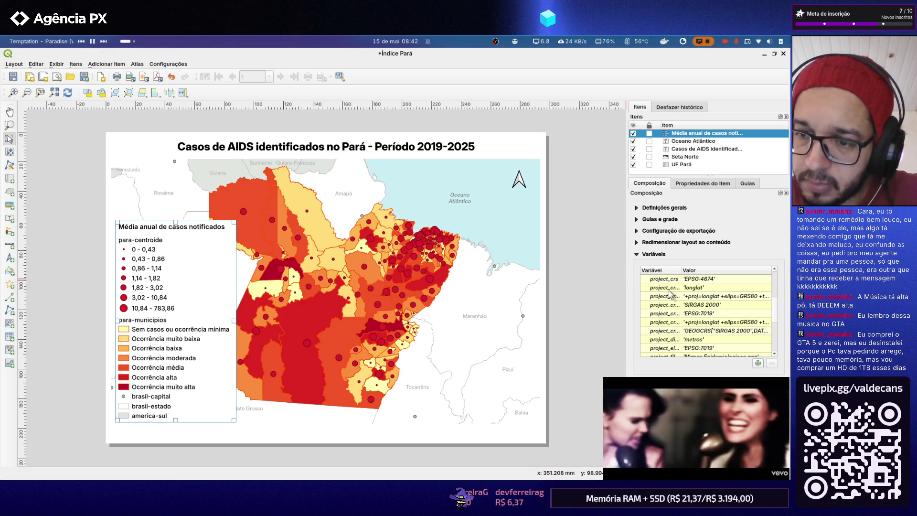
scroll(670, 294, down, 1)
scroll(670, 294, down, 1)
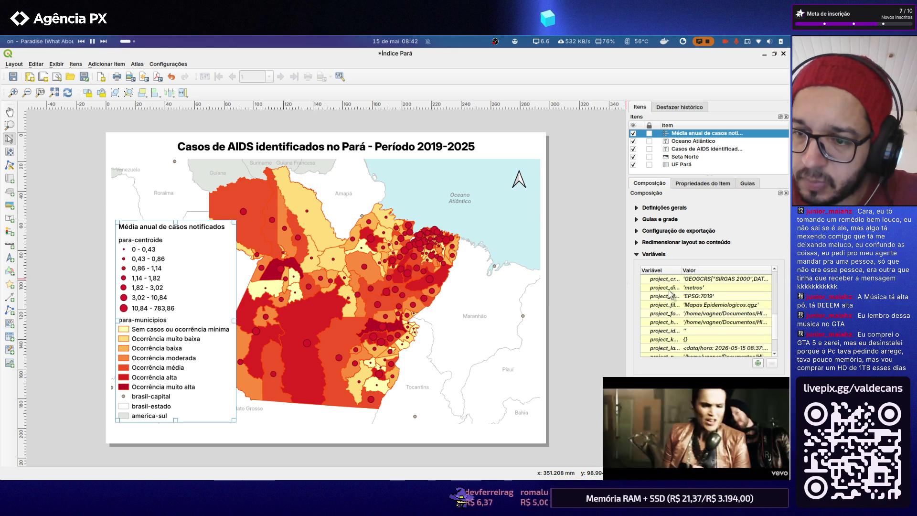
scroll(669, 294, down, 1)
scroll(670, 294, down, 1)
scroll(669, 294, up, 3)
scroll(670, 294, up, 3)
click(645, 287)
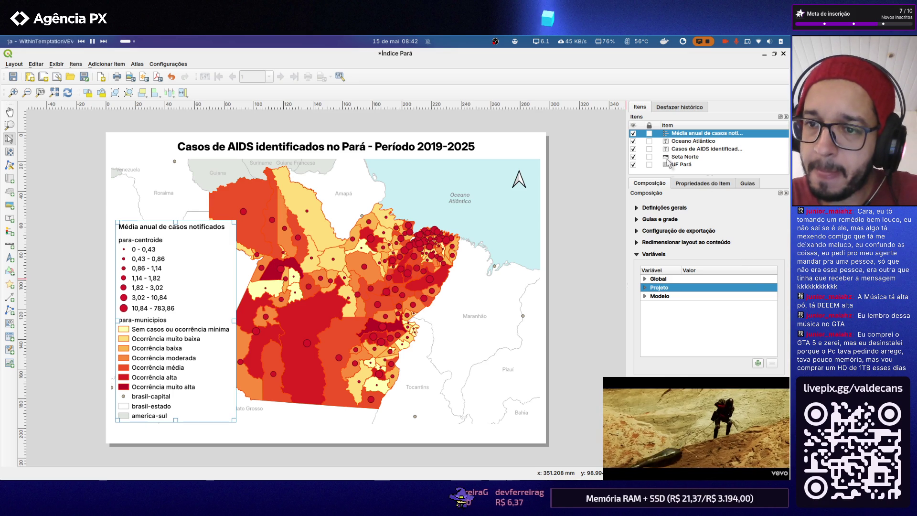
click(688, 184)
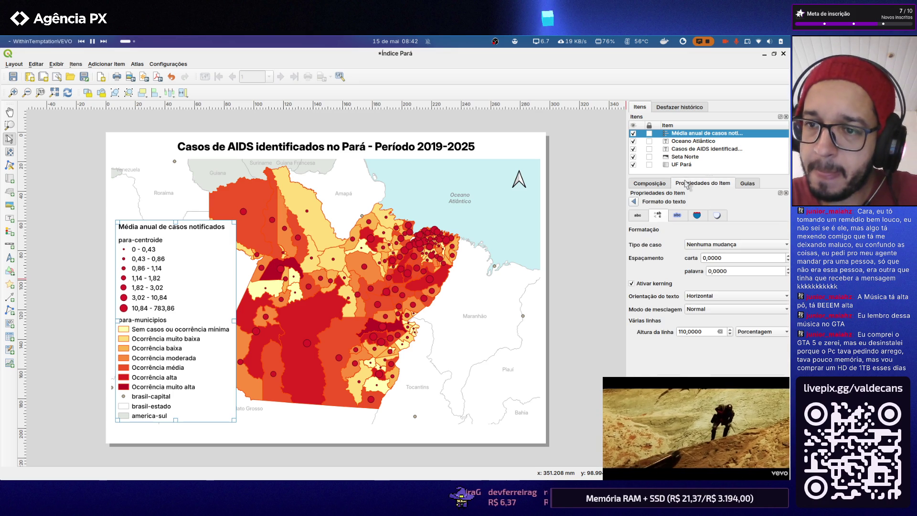
click(738, 185)
click(636, 220)
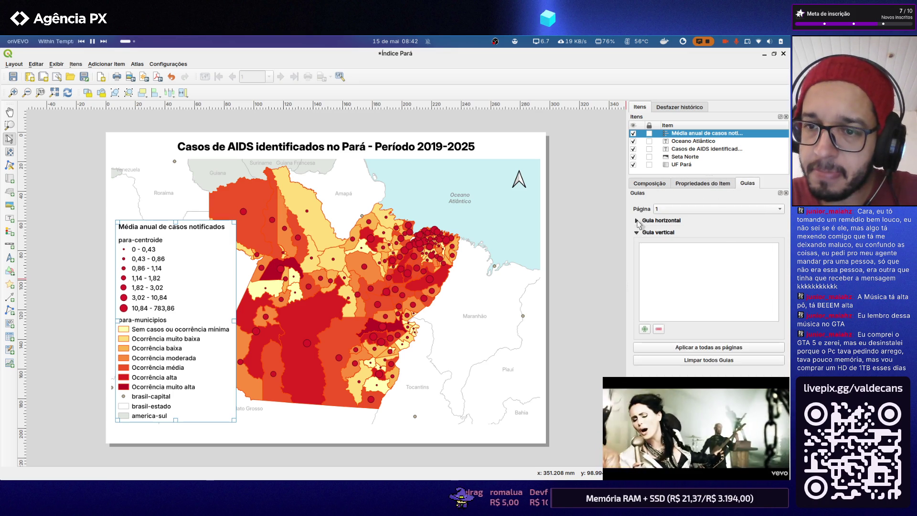
click(636, 232)
click(653, 184)
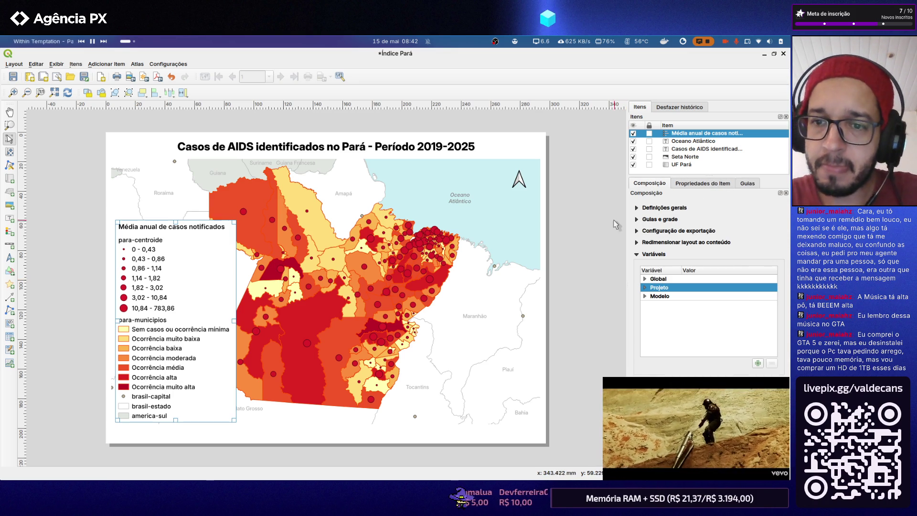
click(210, 242)
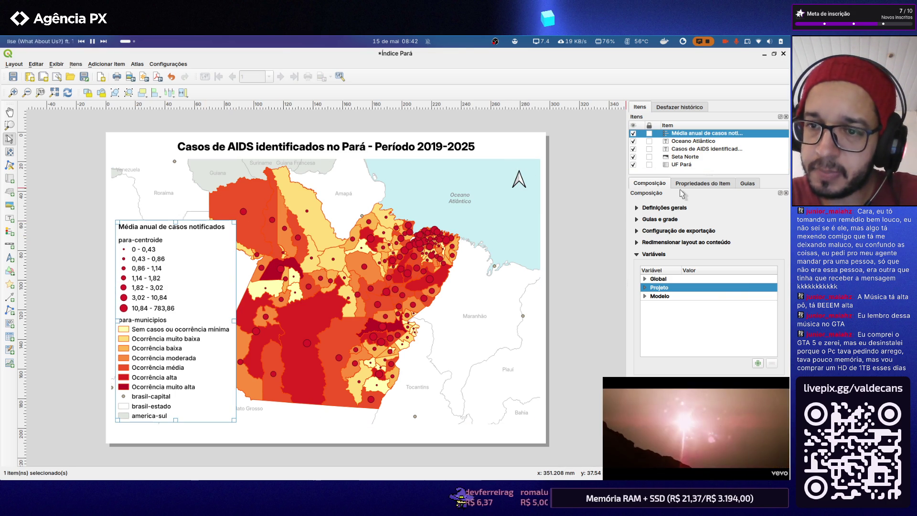
Return to the legend's Fonts settings and open the Group Headers font, Text tab
click(786, 195)
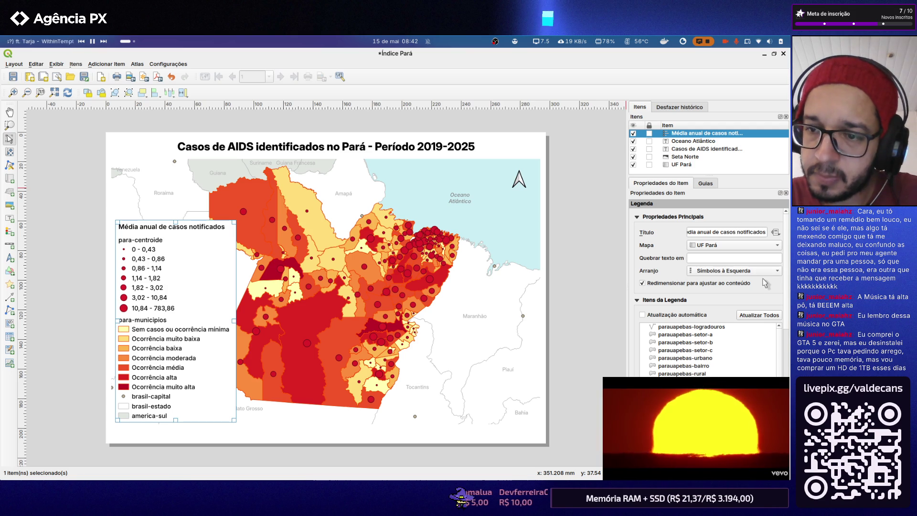
scroll(784, 299, down, 2)
scroll(784, 300, down, 3)
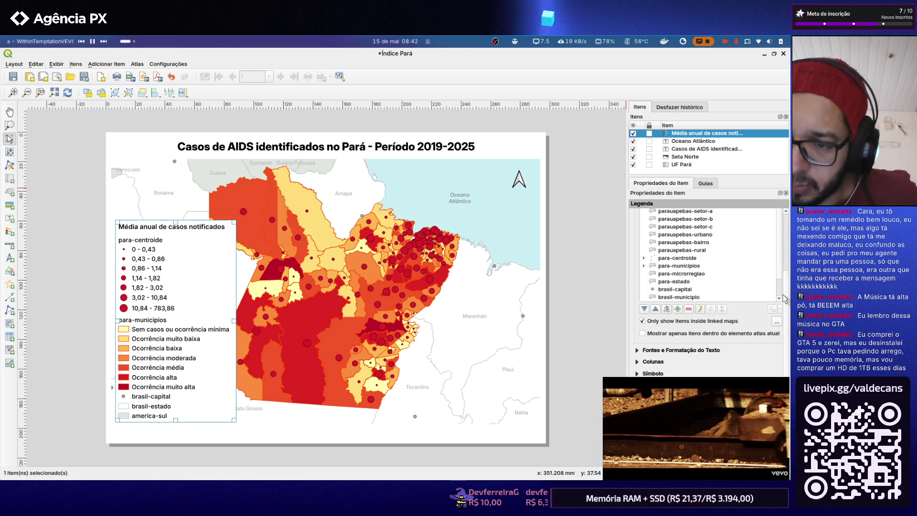
scroll(784, 300, down, 3)
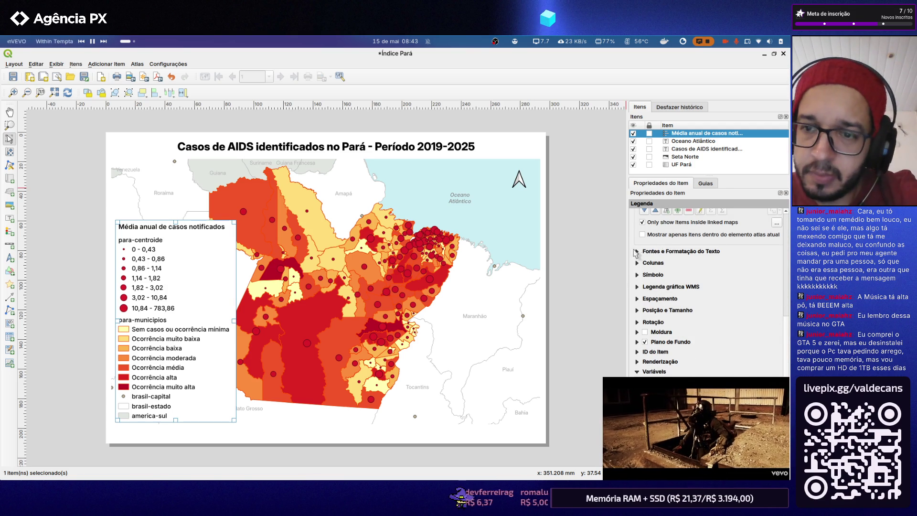
click(638, 252)
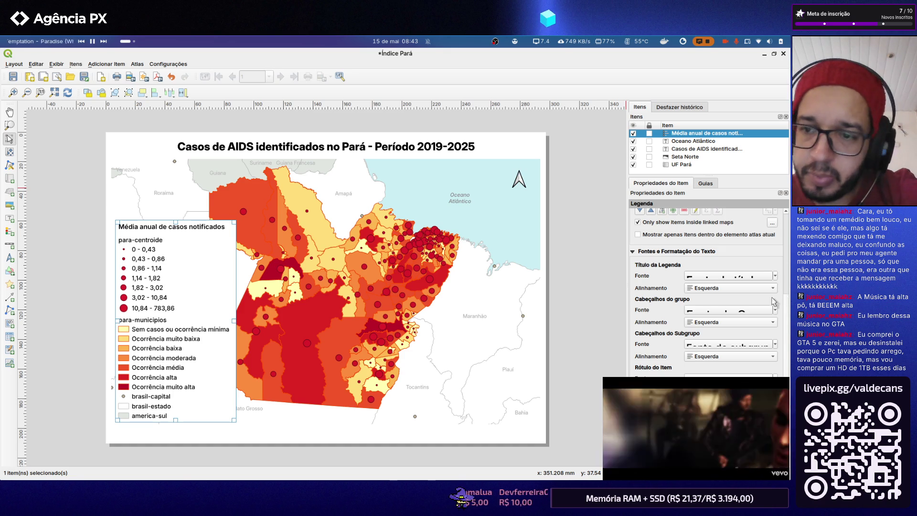
click(713, 310)
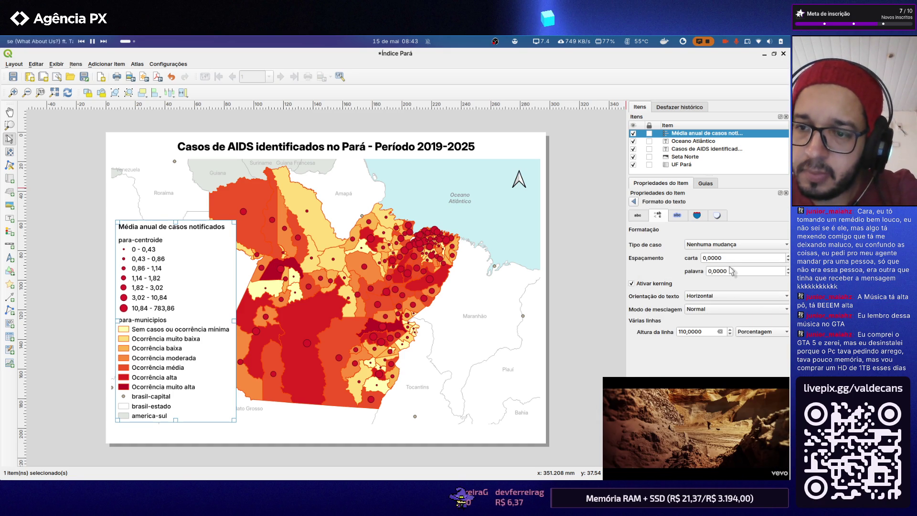
click(646, 218)
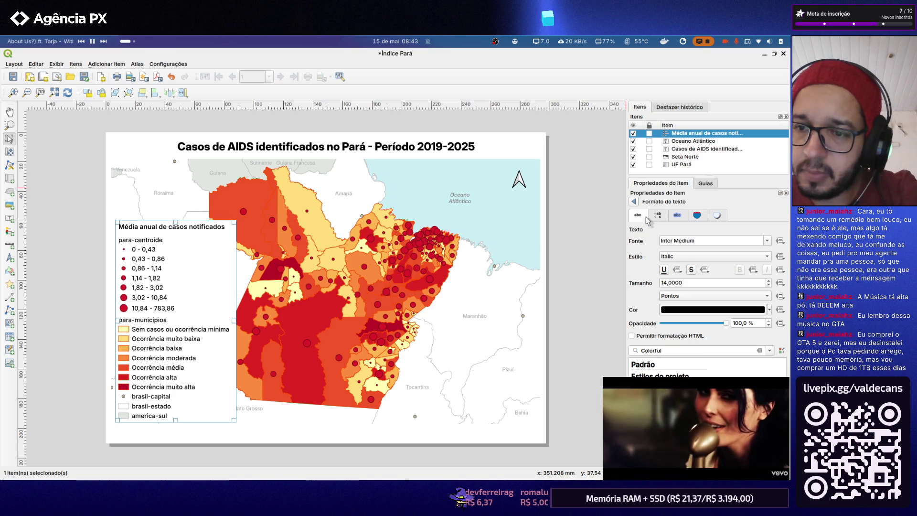
Set the group headings to Inter SemiBold and close the Item Properties panel
click(767, 241)
scroll(752, 261, down, 1)
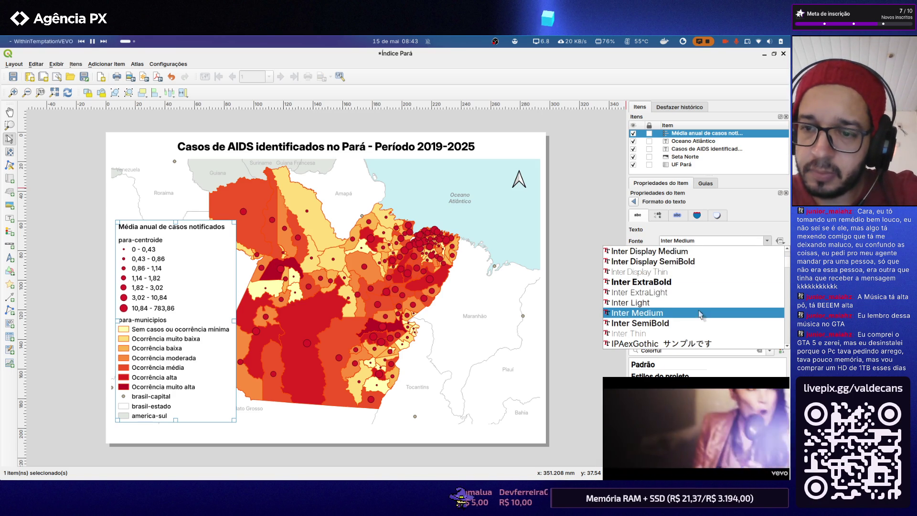
click(694, 324)
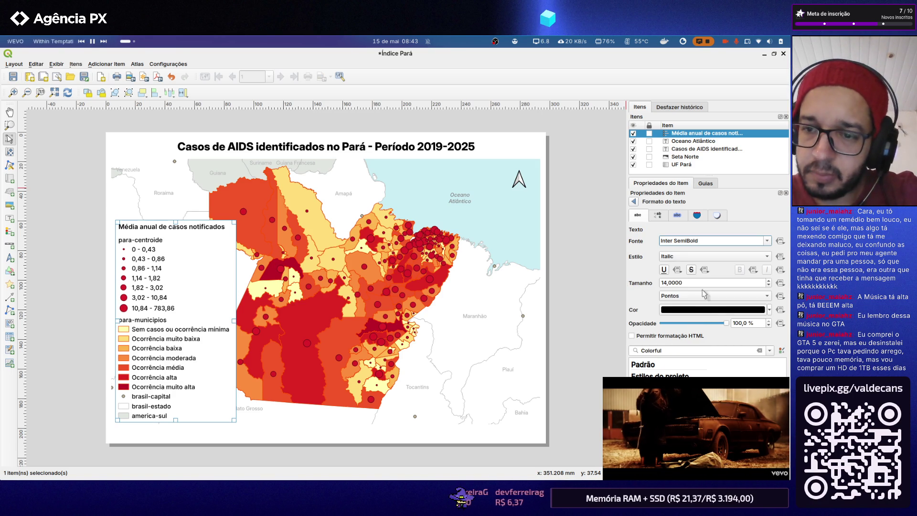
click(660, 218)
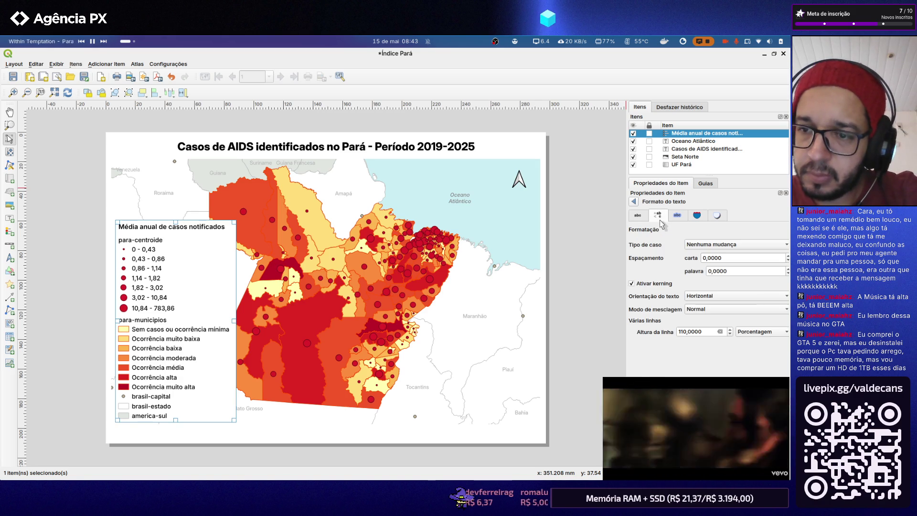
click(639, 217)
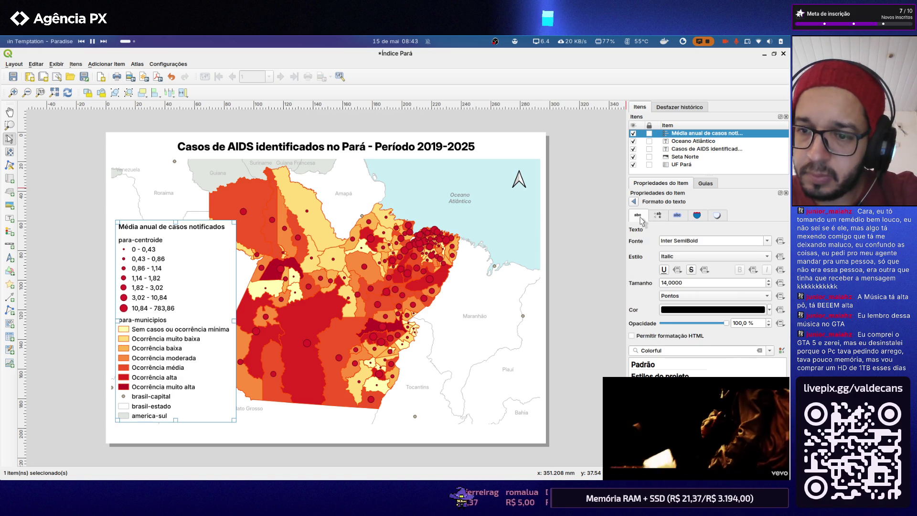
click(785, 193)
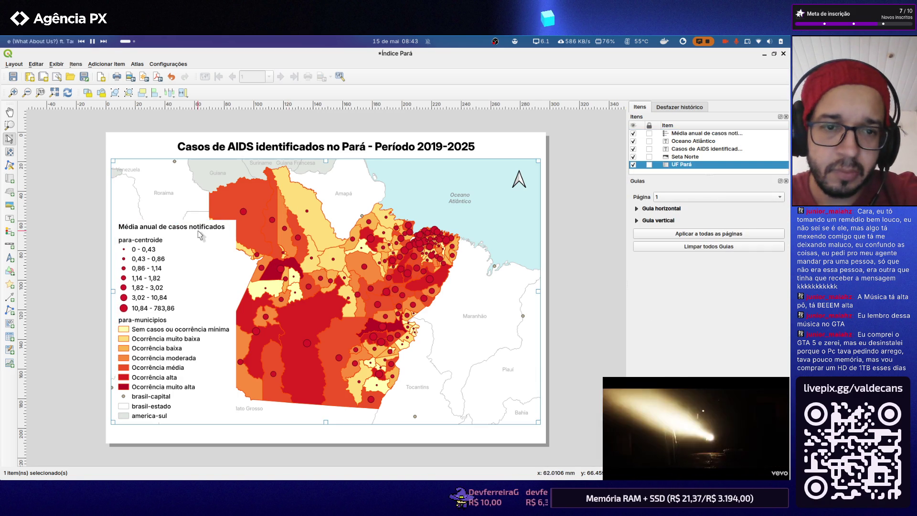
Close the Guides panel, deselect the legend and browse the Settings and View menus unchanged
click(786, 181)
click(678, 184)
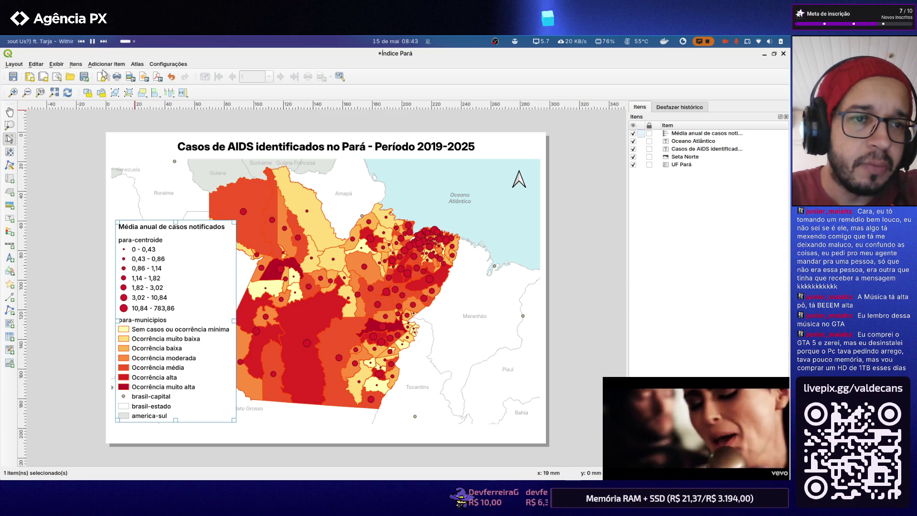
click(163, 64)
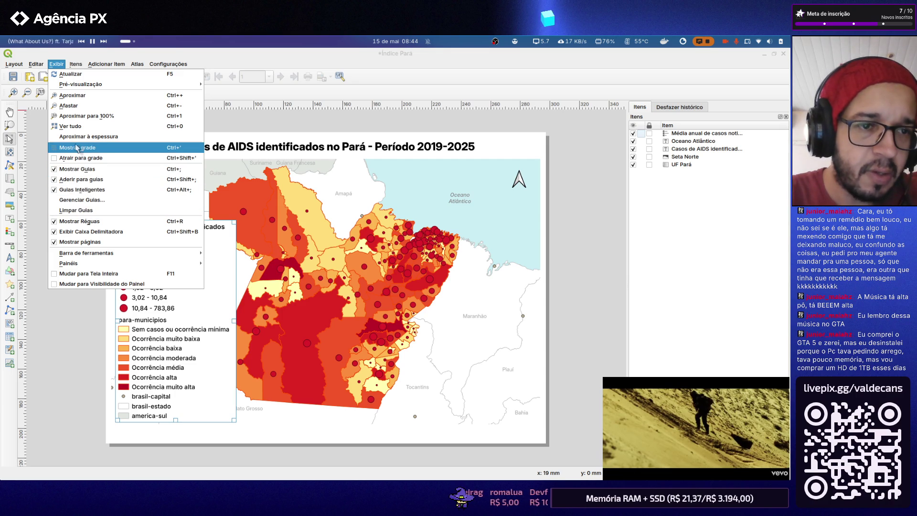
key(Escape)
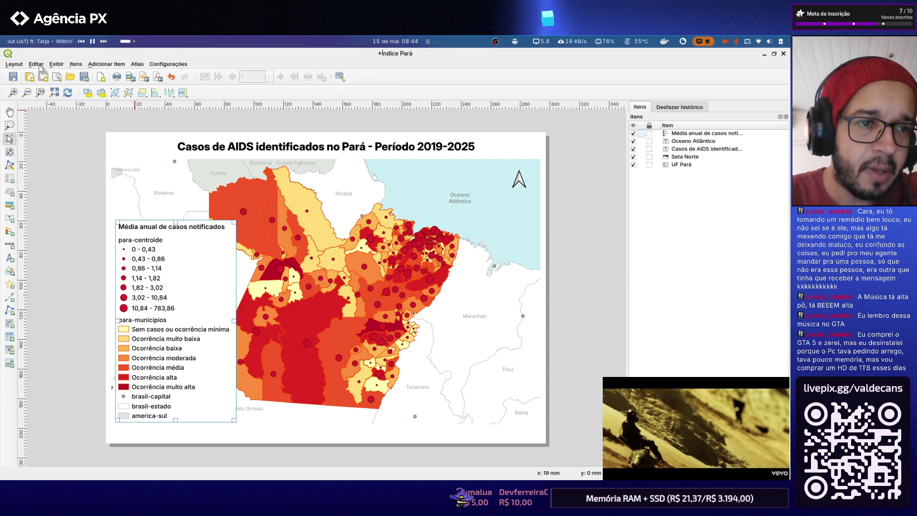
Browse the Edit and Add Item menus and pick Add Legend
click(37, 63)
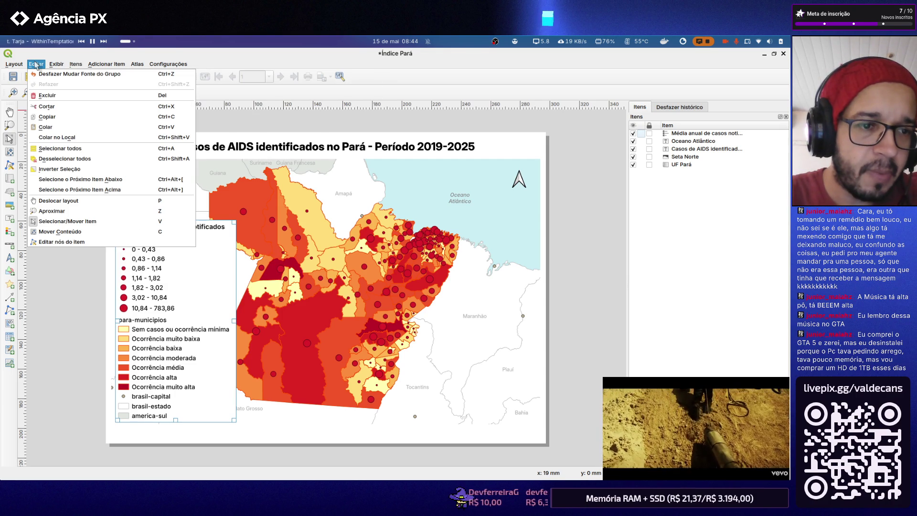
click(36, 65)
click(72, 65)
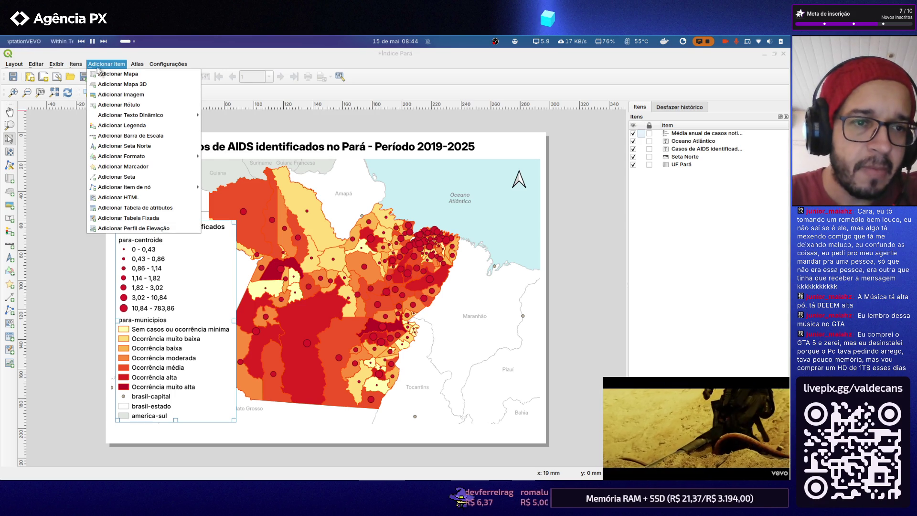
click(165, 126)
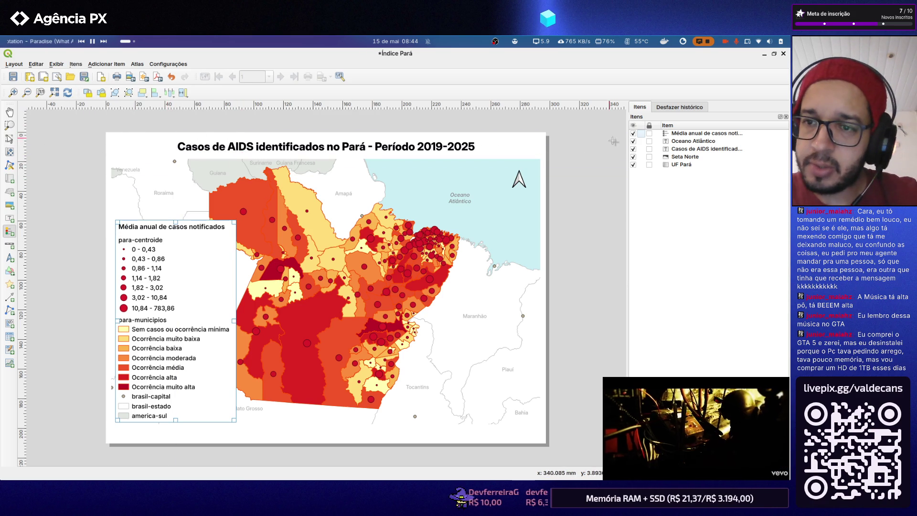
Check the Undo History, close the Items and Undo History panels, then close the Índice Pará layout
click(684, 108)
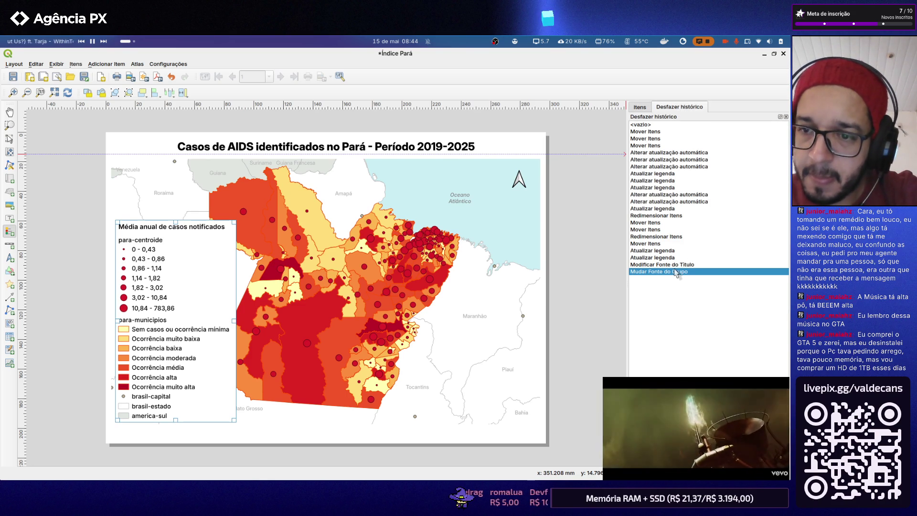
click(640, 107)
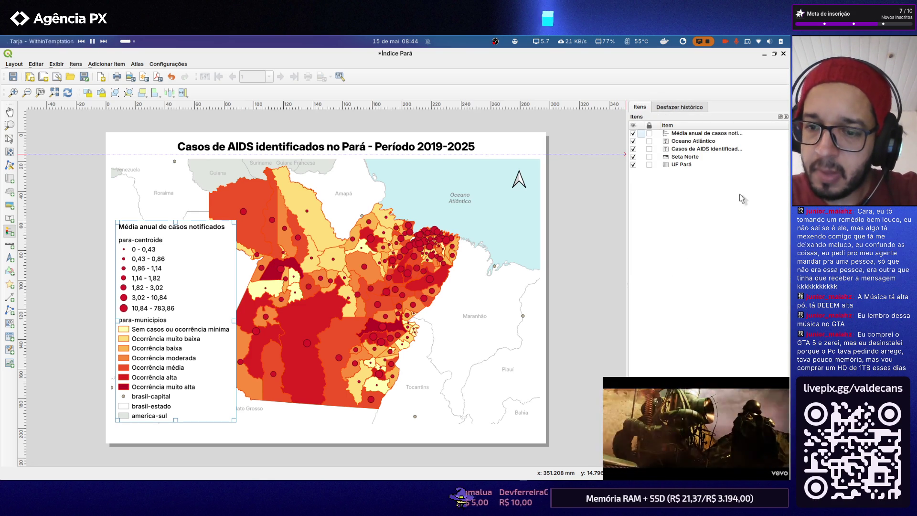
click(785, 116)
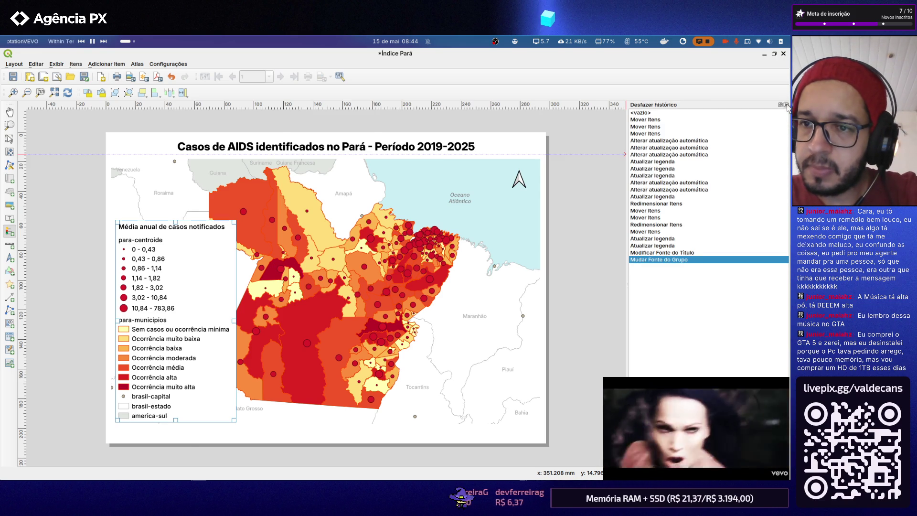
click(786, 104)
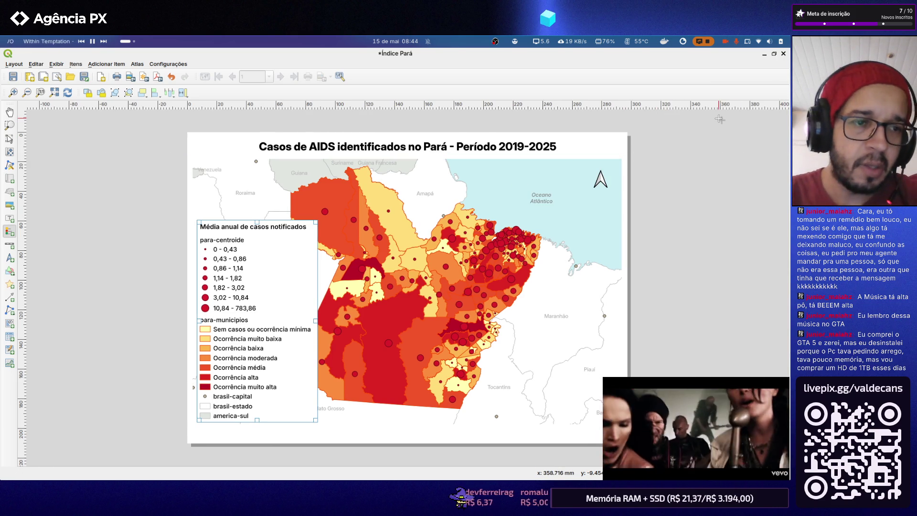
click(783, 54)
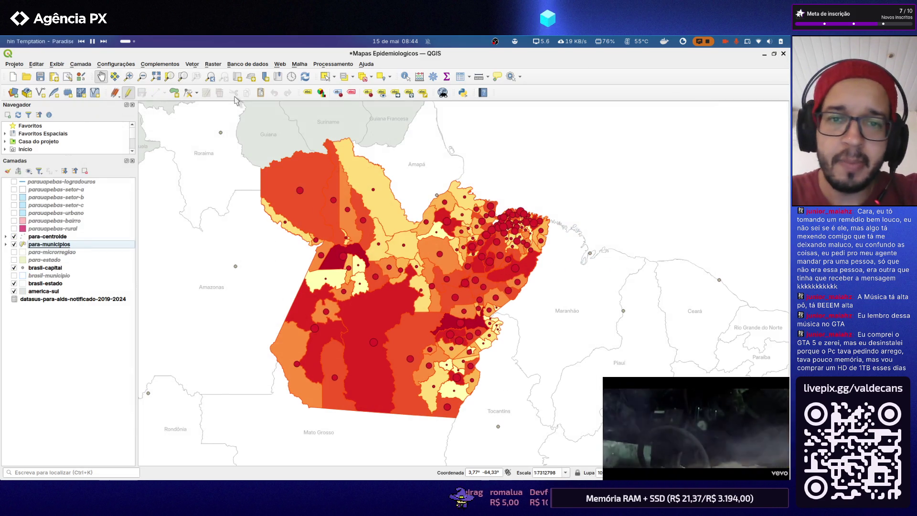
Save the project and reopen Índice Pará from Projeto > Layouts
click(38, 80)
click(14, 64)
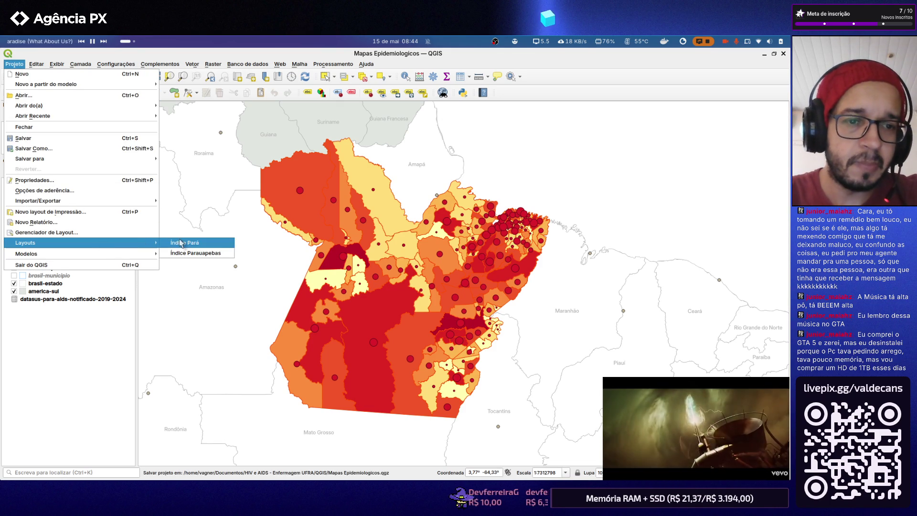
click(180, 244)
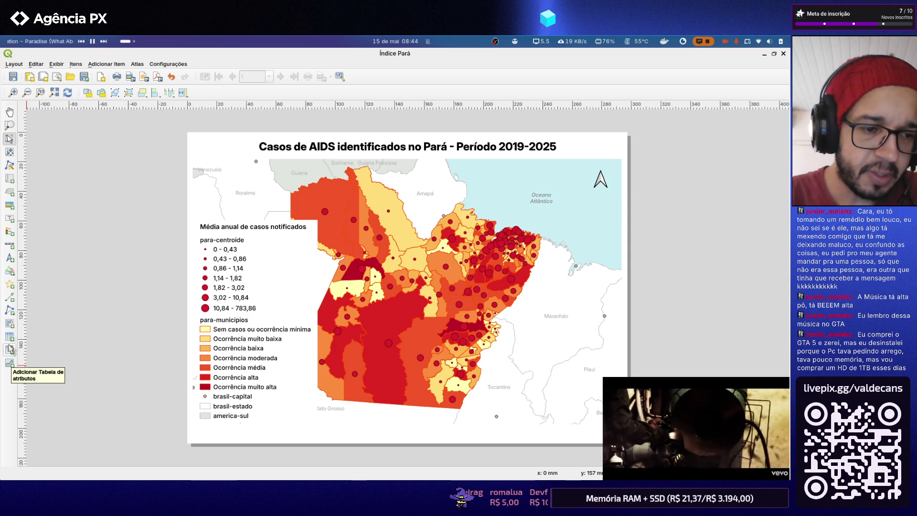
click(11, 350)
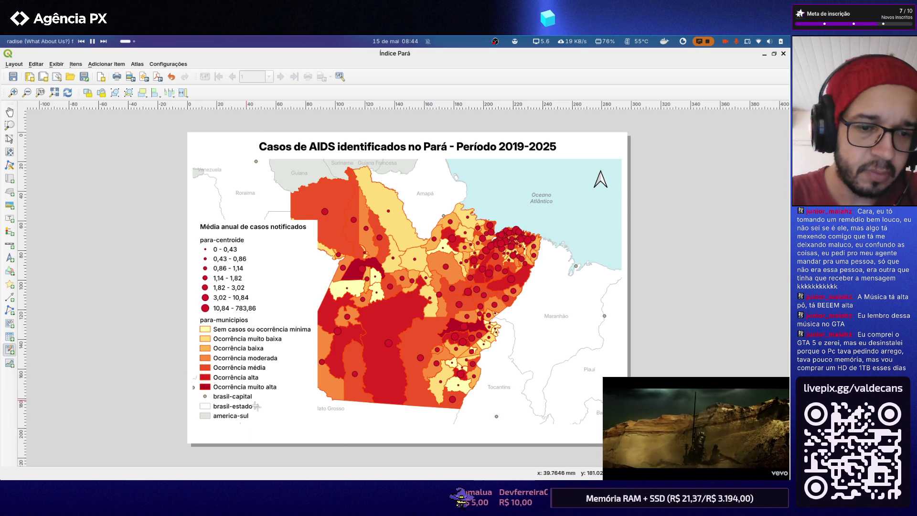
click(318, 412)
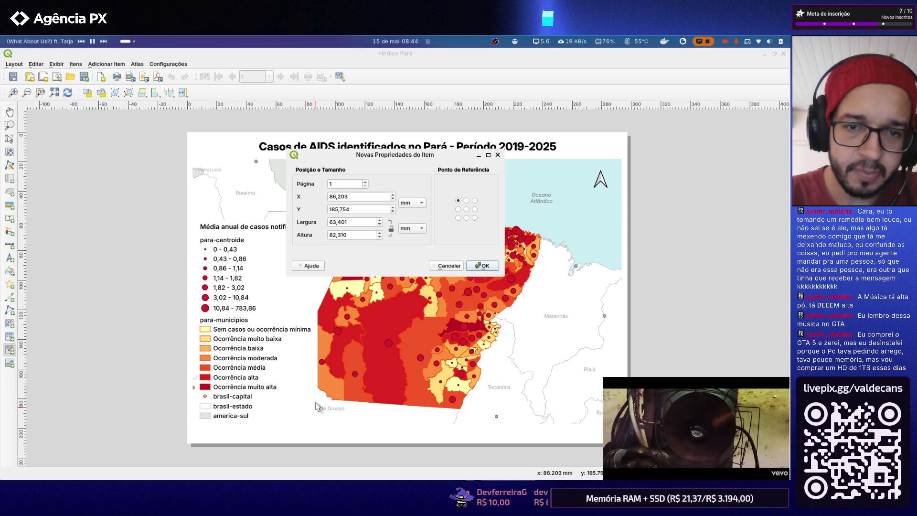
click(474, 265)
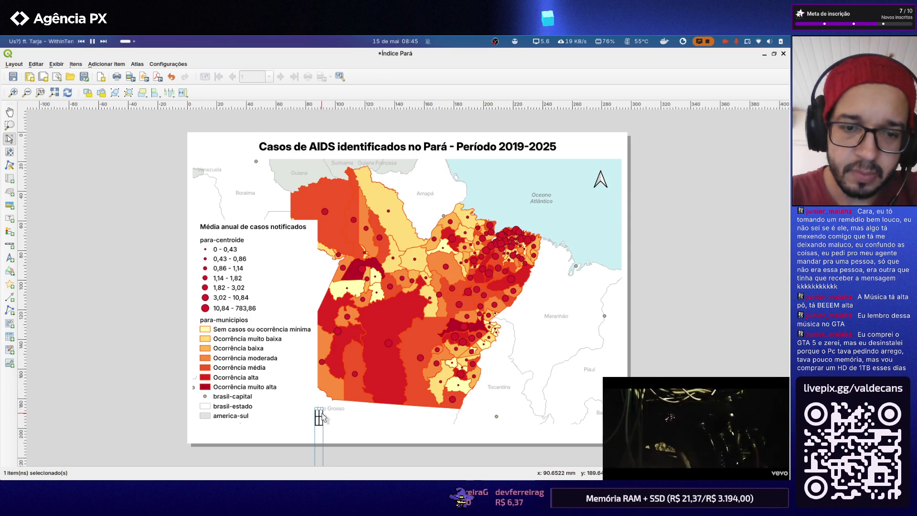
drag(322, 418, 319, 321)
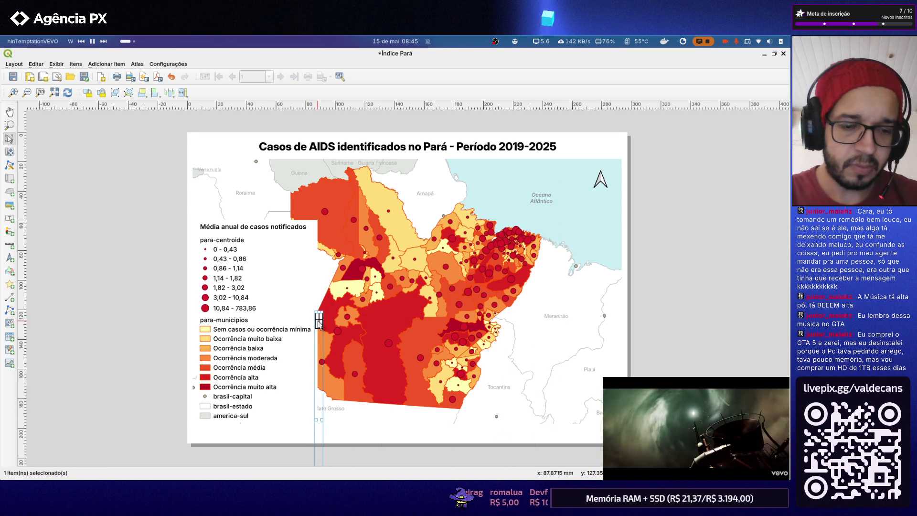
key(ctrl+z)
key(Delete)
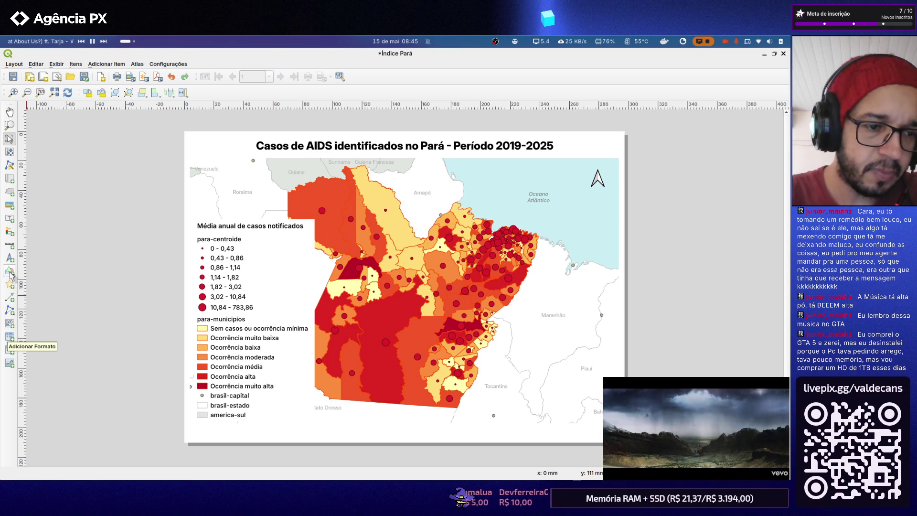
Draw a scale bar at the map's lower right, then pick the Add 3D Map tool
click(11, 249)
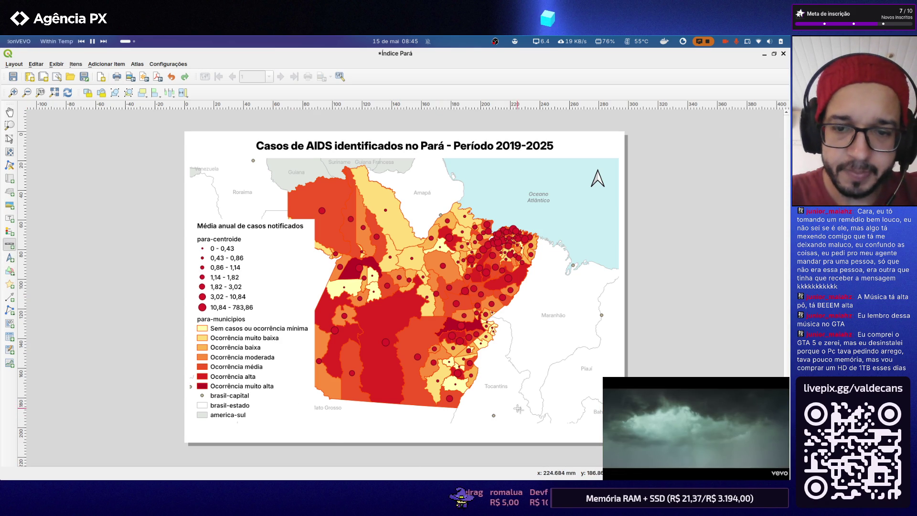
drag(509, 405, 588, 414)
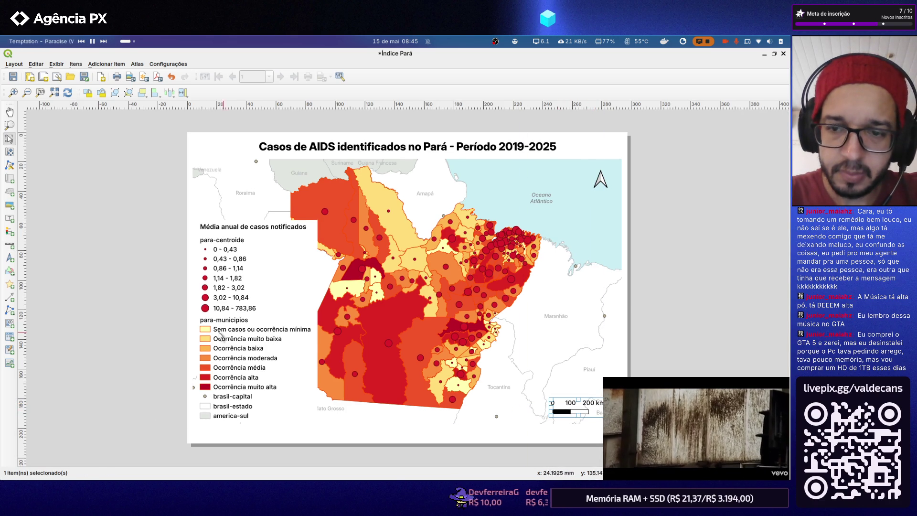
click(123, 307)
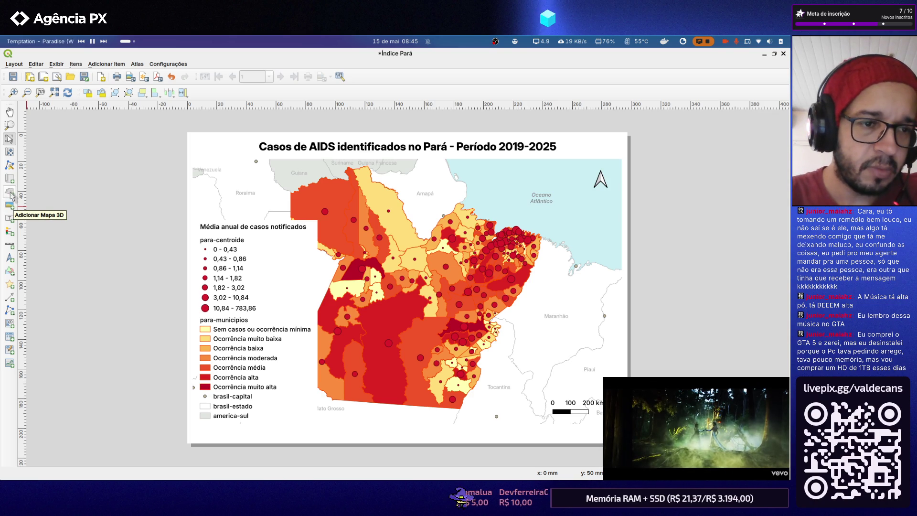
click(10, 205)
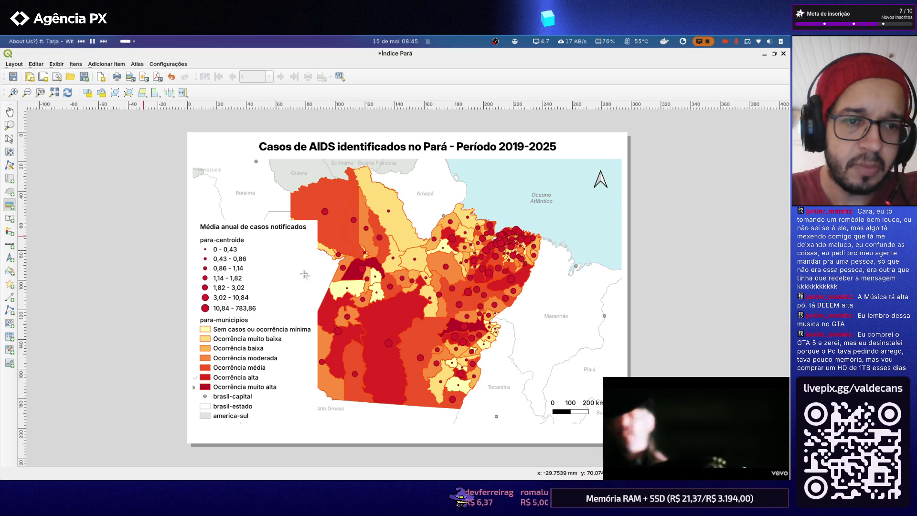
Draw an empty picture frame beside the map and bring up its Item Properties
drag(535, 292, 578, 330)
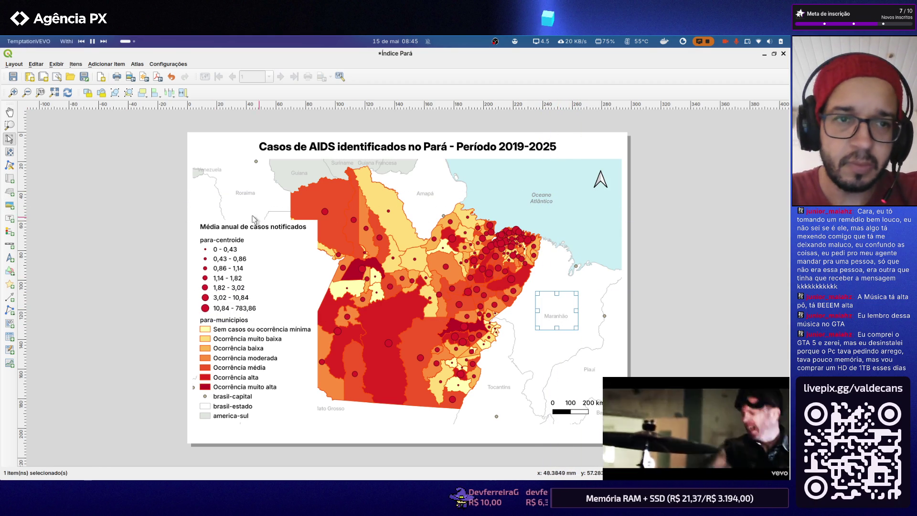
drag(557, 313, 550, 315)
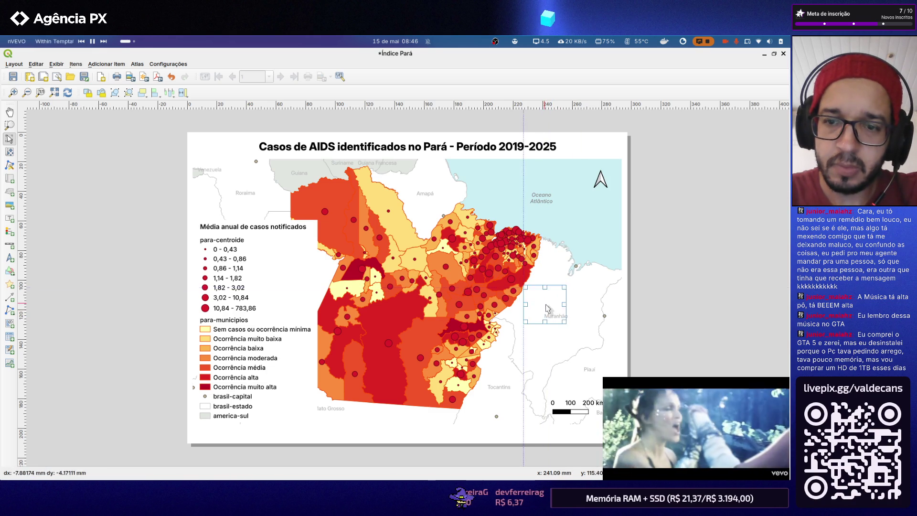
key(ctrl+z)
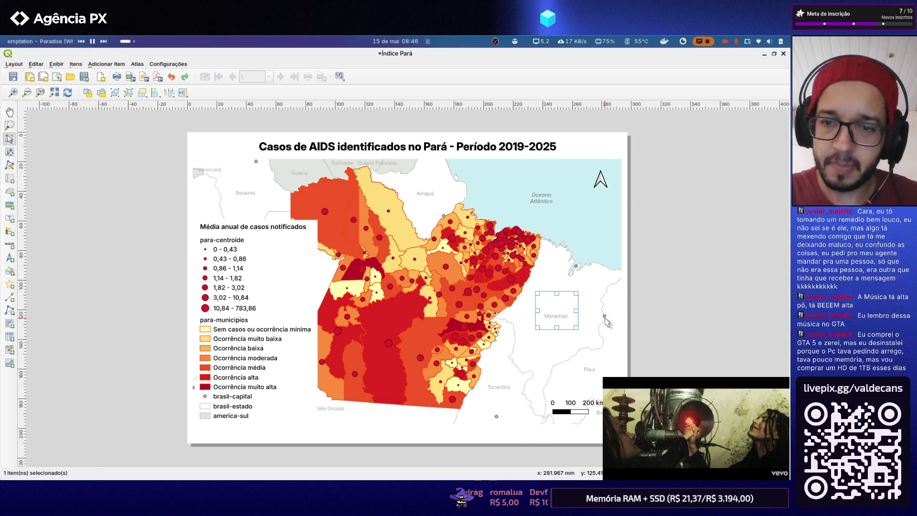
drag(548, 309, 554, 310)
key(Escape)
right_click(557, 311)
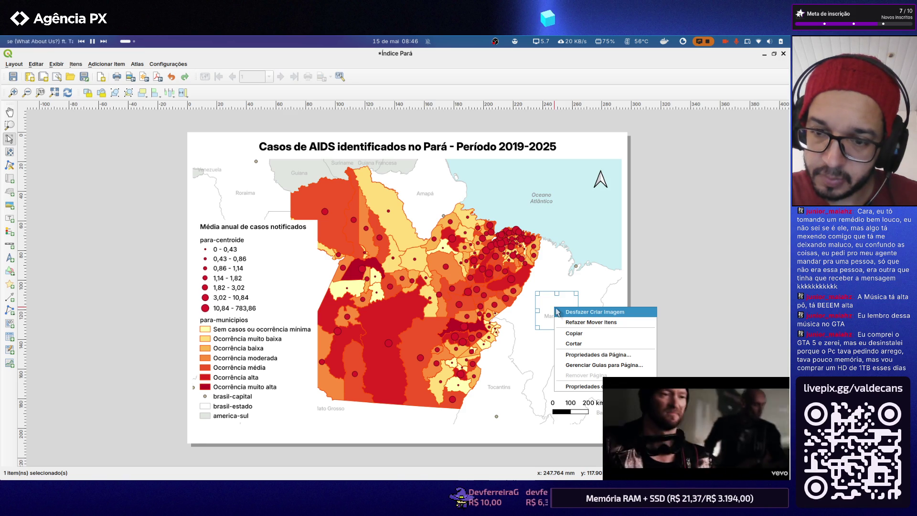
click(583, 386)
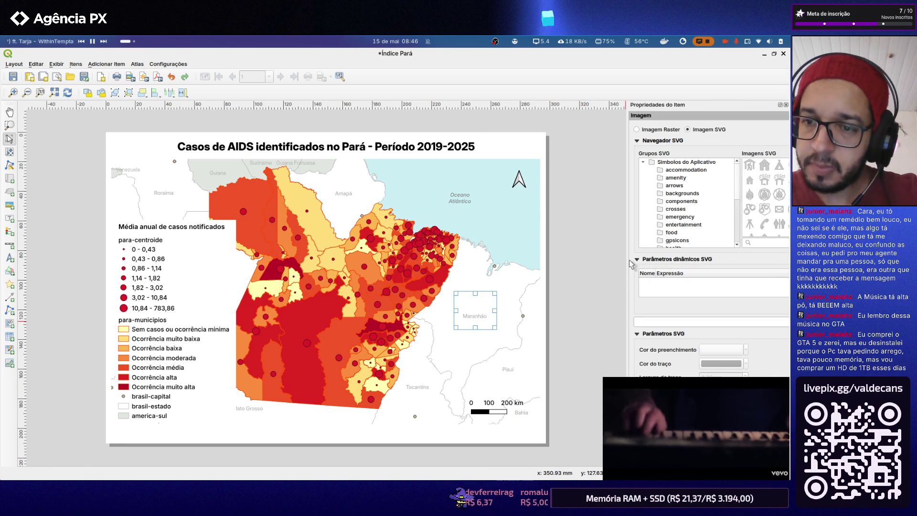
drag(589, 263, 544, 256)
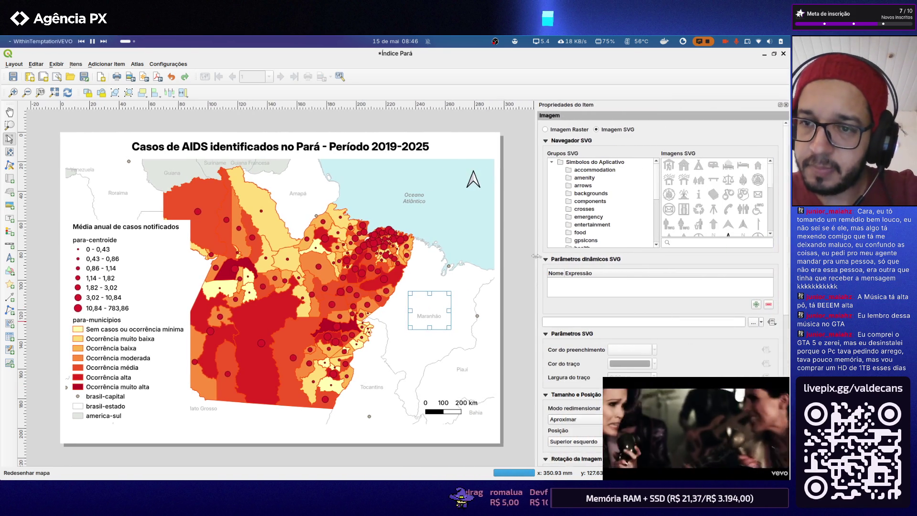
Load Brasão Enfermagem.jpeg from Documentos/…/Referências/Imagens as a raster image and nudge it lower
click(550, 129)
click(752, 142)
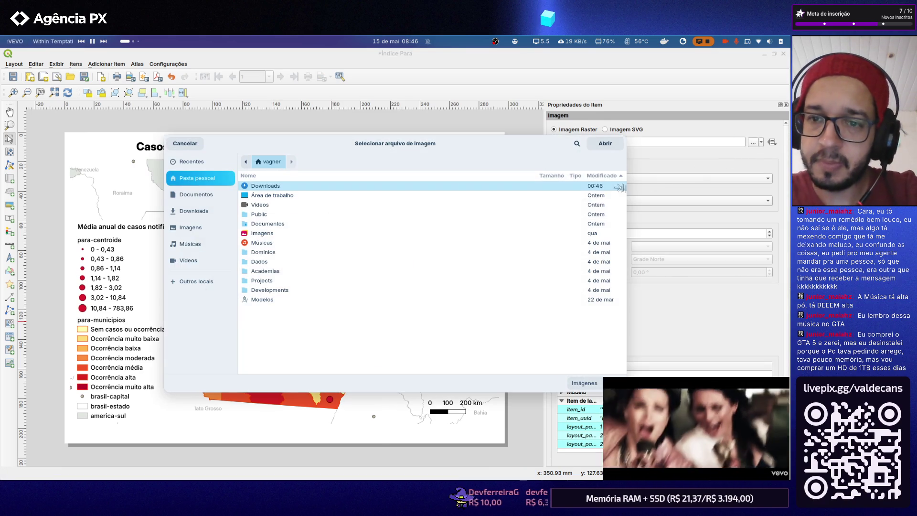
double_click(262, 224)
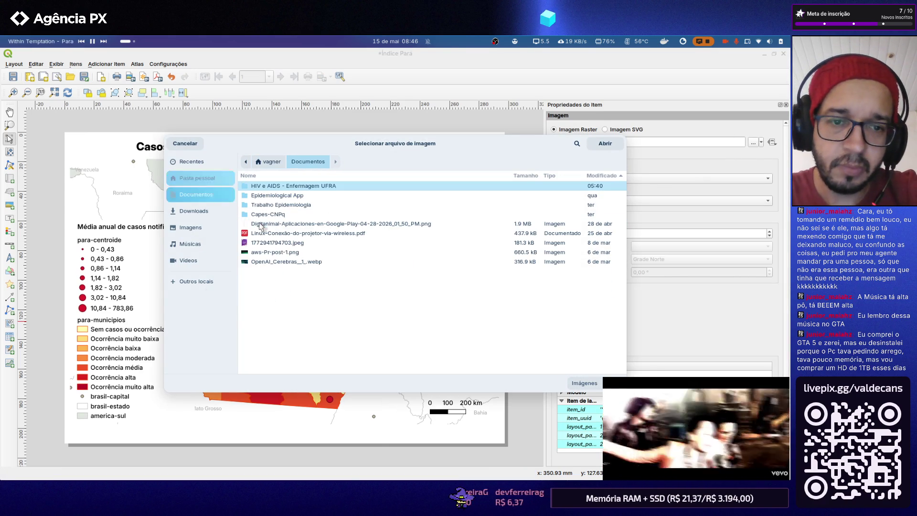
double_click(281, 188)
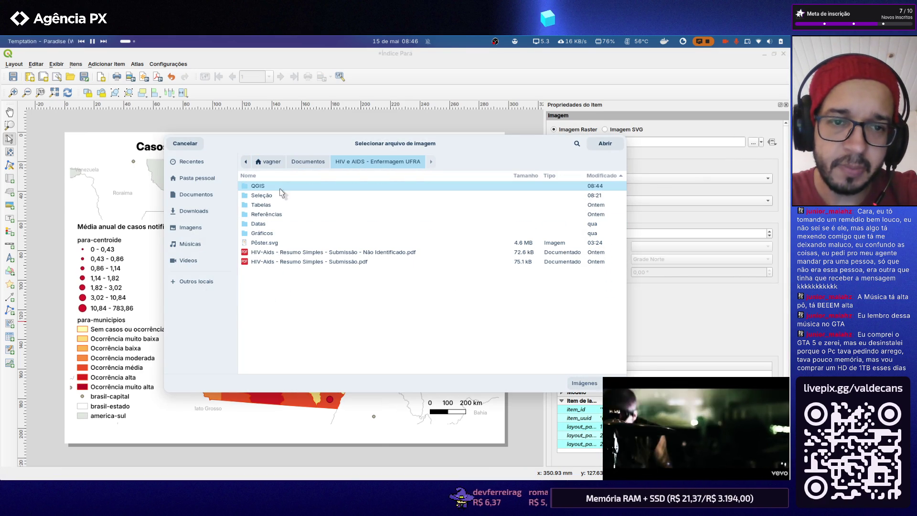
double_click(278, 215)
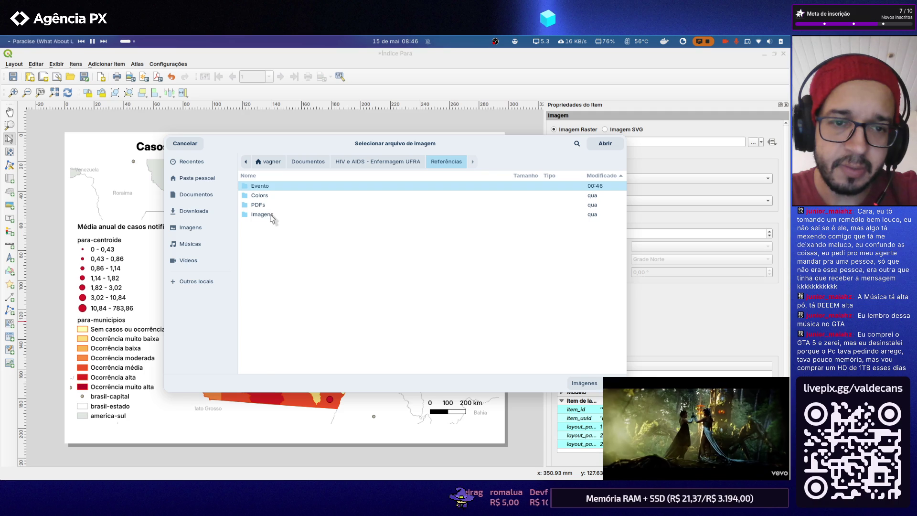
double_click(275, 215)
double_click(276, 186)
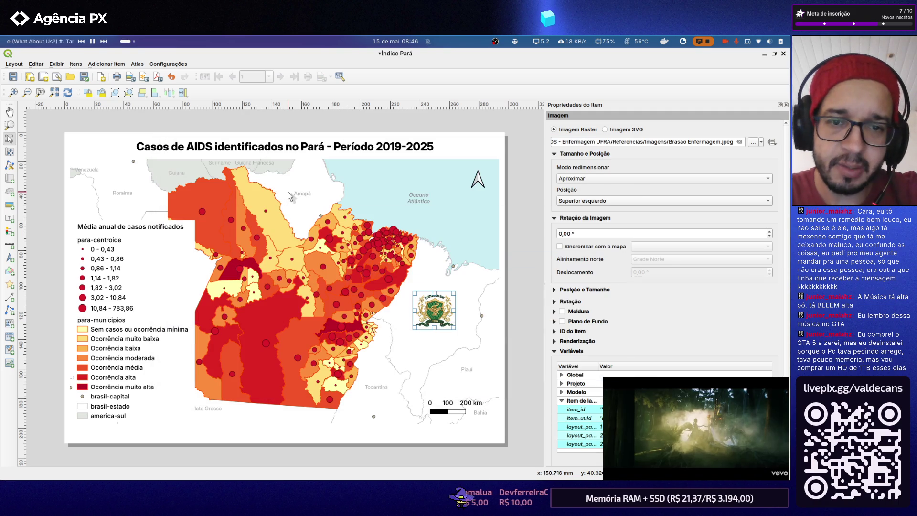
drag(432, 303, 432, 322)
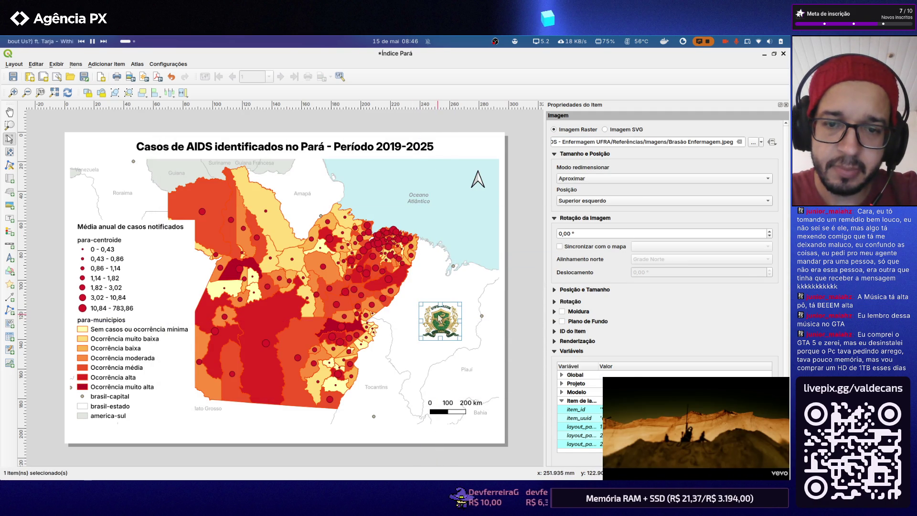
click(536, 237)
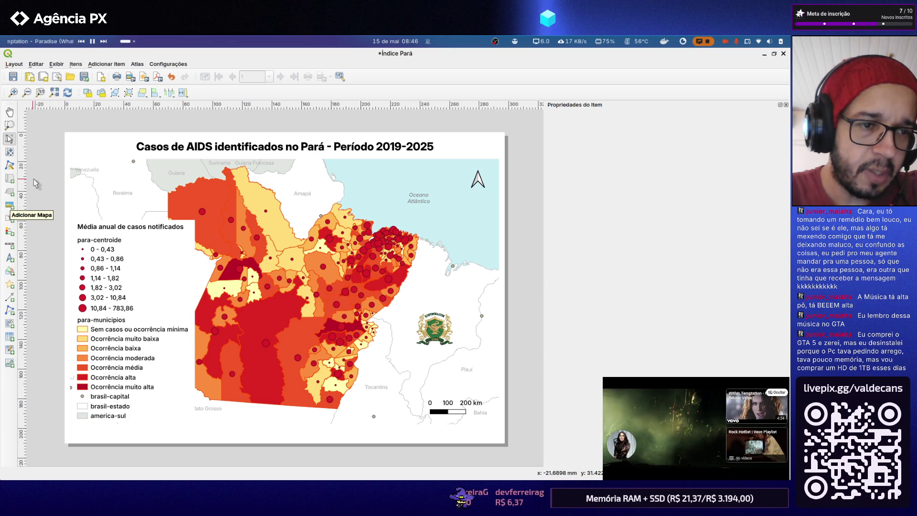
Draw a small inset map frame over the upper-right ocean, then select the legend block
click(12, 179)
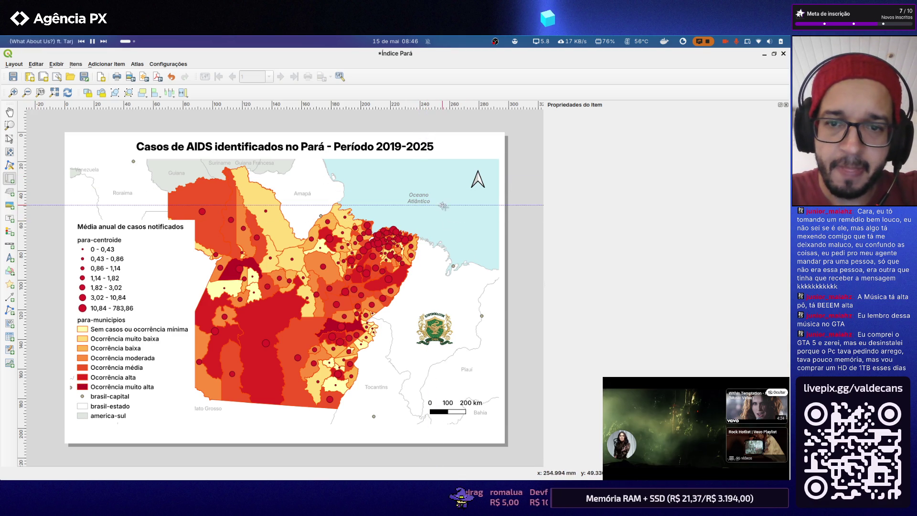
drag(439, 205, 493, 252)
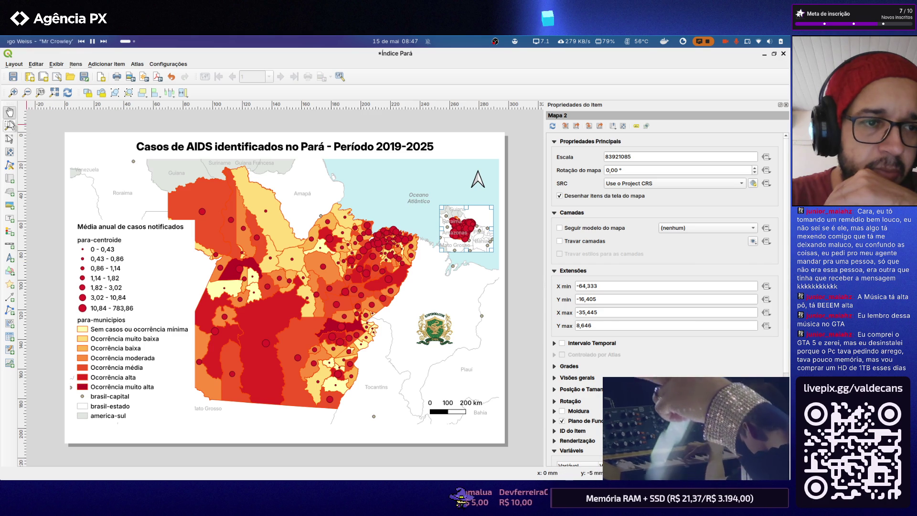
click(9, 138)
drag(122, 281, 128, 278)
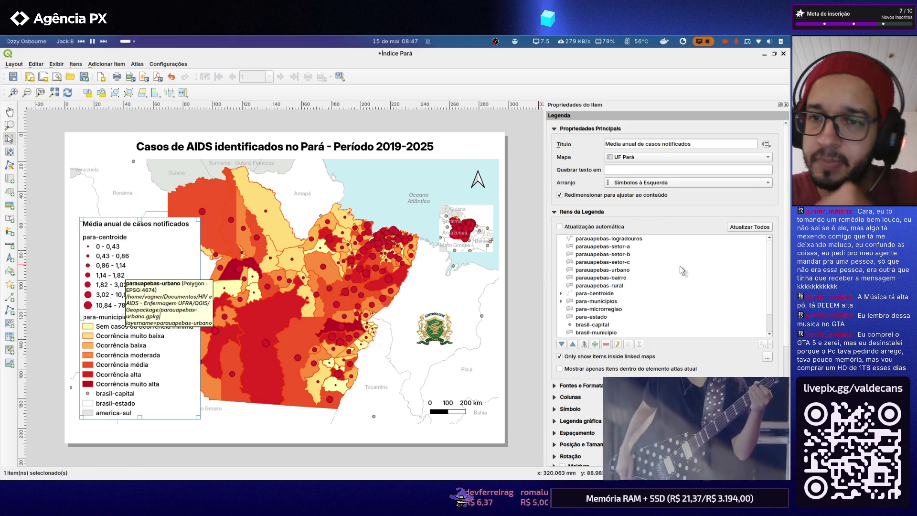
Undo the accidental legend shift, save the layout and close it back to the map window
key(ctrl+z)
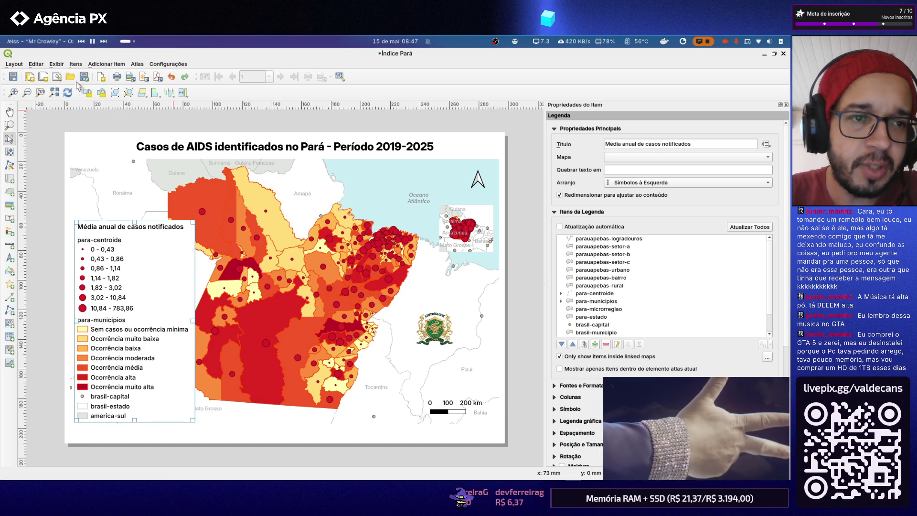
click(12, 77)
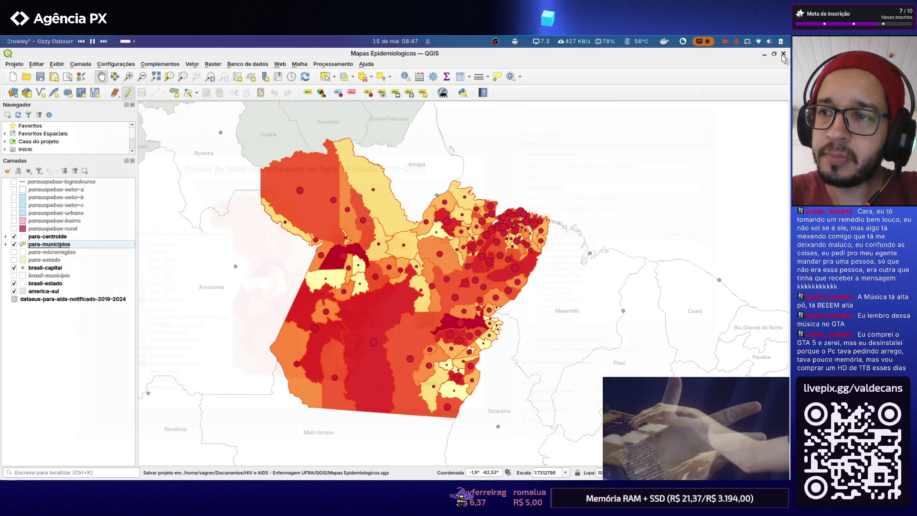
click(783, 54)
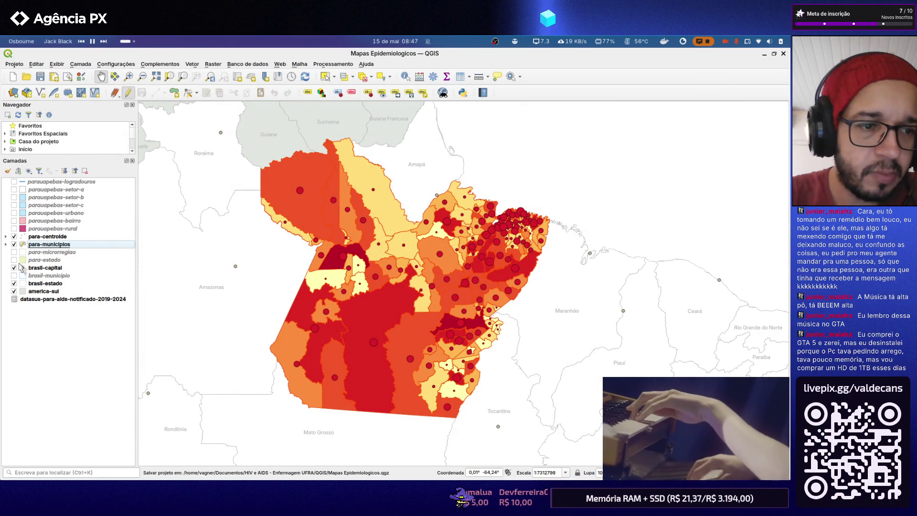
Hide para-centroide, para-municipios and brasil-capital, showing and selecting only para-estado
click(14, 236)
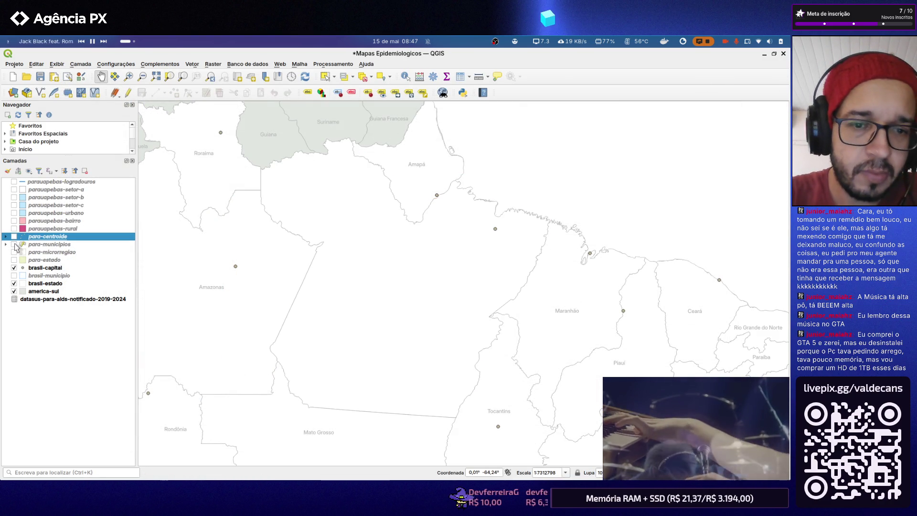
click(13, 259)
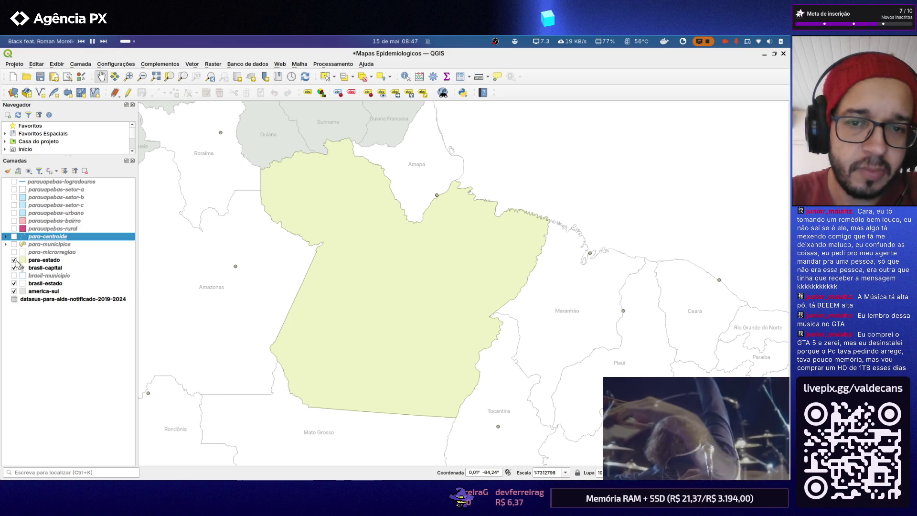
click(39, 261)
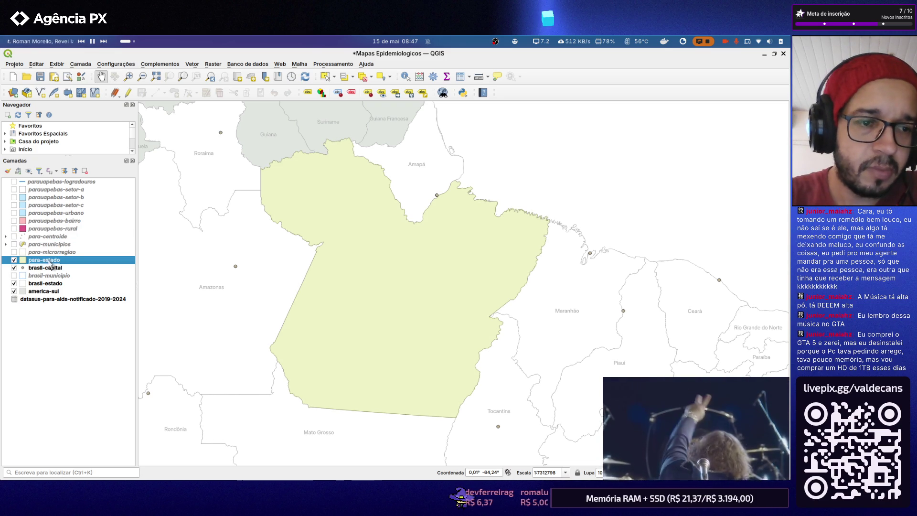
click(14, 267)
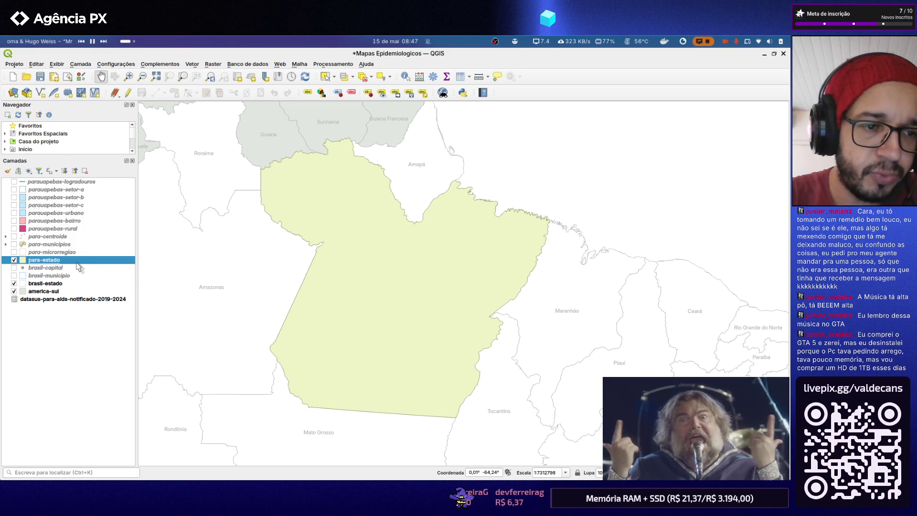
Set the para-estado fill colour to Yogo Blue from the ArcGIS palette and apply it
double_click(65, 260)
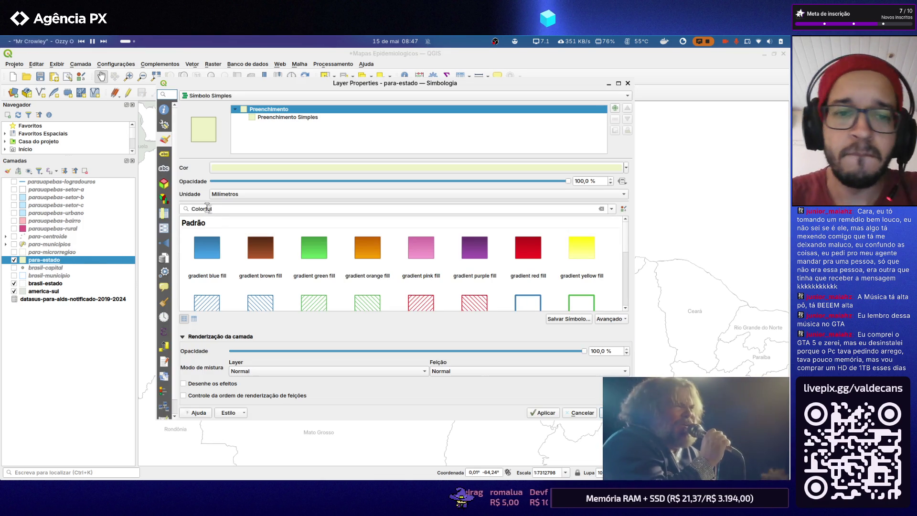
click(289, 164)
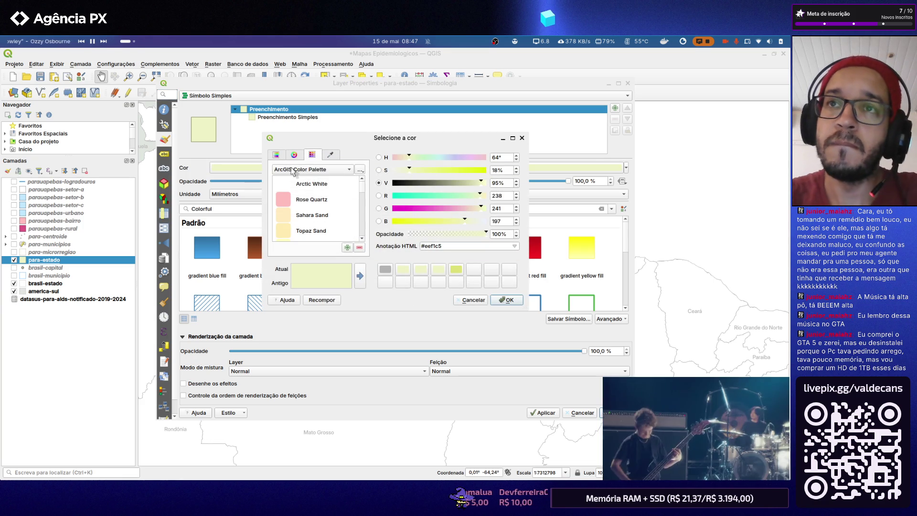
scroll(325, 201, down, 3)
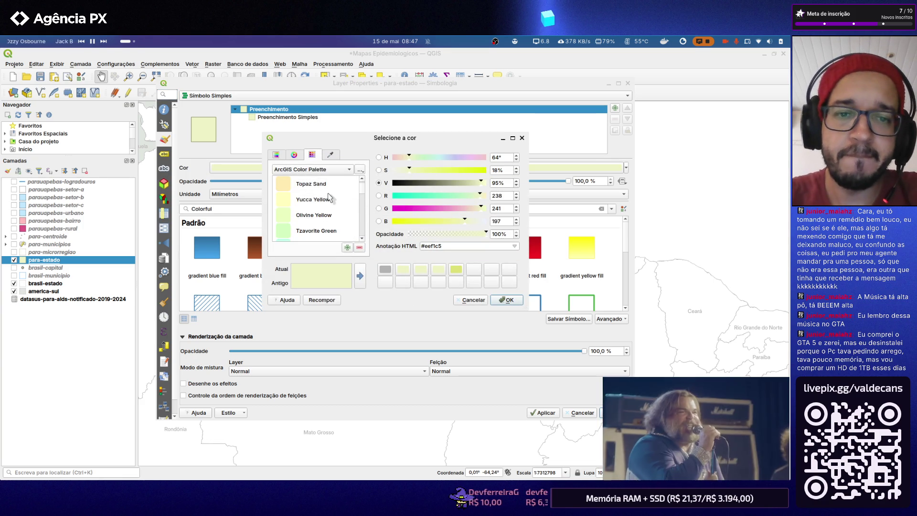
scroll(330, 198, down, 3)
scroll(328, 198, down, 3)
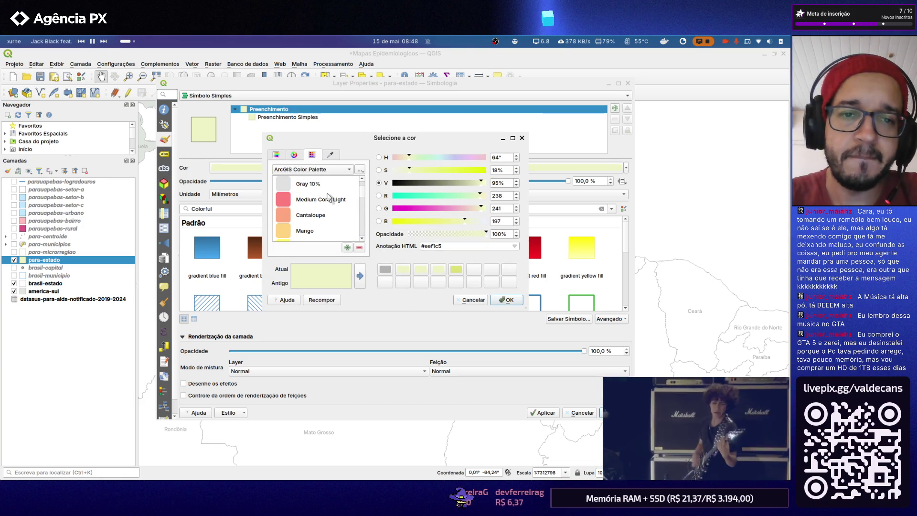
scroll(327, 196, down, 3)
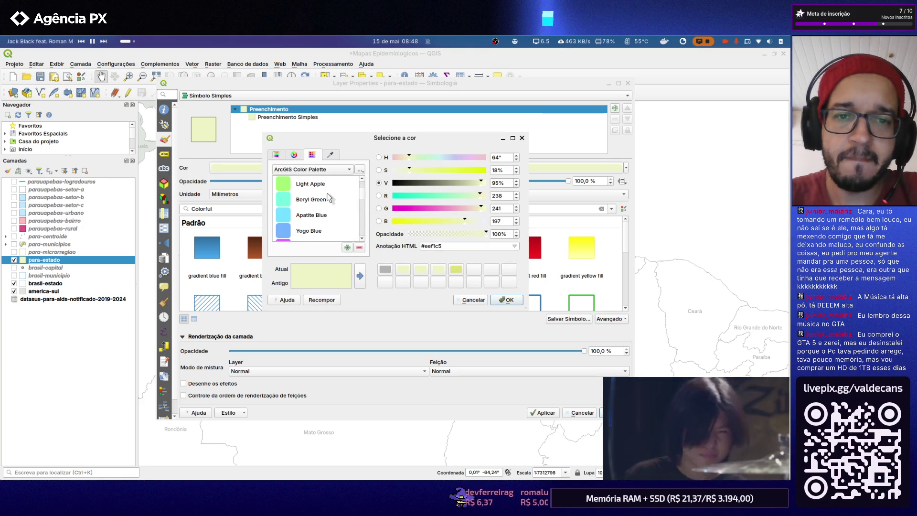
scroll(328, 198, down, 1)
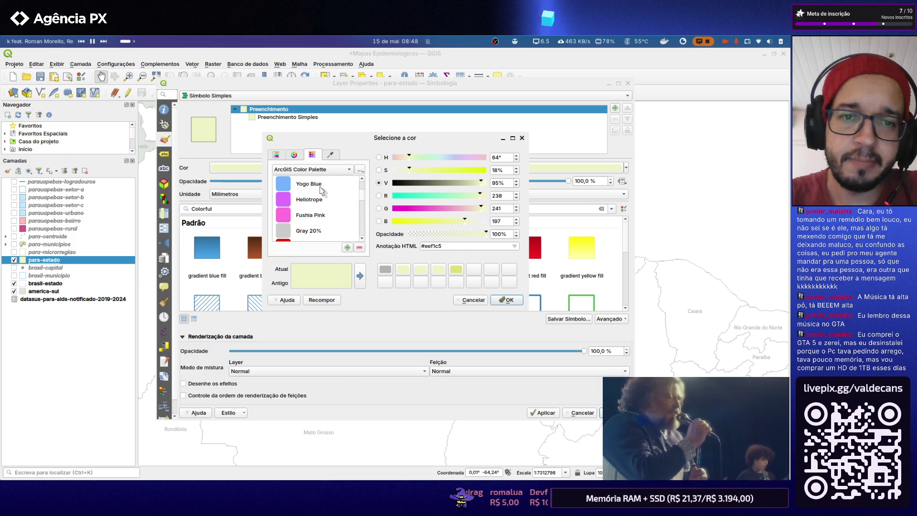
click(322, 185)
click(506, 299)
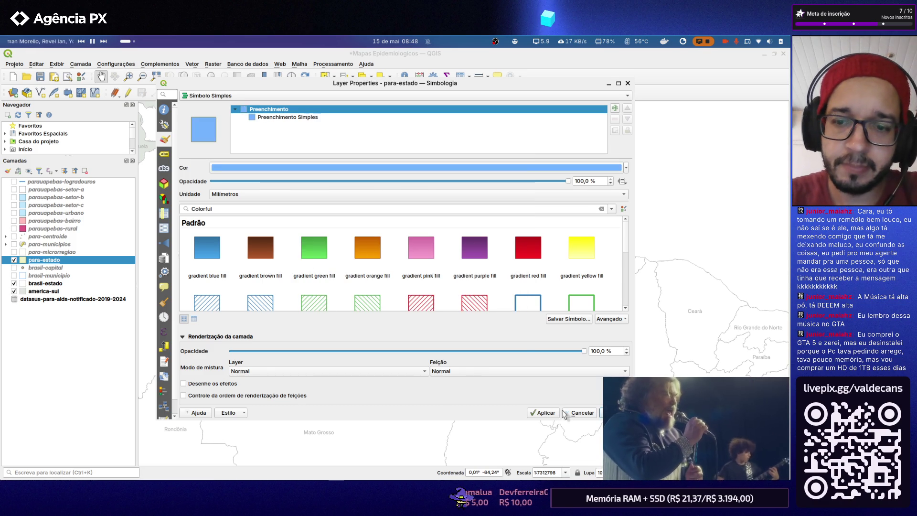
click(616, 413)
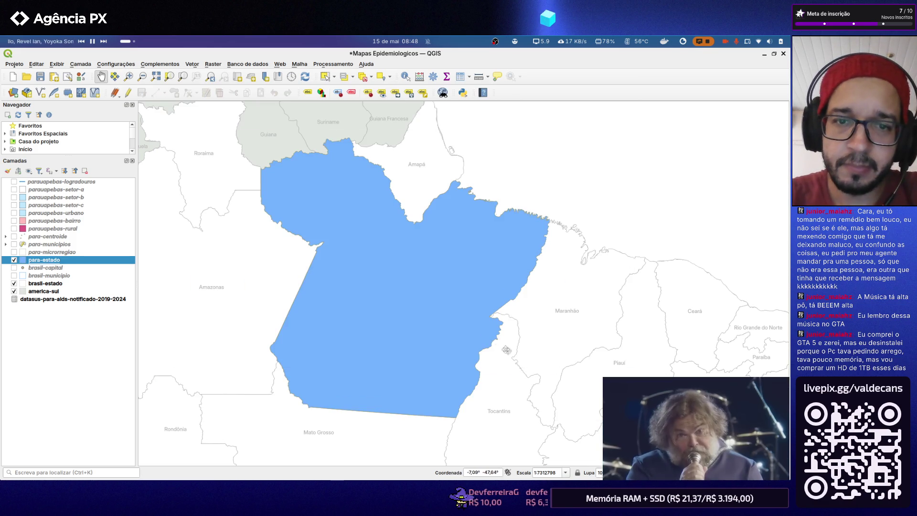
scroll(378, 229, down, 1)
scroll(376, 239, up, 1)
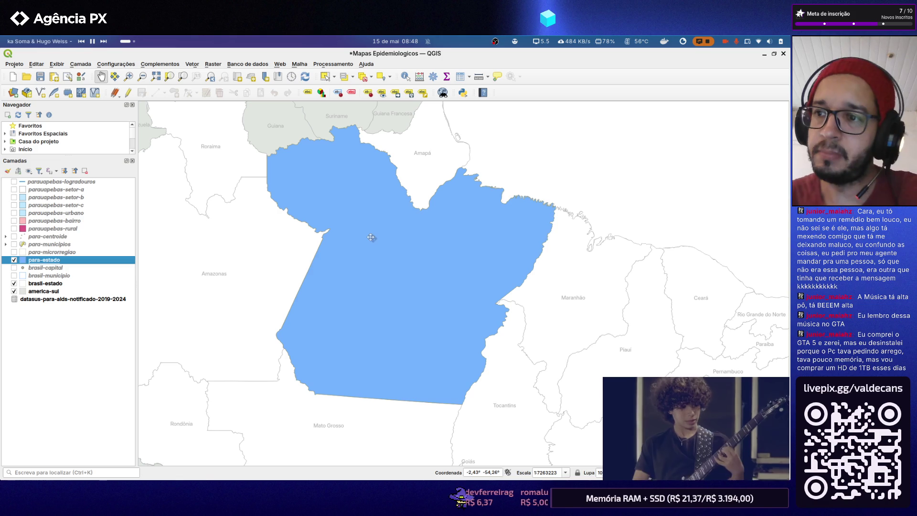
Save the project and open the Projeto menu's saved layouts list
click(41, 77)
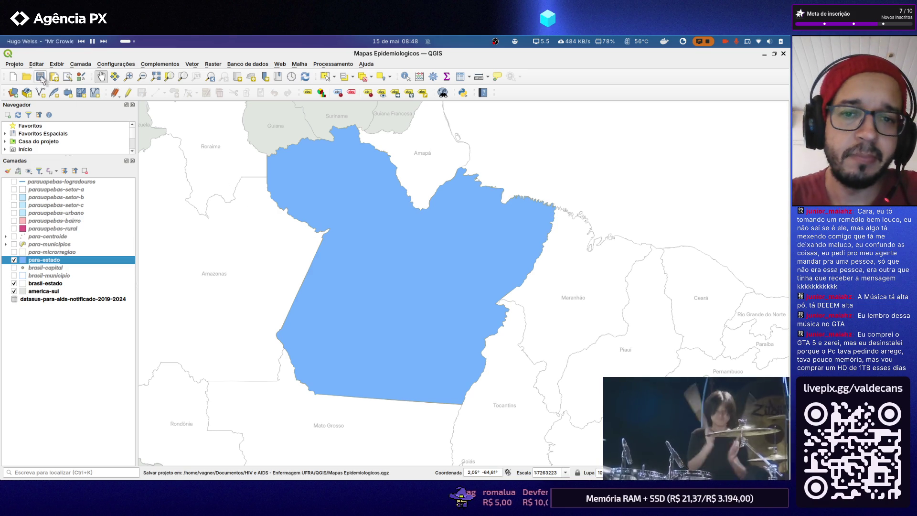
click(14, 64)
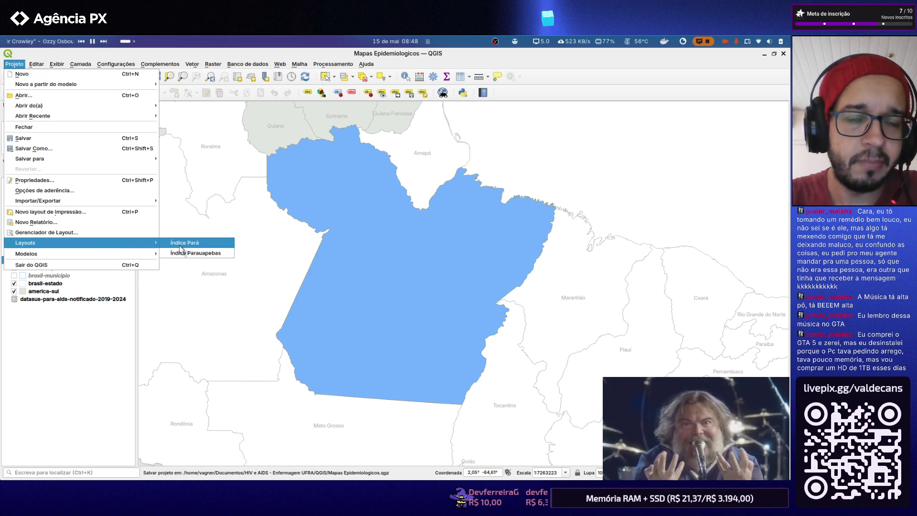
Open the Índice Pará layout and resize the inset locator map frame slightly
click(184, 243)
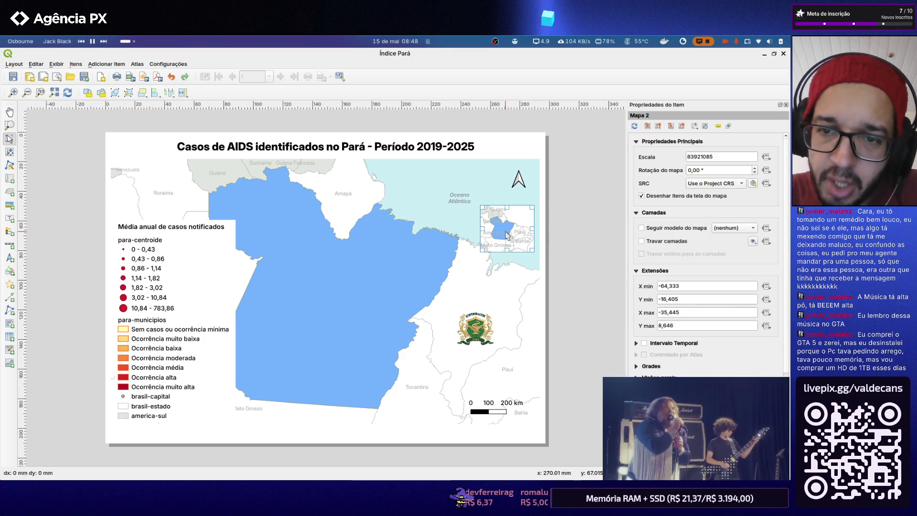
drag(510, 230, 480, 228)
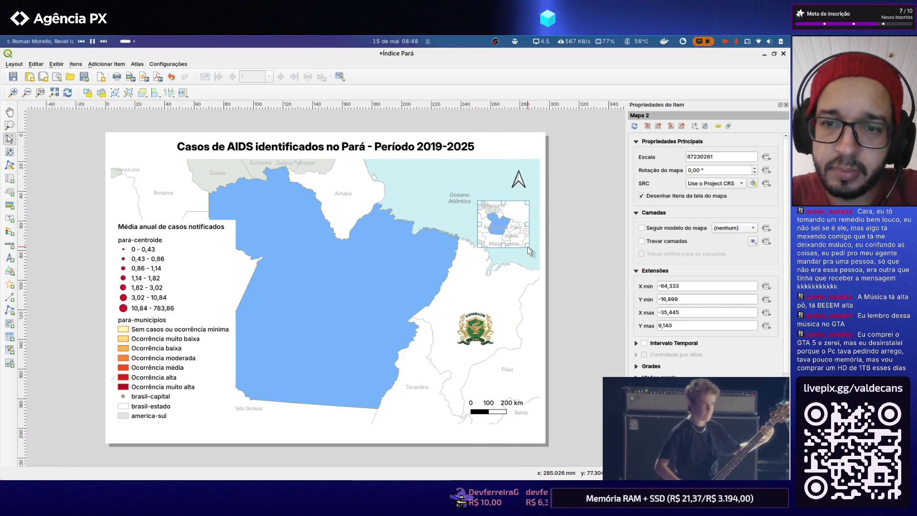
drag(529, 250, 529, 254)
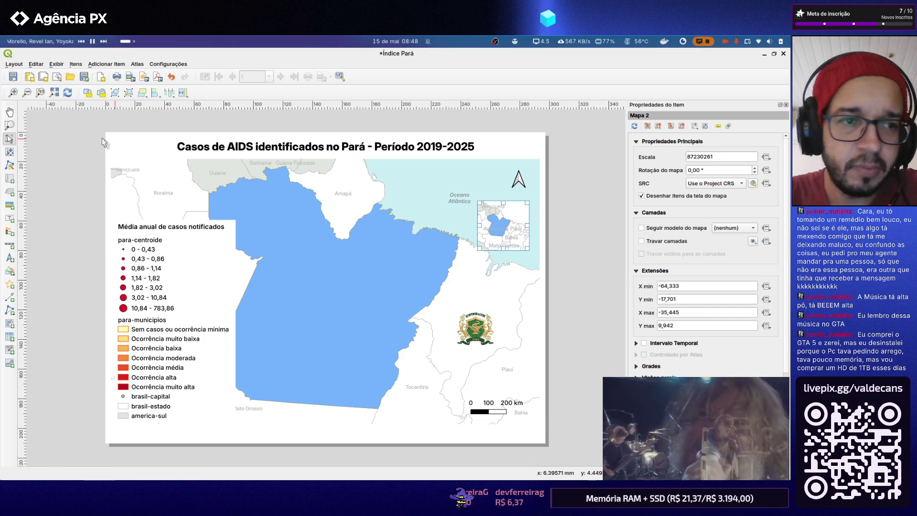
click(10, 112)
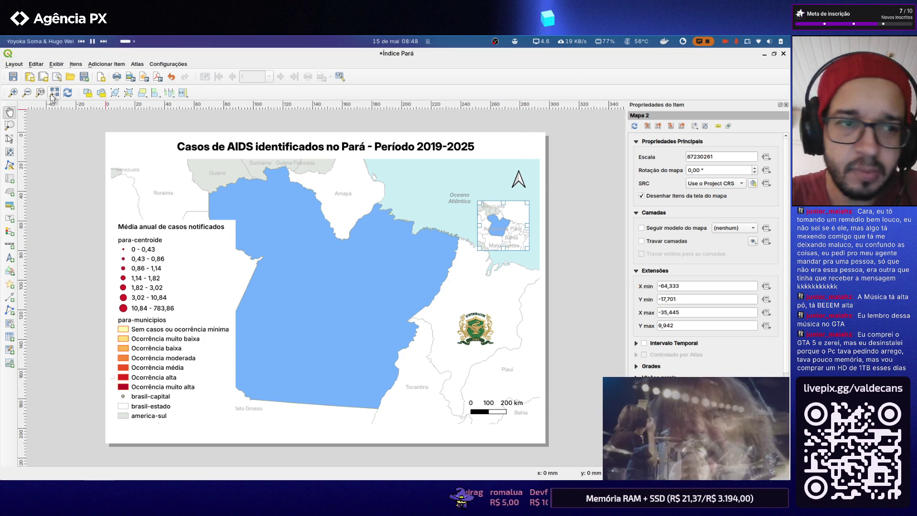
click(10, 140)
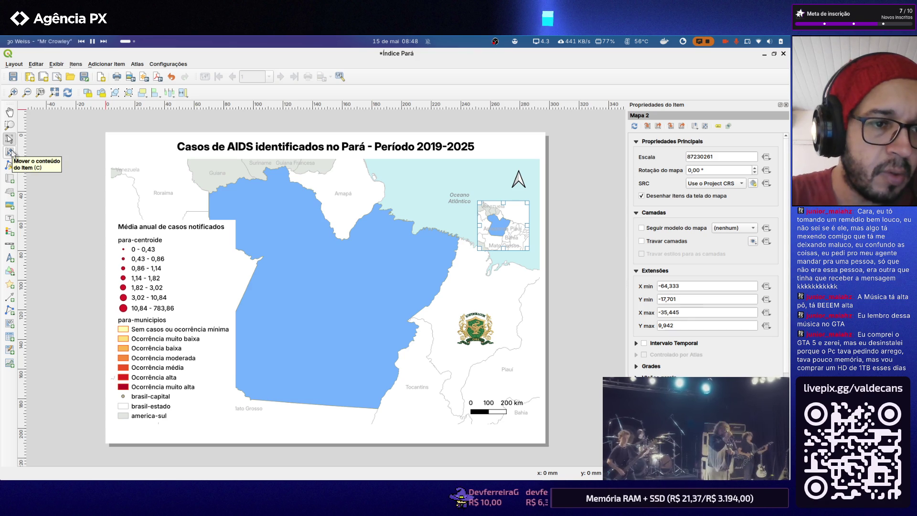
Reframe the inset map's content so it shows Pará within Brazil
click(9, 151)
drag(505, 228, 514, 235)
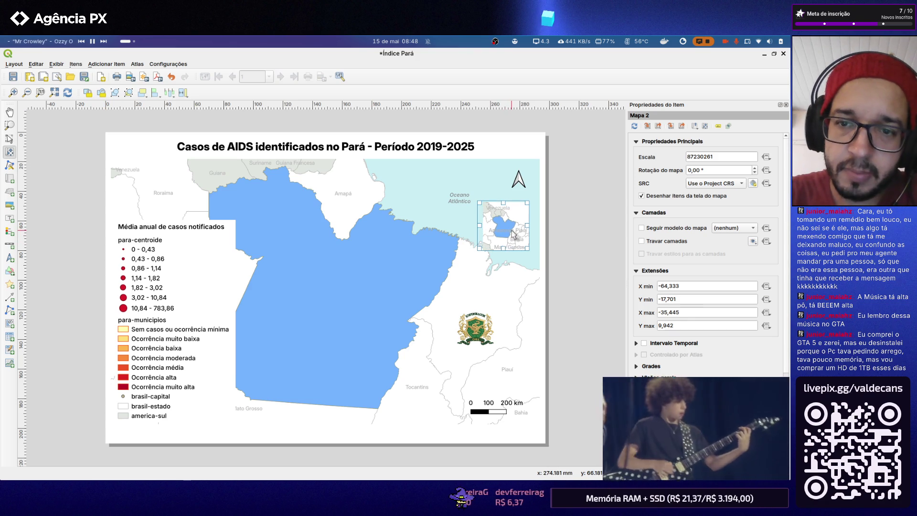
scroll(512, 234, up, 1)
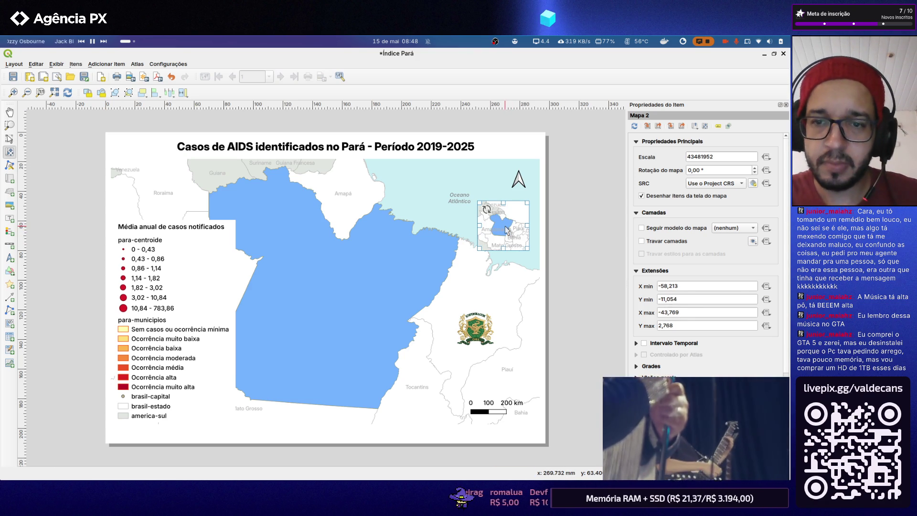
scroll(505, 229, down, 1)
scroll(506, 231, down, 1)
scroll(505, 230, down, 2)
scroll(506, 229, down, 2)
scroll(506, 230, down, 2)
scroll(509, 231, down, 1)
scroll(508, 229, down, 4)
scroll(508, 230, down, 4)
scroll(509, 230, down, 4)
drag(508, 230, 506, 226)
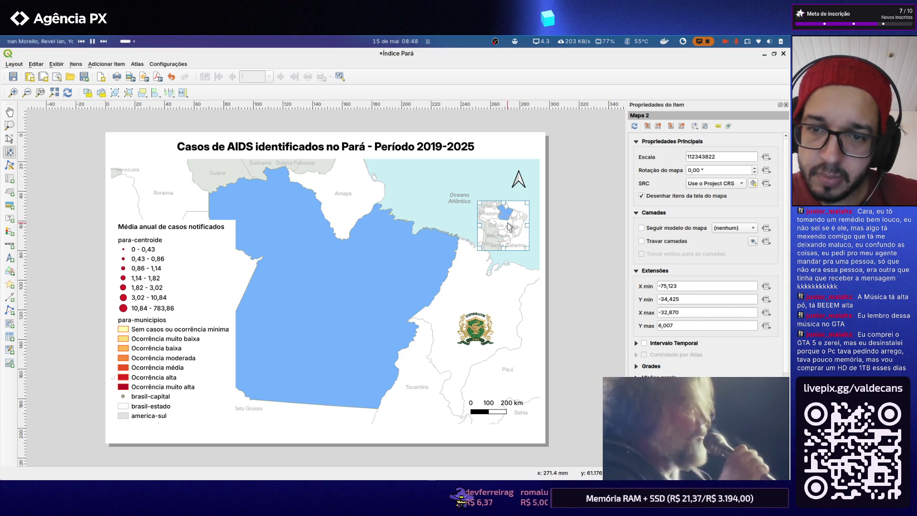
scroll(508, 228, down, 1)
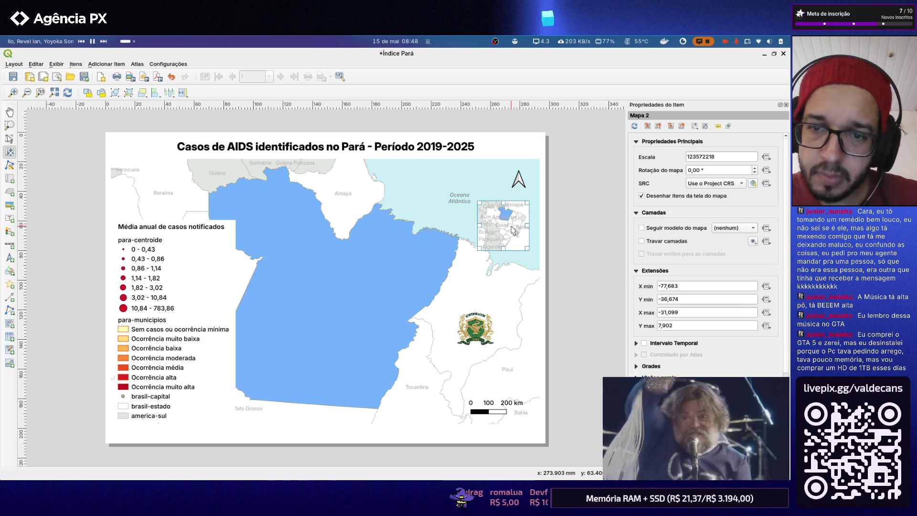
drag(514, 230, 512, 229)
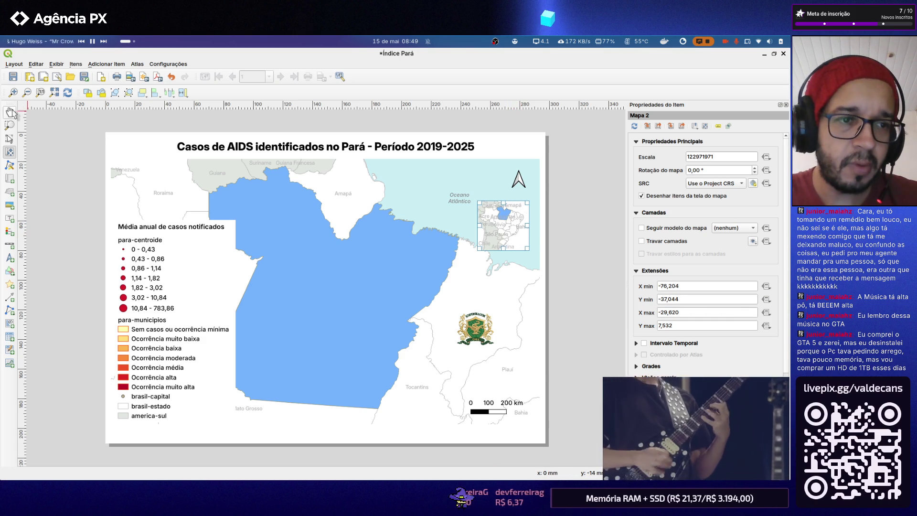
click(10, 138)
Move the inset map into the top-right corner and place the north arrow beneath it
click(579, 252)
drag(504, 231, 460, 198)
drag(518, 179, 504, 236)
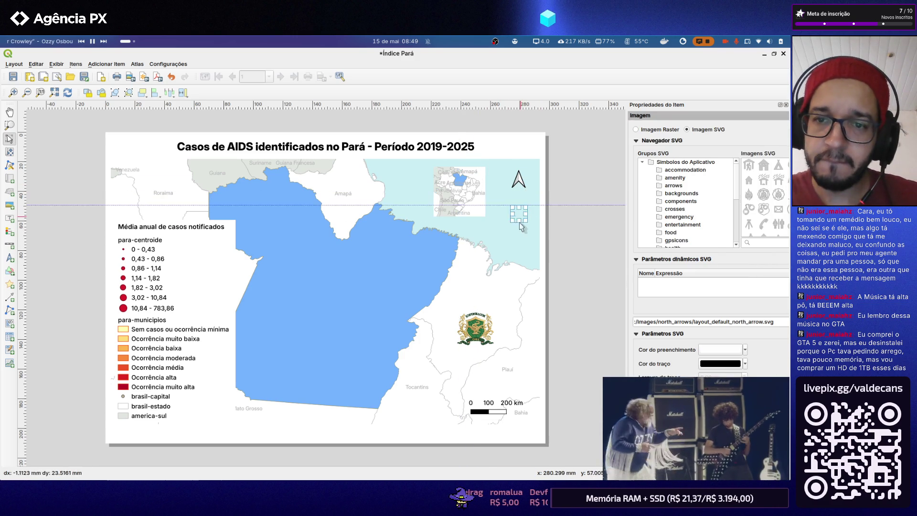
drag(470, 204, 511, 194)
click(583, 202)
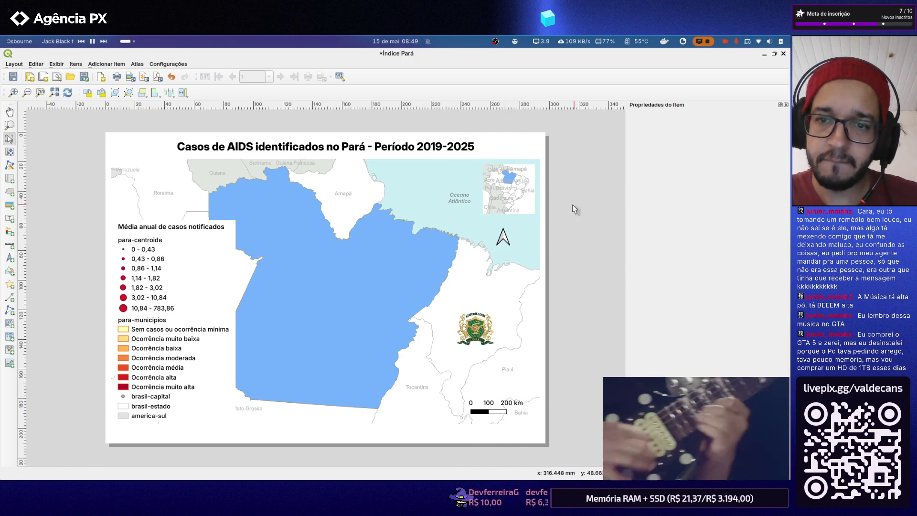
drag(503, 237, 512, 234)
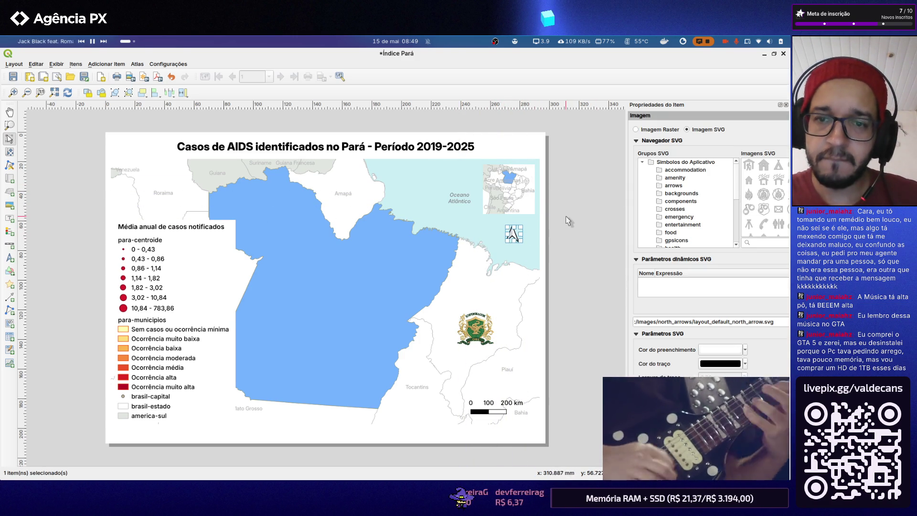
click(566, 216)
click(532, 199)
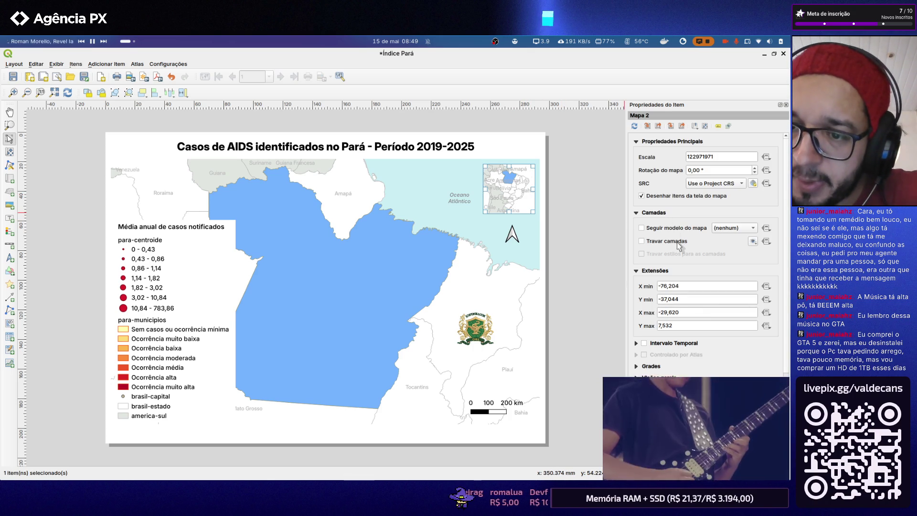
Lock the inset map's layers and layer styles, save, and close the Índice Pará layout
click(641, 240)
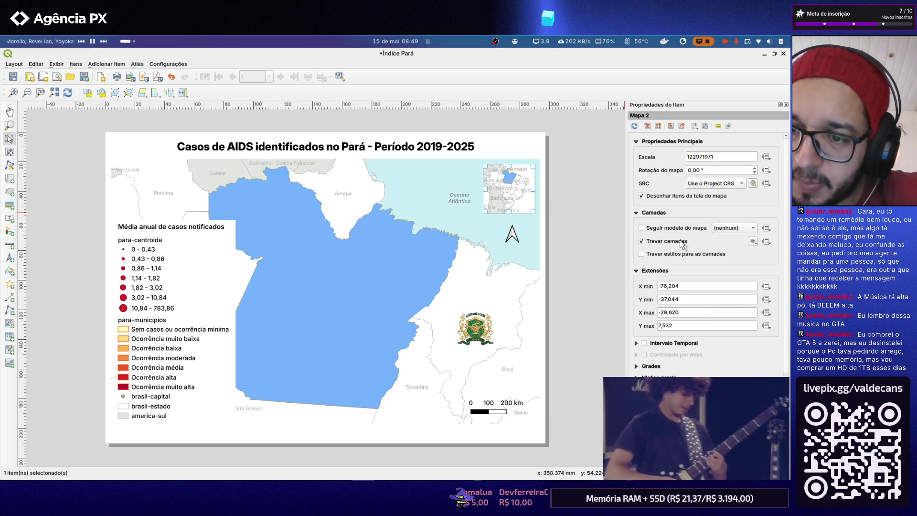
click(682, 255)
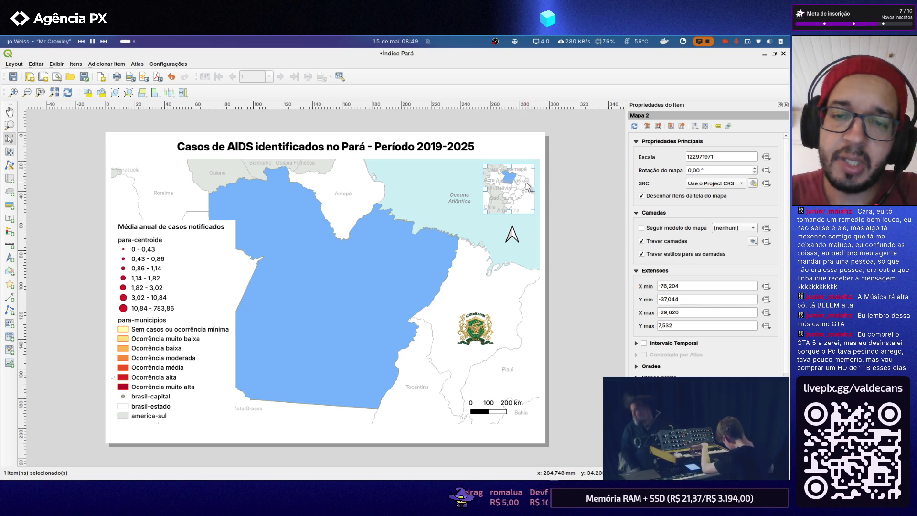
click(13, 76)
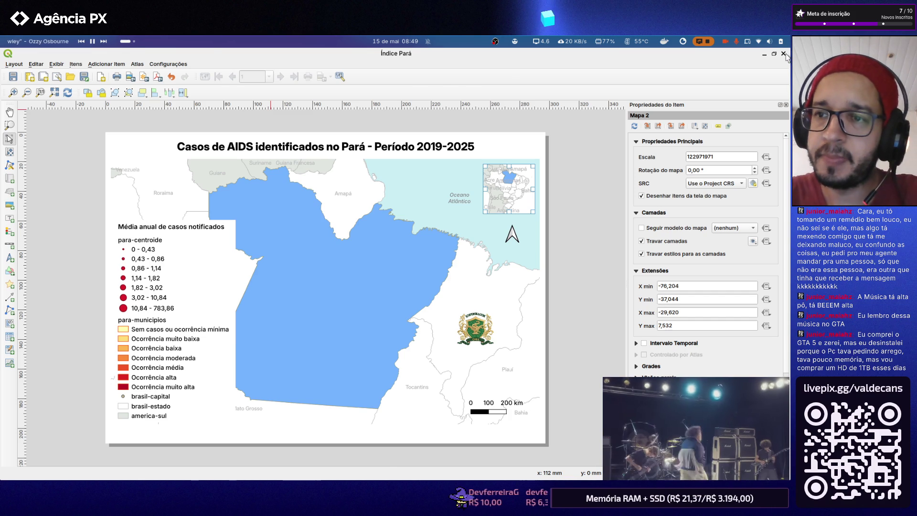
click(784, 55)
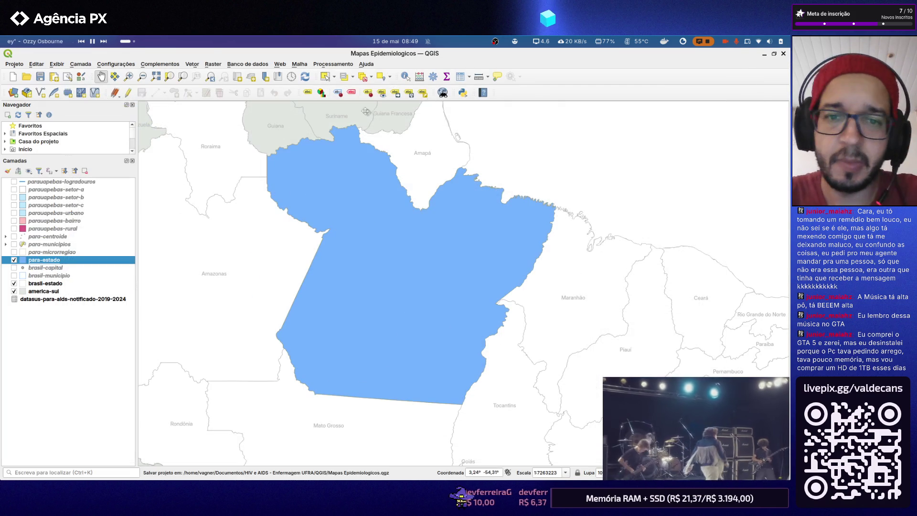
Hide para-estado, show para-municipios and para-centroide, save, and reopen the Índice Pará layout
click(14, 260)
click(14, 244)
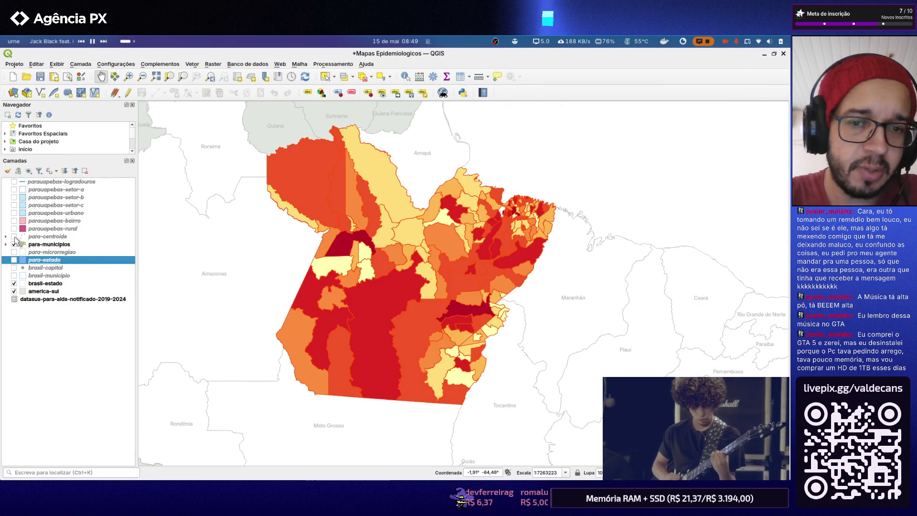
click(41, 77)
click(15, 64)
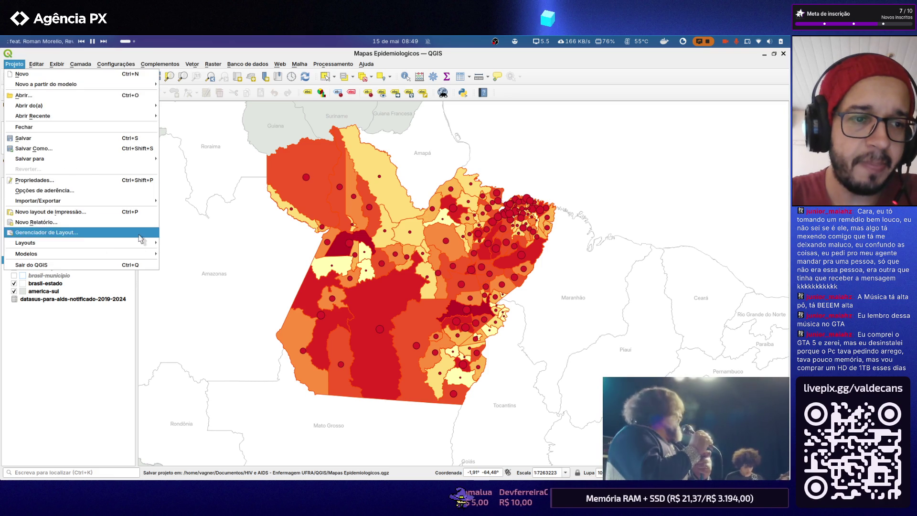
mouse_move(43, 243)
click(180, 246)
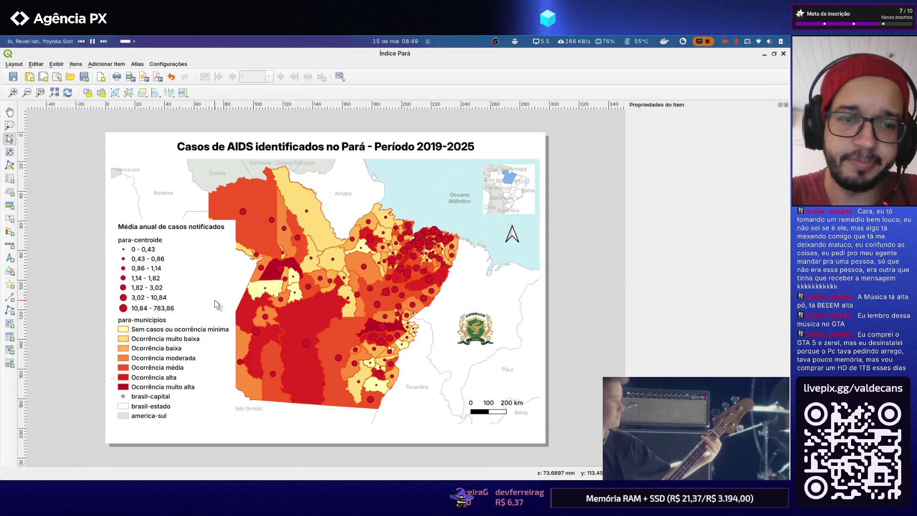
Drag the legend further left, then select the map title label for editing
drag(215, 305, 169, 303)
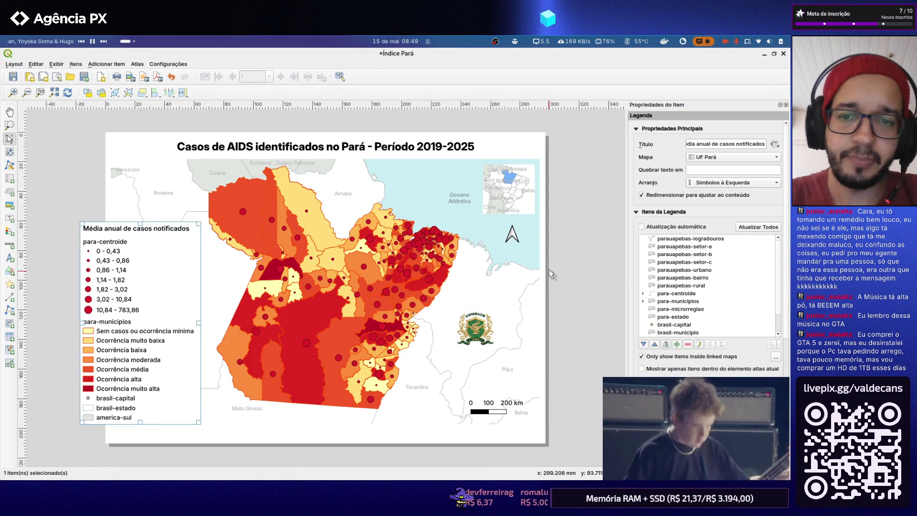
click(562, 254)
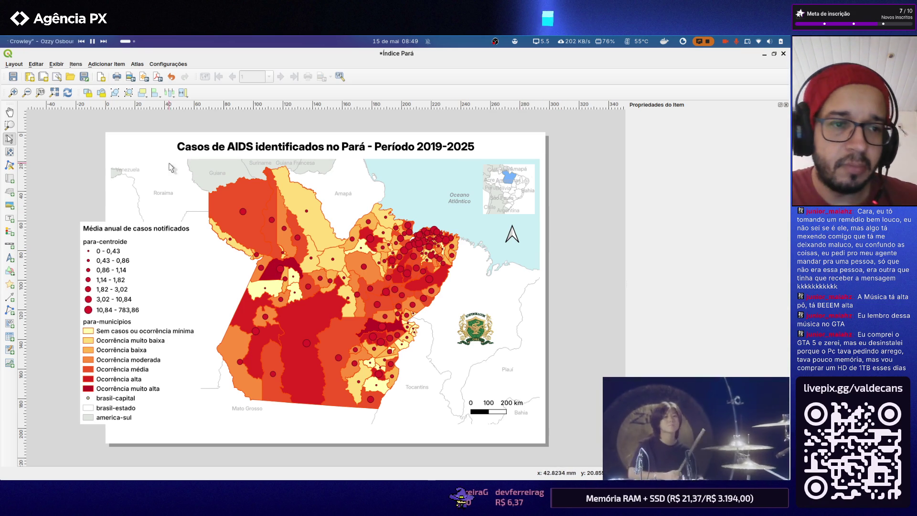
click(458, 151)
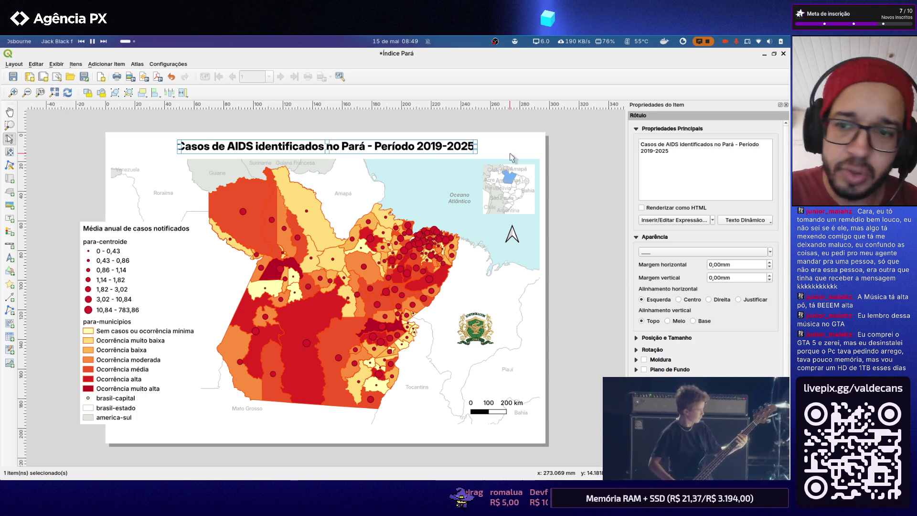
Change the title's end year so it reads 'Período 2019-2024'
click(667, 152)
key(BackSpace)
text(4)
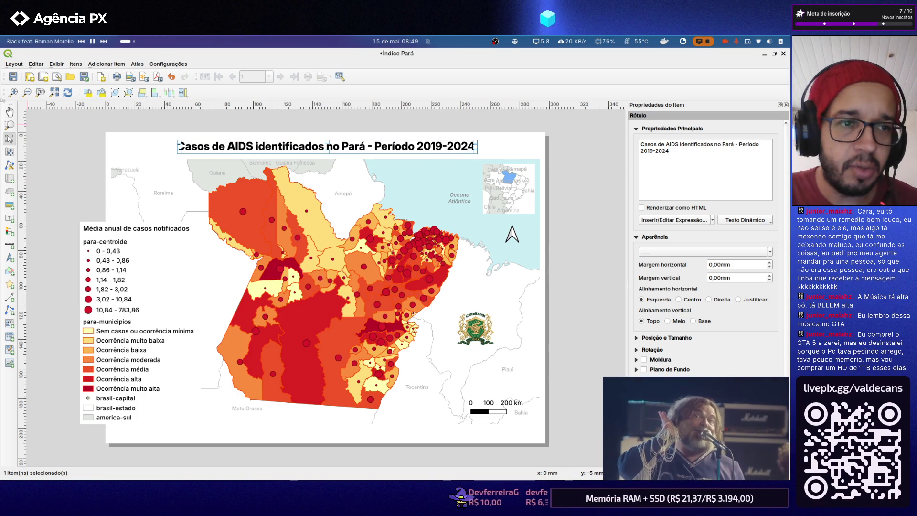
click(50, 153)
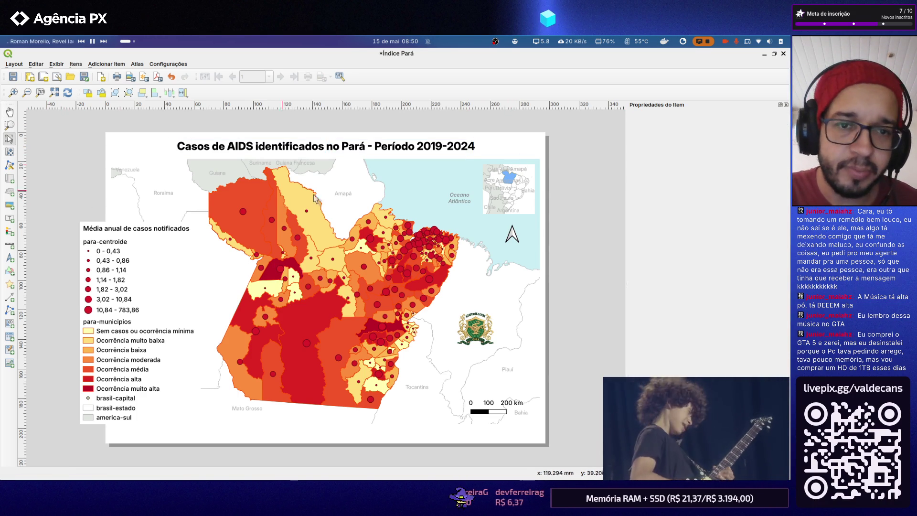
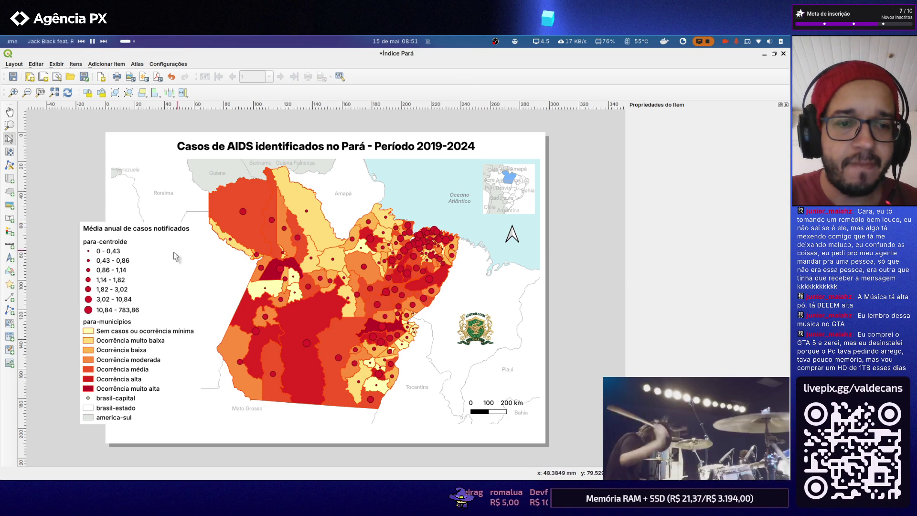
Drag the legend up-left over the map and drop the scale bar at the map's lower left
drag(151, 265, 136, 217)
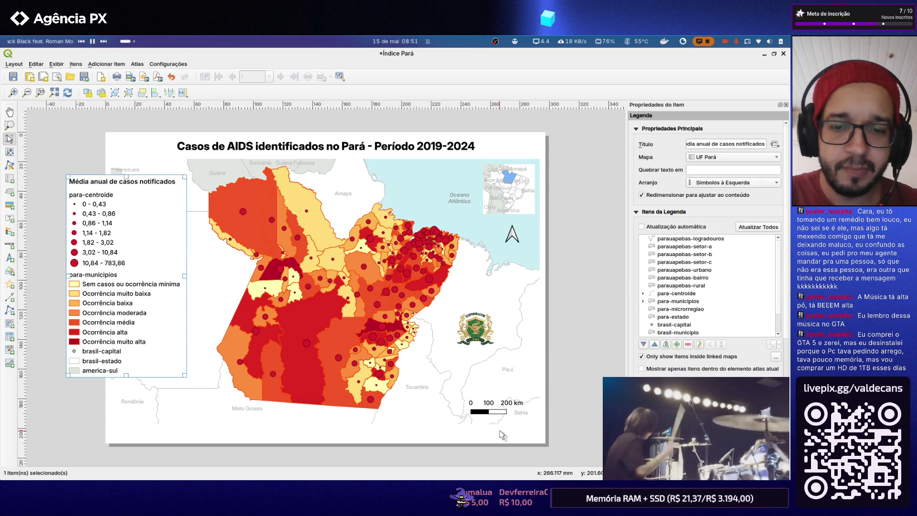
drag(485, 413, 145, 417)
click(72, 389)
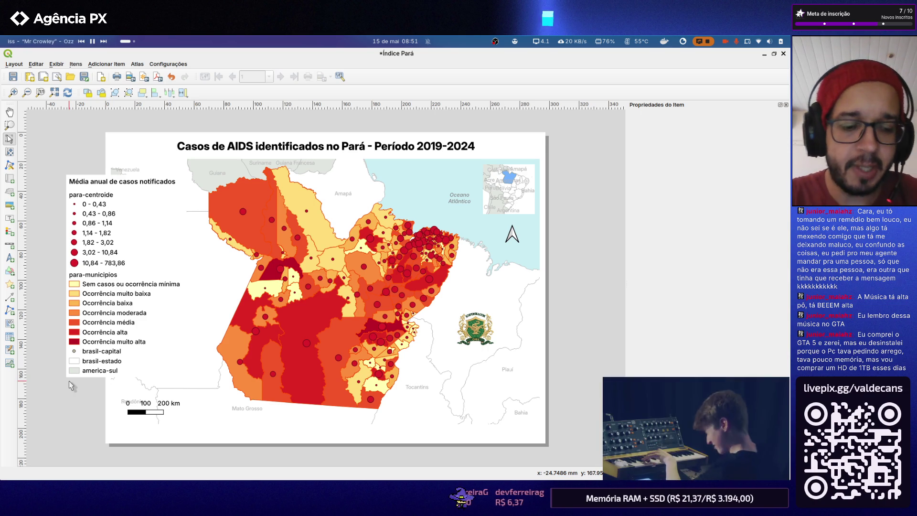
key(alt+Tab)
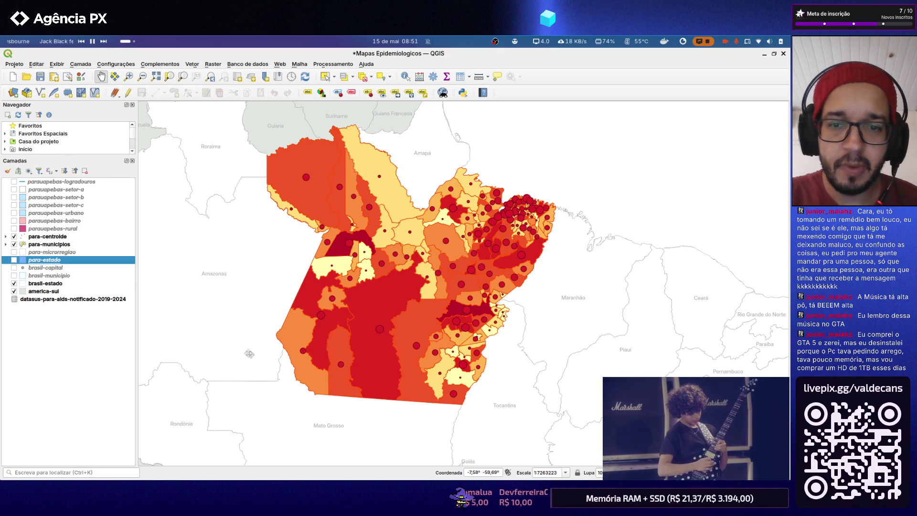
Bring up the GNOME Files home folder window in front of QGIS
key(super+e)
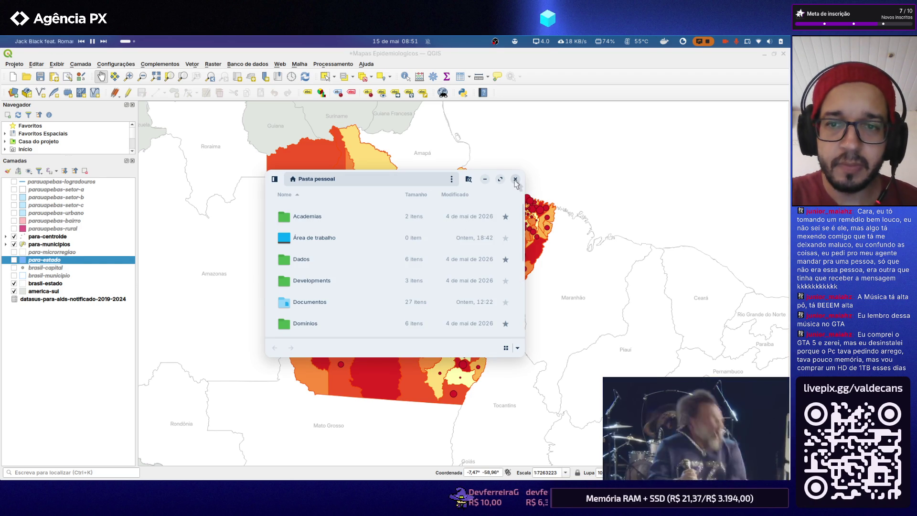
click(515, 180)
key(alt+Tab)
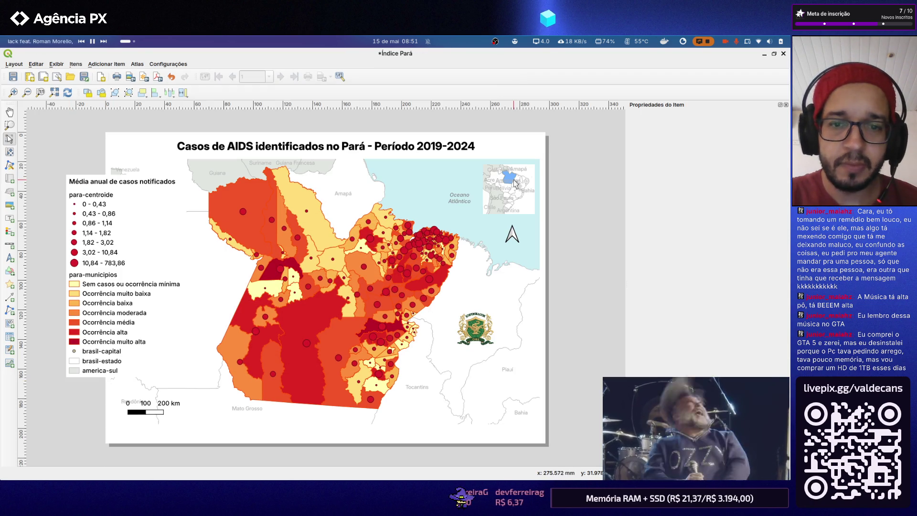
key(super+e)
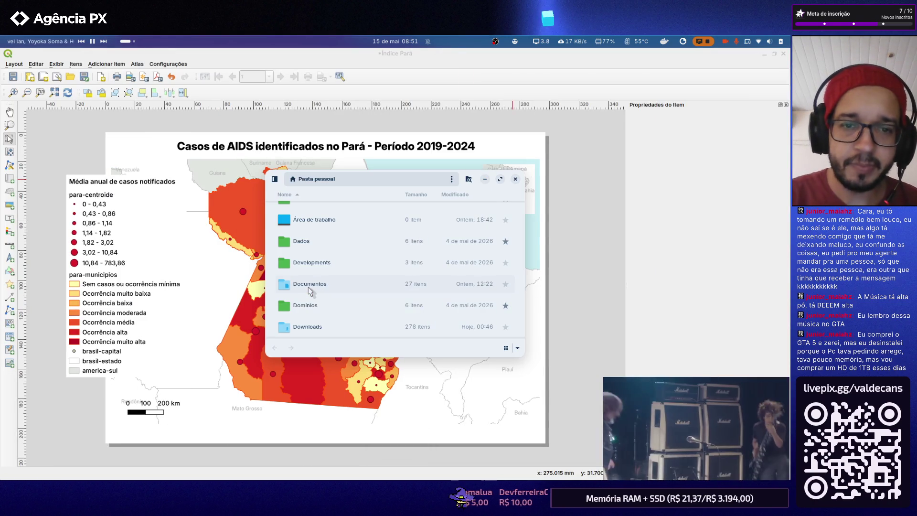
drag(273, 184, 273, 191)
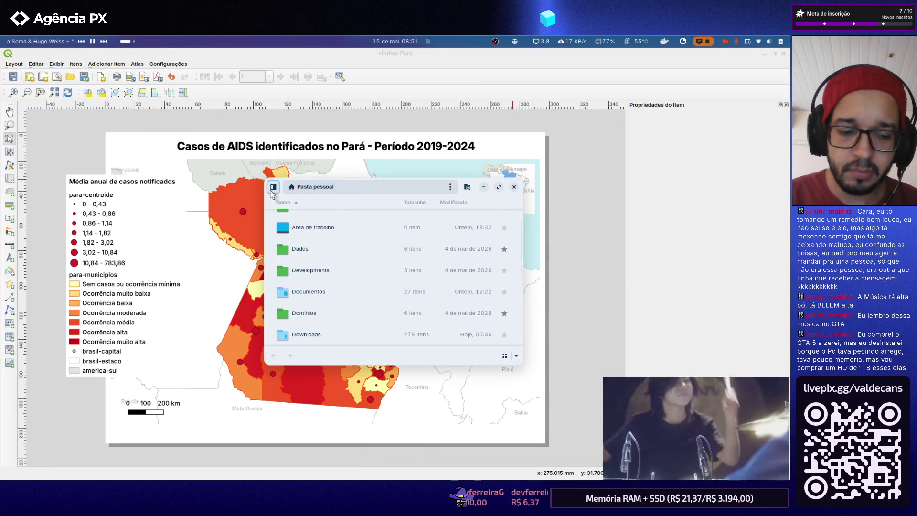
key(super+h)
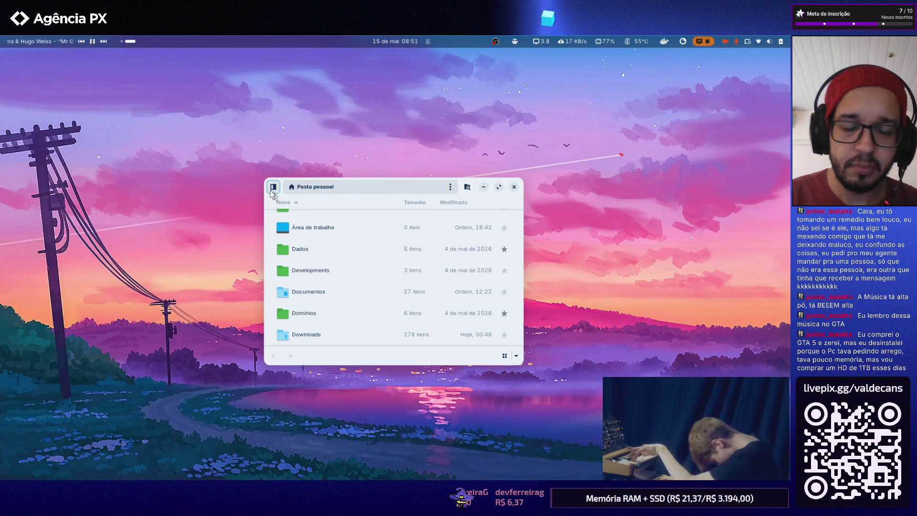
Navigate Documentos > HIV e AIDS - Enfermagem UFRA > Gráficos and open the Mapa 2 image
double_click(321, 290)
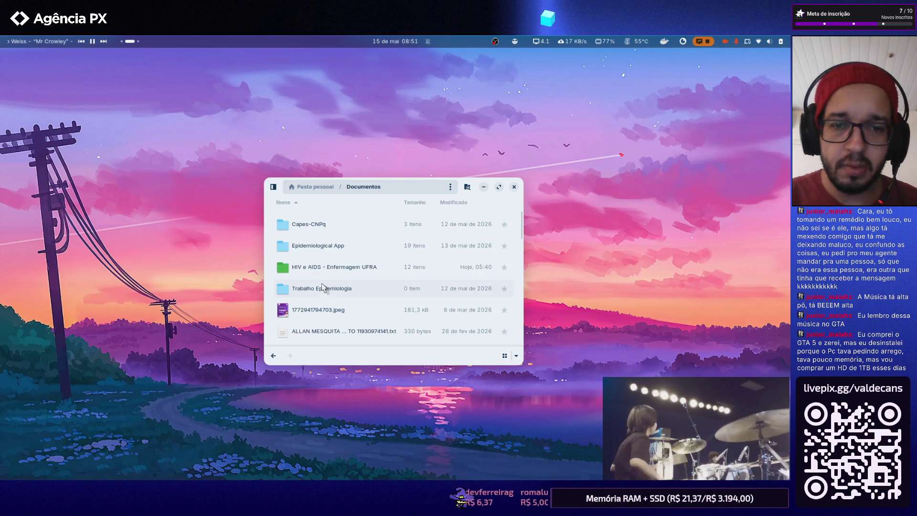
double_click(336, 263)
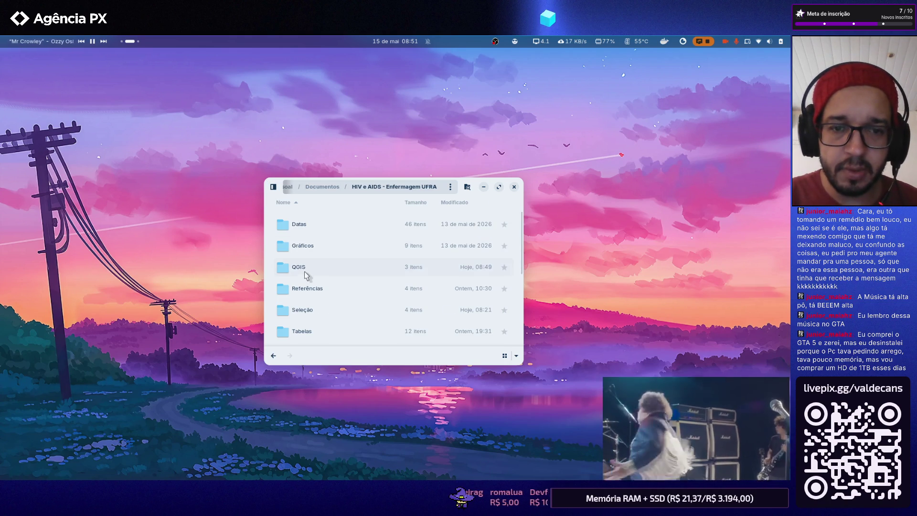
double_click(308, 248)
scroll(329, 233, down, 2)
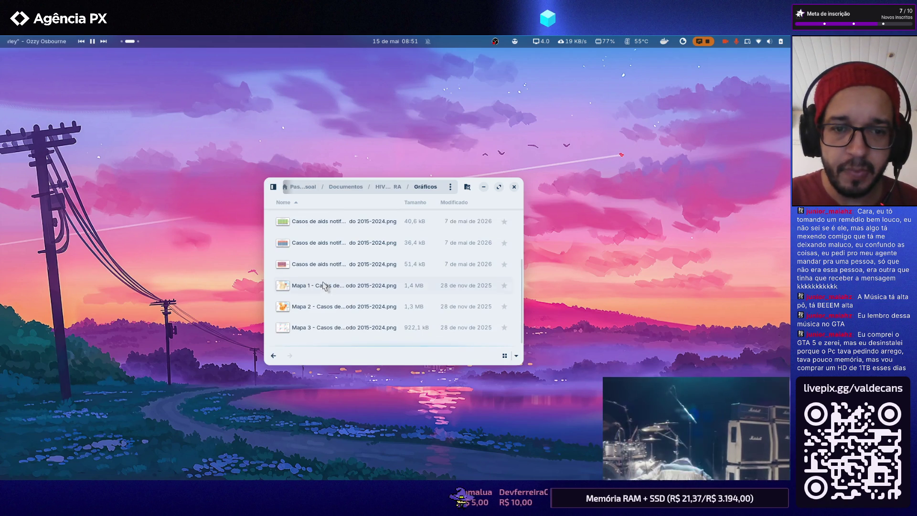
click(320, 307)
key(Return)
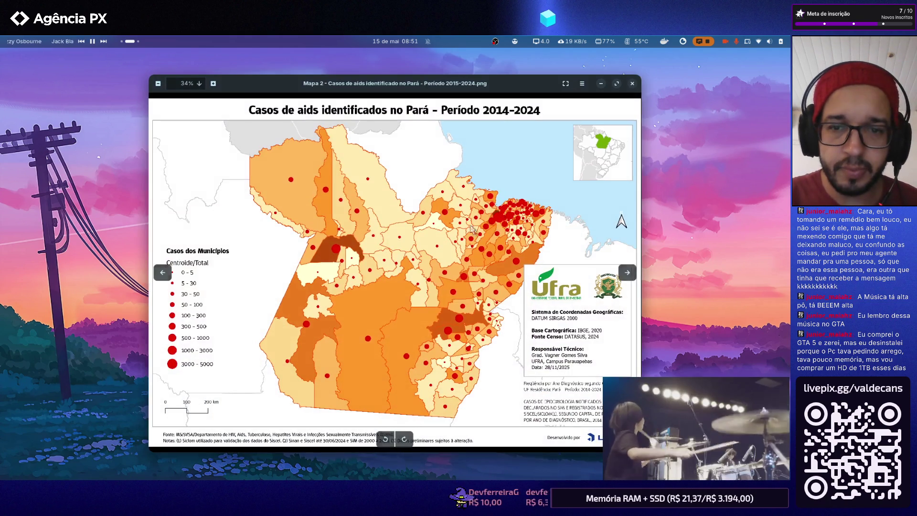
Browse the Mapa 3, Mapa 1 and Mapa 2 reference images and compare Mapa 2 with the QGIS layout
key(Right)
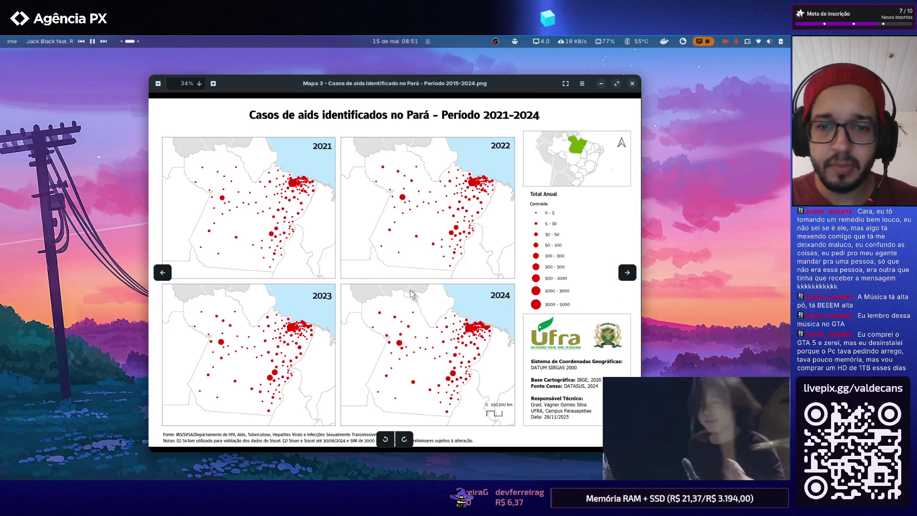
key(Right)
key(Right)
key(alt+Tab)
click(514, 187)
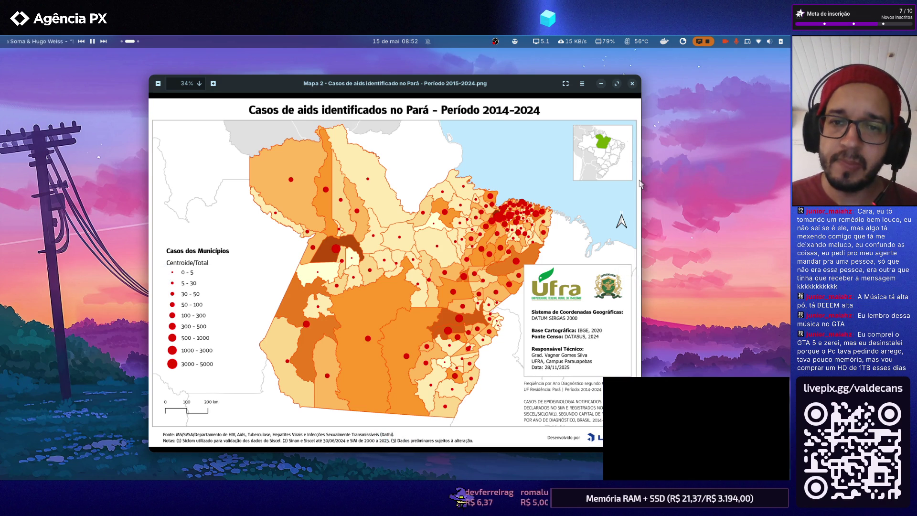
key(alt+Tab)
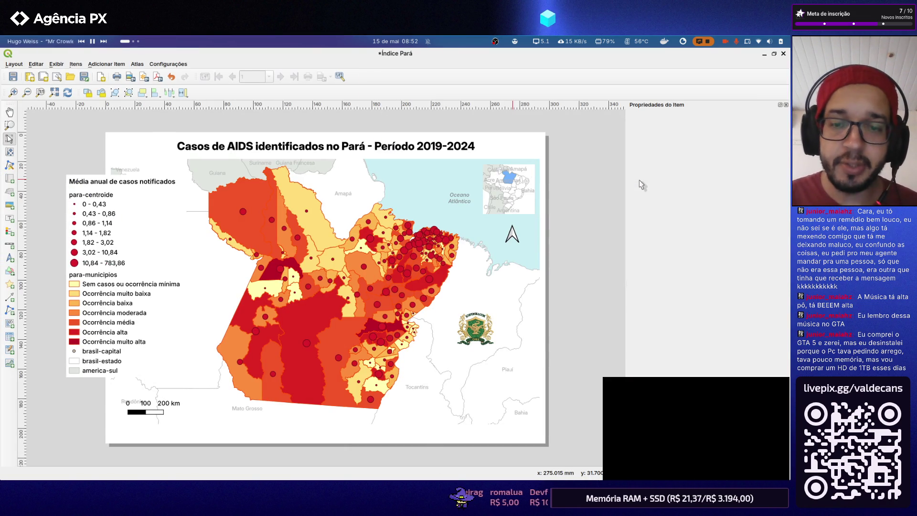
key(alt+Tab)
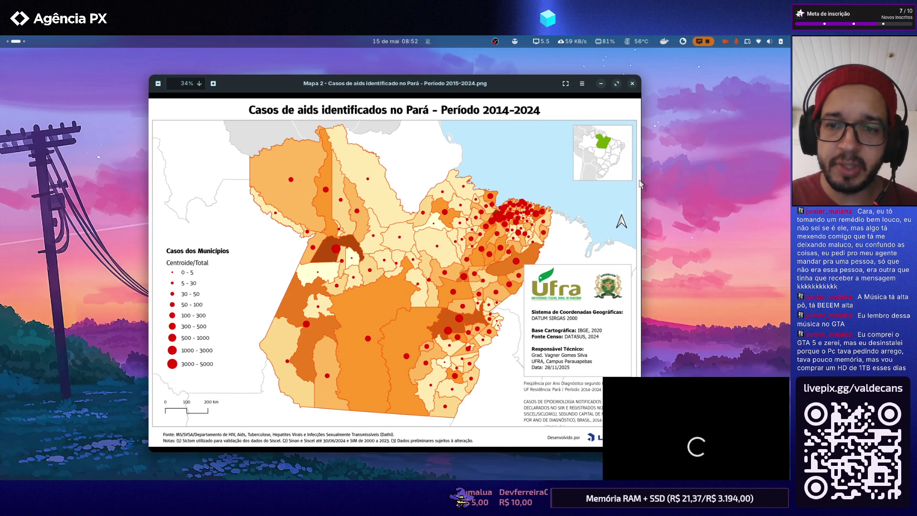
key(alt+Tab)
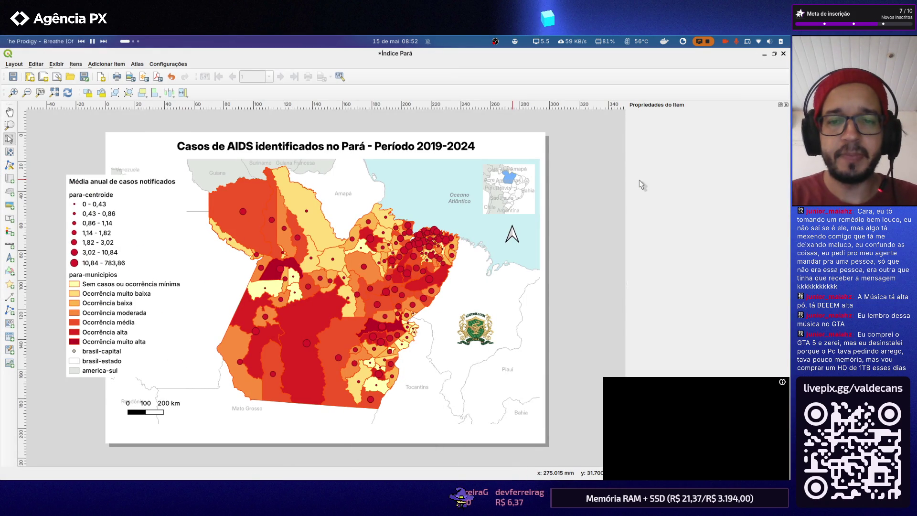
key(alt+Tab)
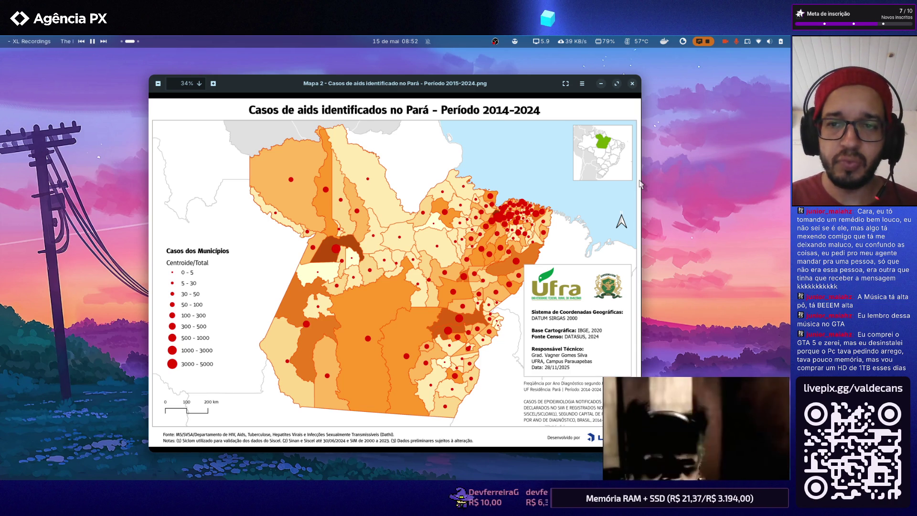
Flip workspaces between the image viewer and QGIS layout, ending with the inset map selected
key(ctrl+alt+Left)
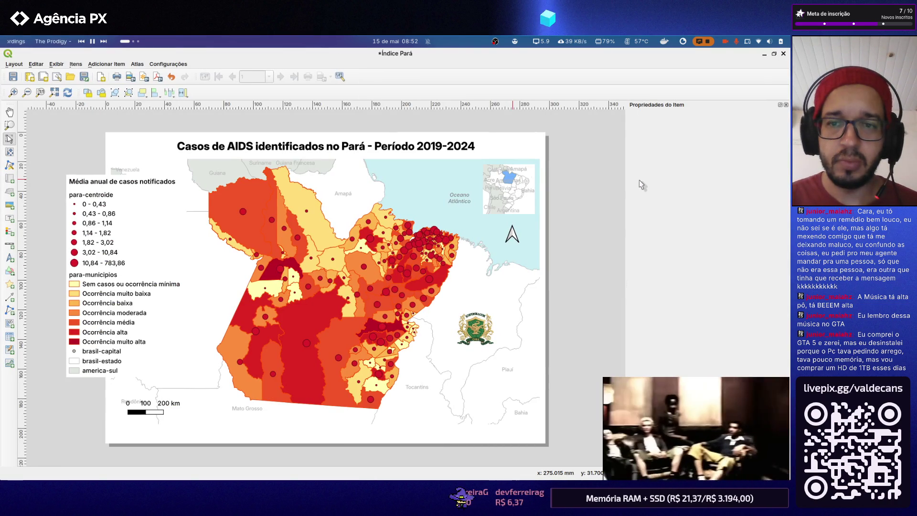
key(ctrl+alt+Right)
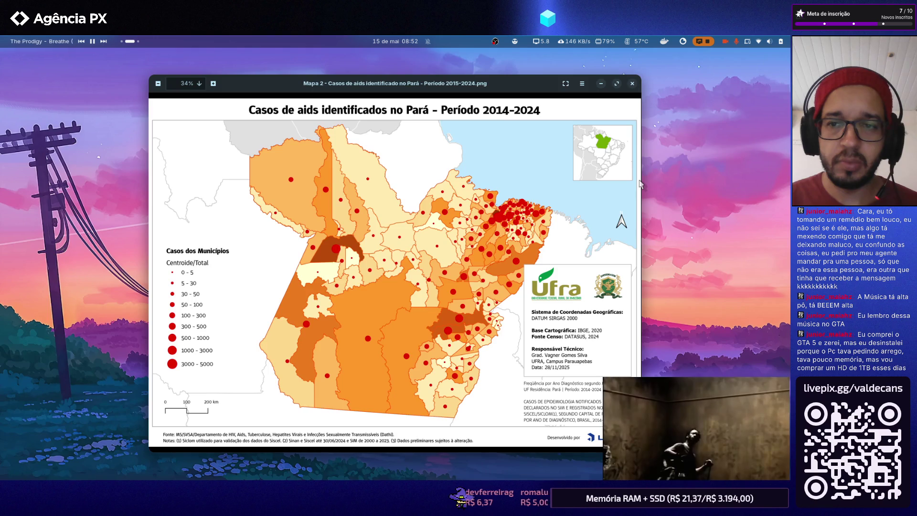
key(ctrl+alt+Left)
key(ctrl+alt+Right)
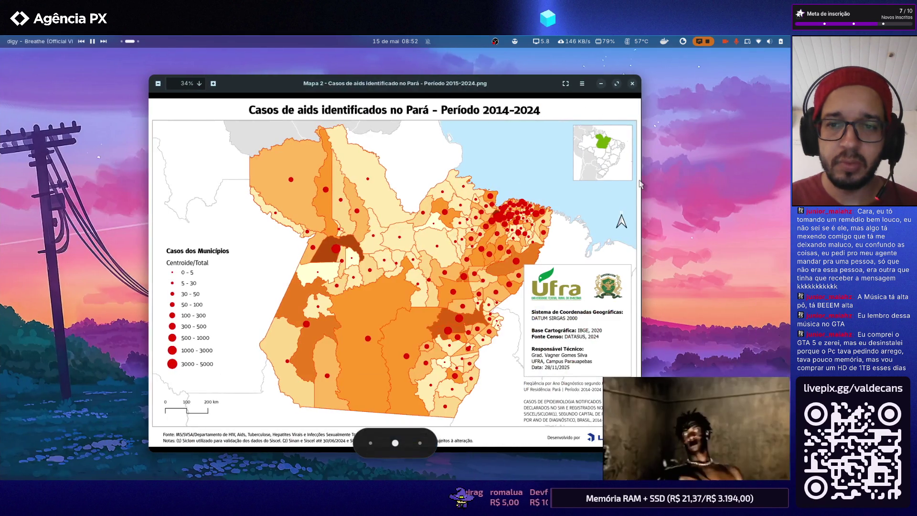
key(ctrl+alt+Left)
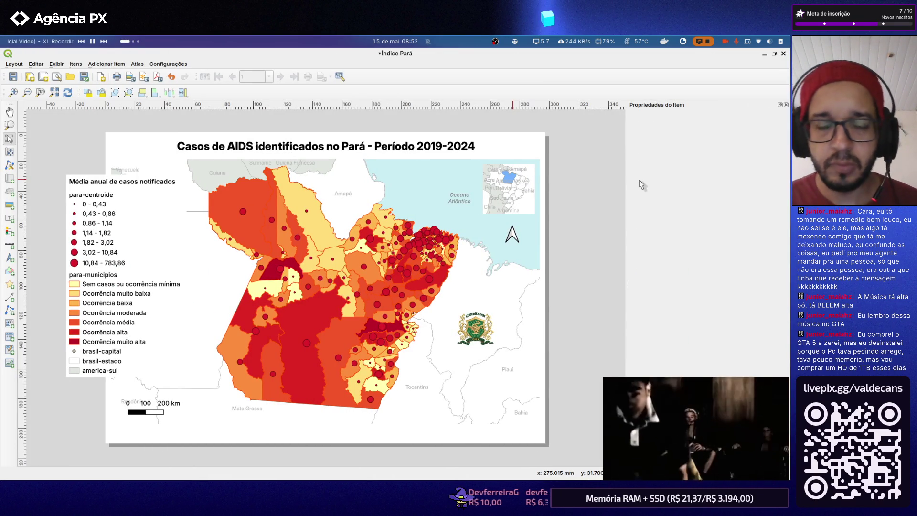
key(ctrl+alt+Right)
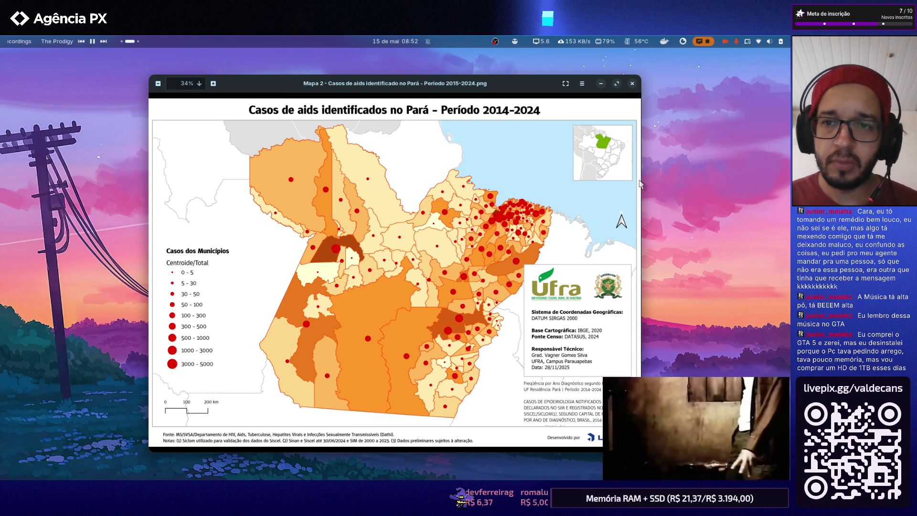
key(ctrl+alt+Left)
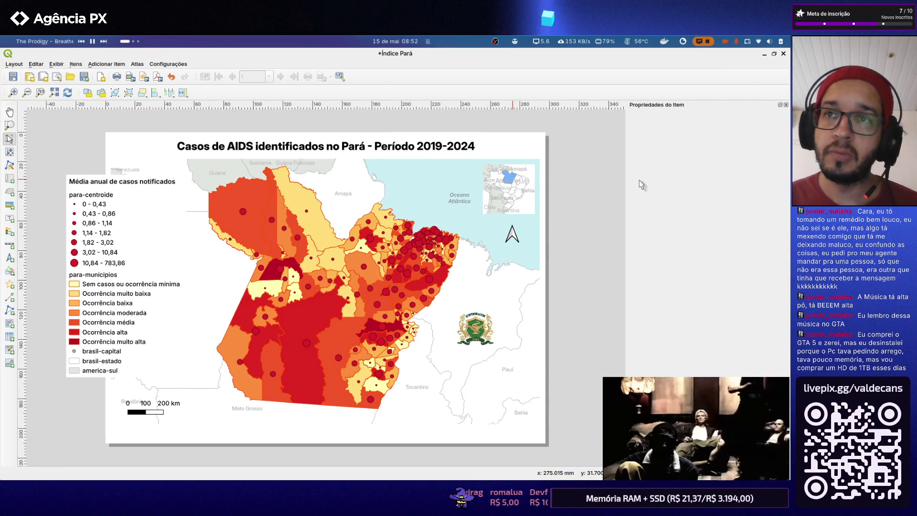
key(ctrl+alt+Right)
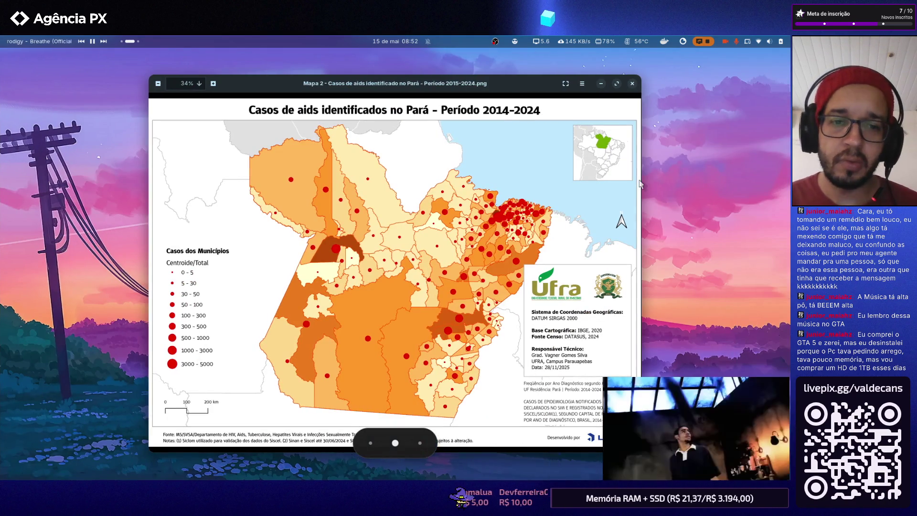
key(ctrl+alt+Left)
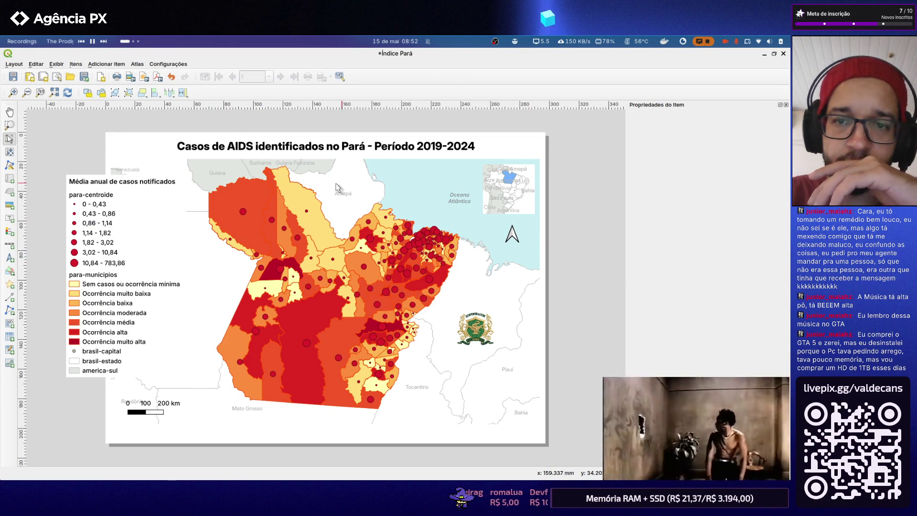
click(511, 200)
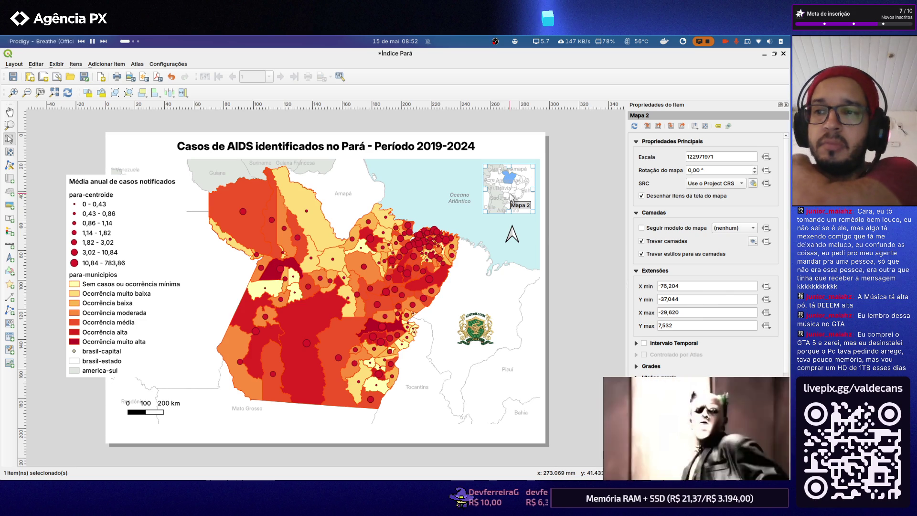
Save the project and select the america-sul layer in the main QGIS window
click(12, 76)
key(alt+Tab)
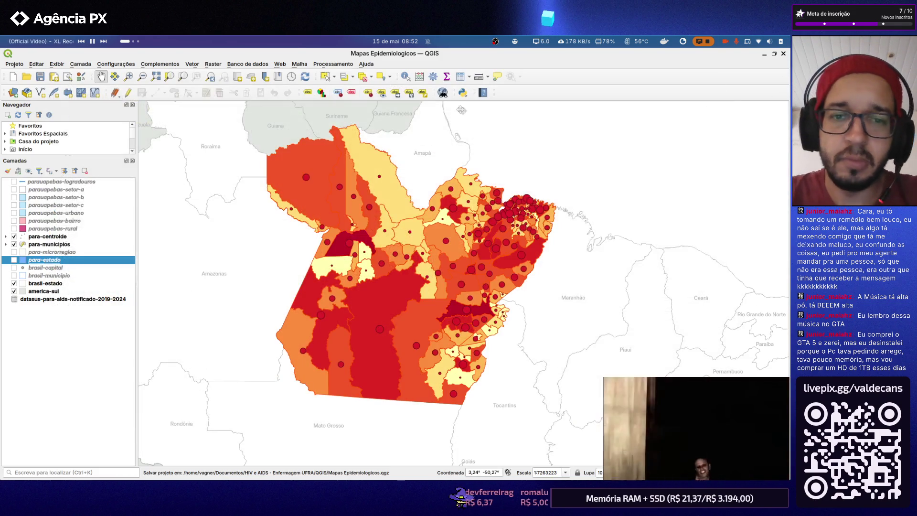
click(66, 291)
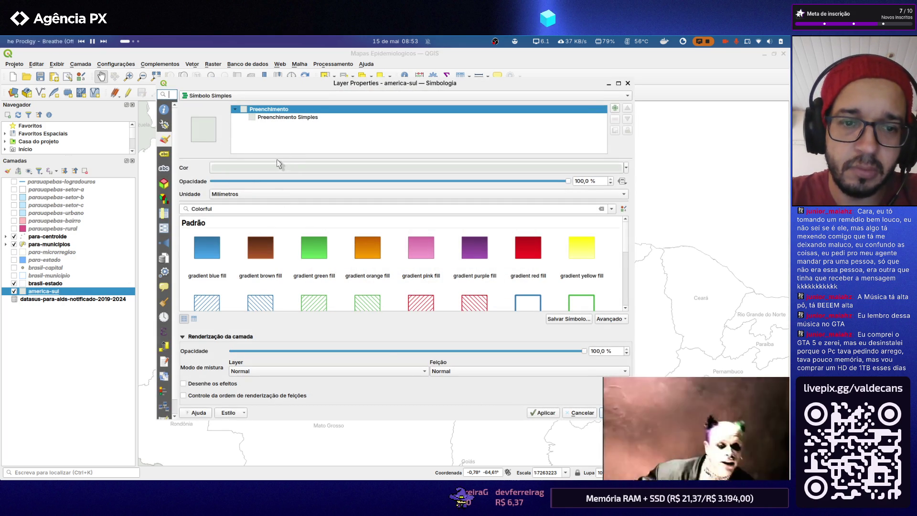
Set the america-sul layer to Sem Rótulos and apply
click(165, 155)
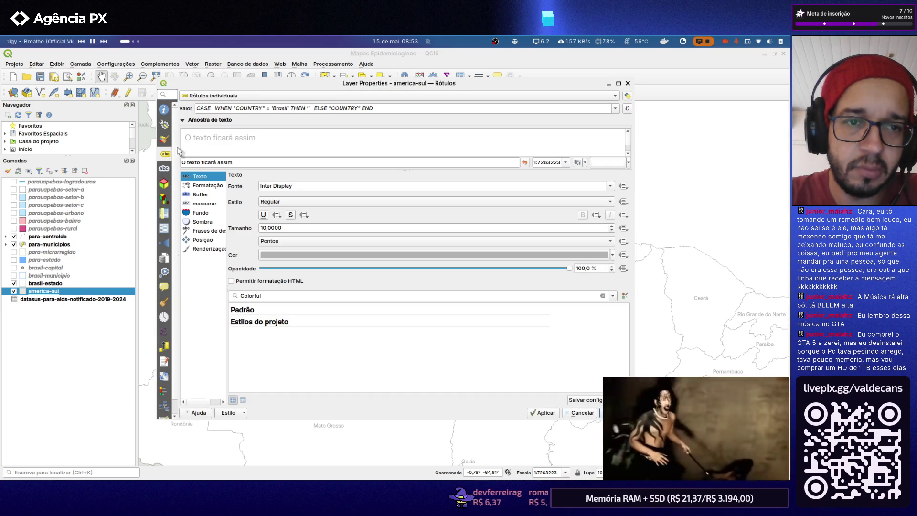
click(184, 120)
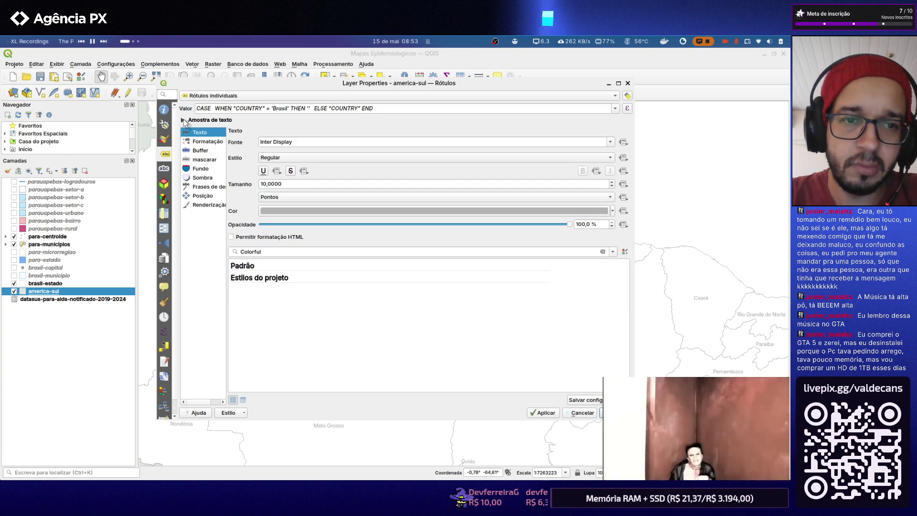
click(201, 95)
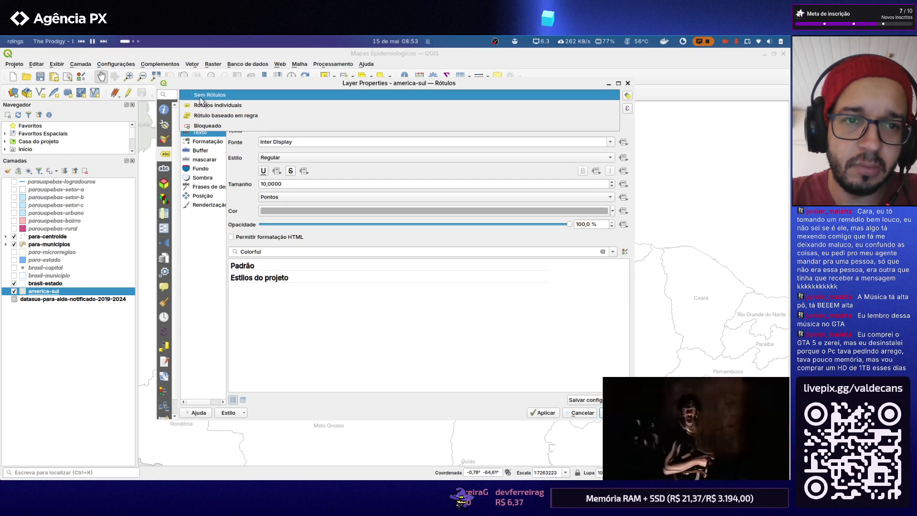
click(215, 96)
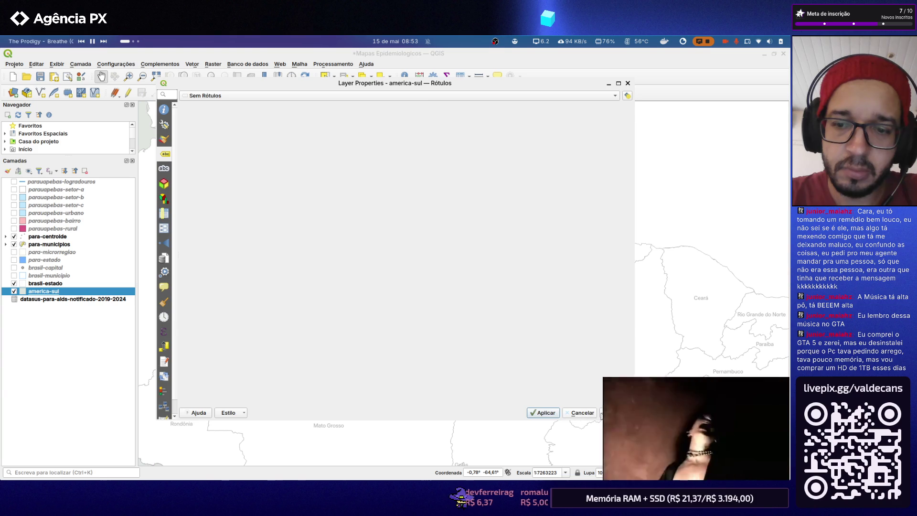
click(615, 412)
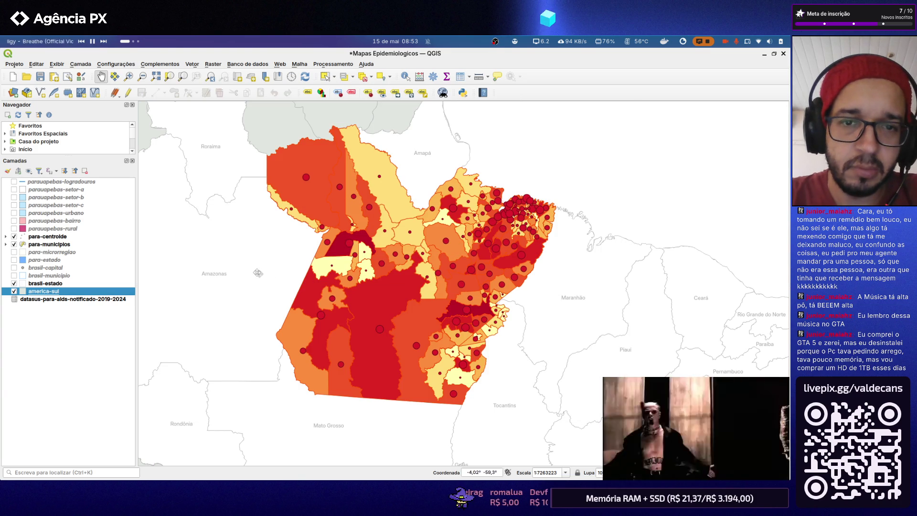
Set brasil-estado to Sem Rótulos and hide the Pará municipalities and centroid layers
click(46, 283)
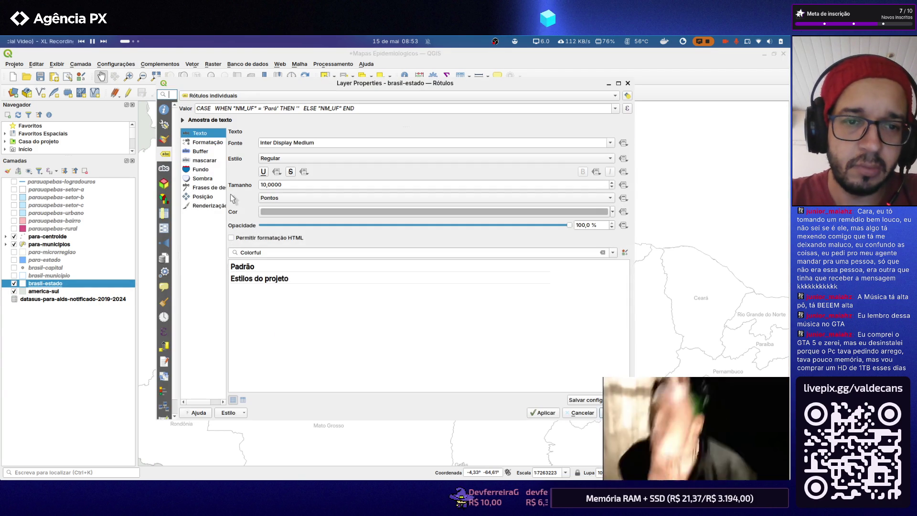
click(238, 99)
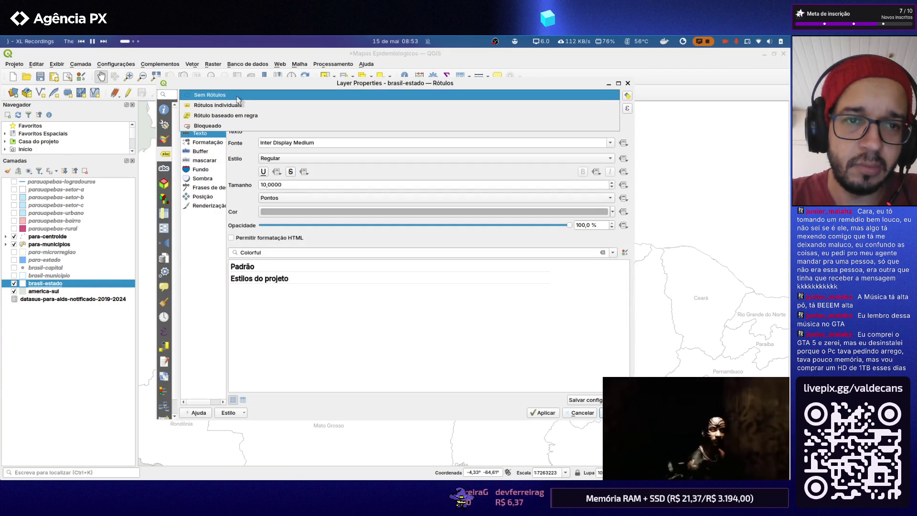
click(215, 96)
click(616, 413)
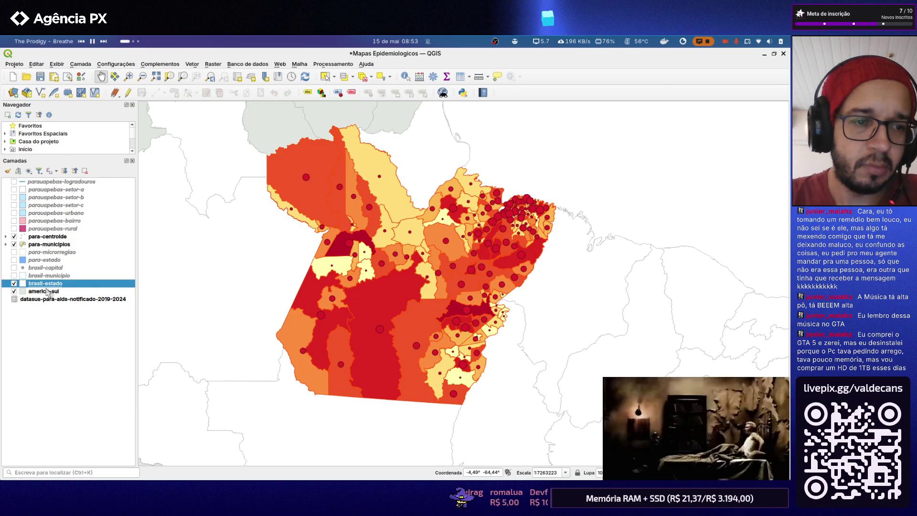
click(14, 237)
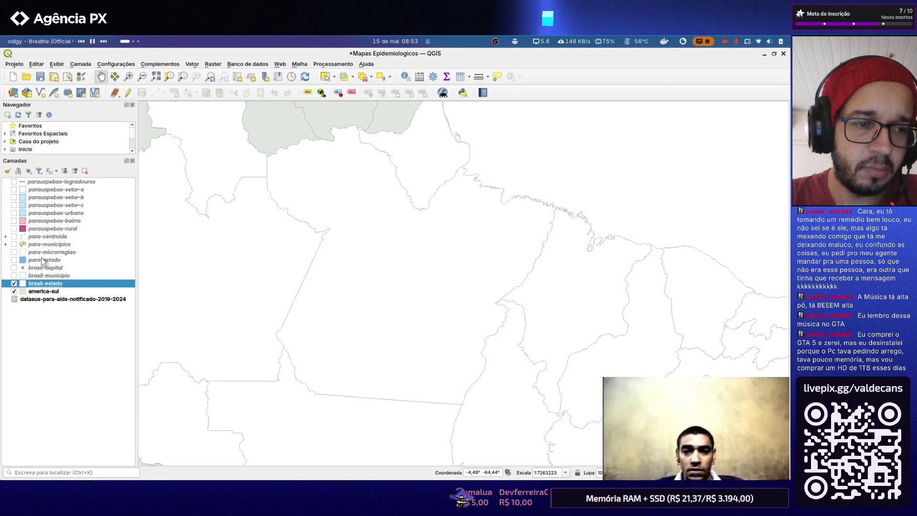
Turn on para-estado and fill the Pará state polygon with Leaf Green (#38a800)
click(13, 260)
double_click(54, 260)
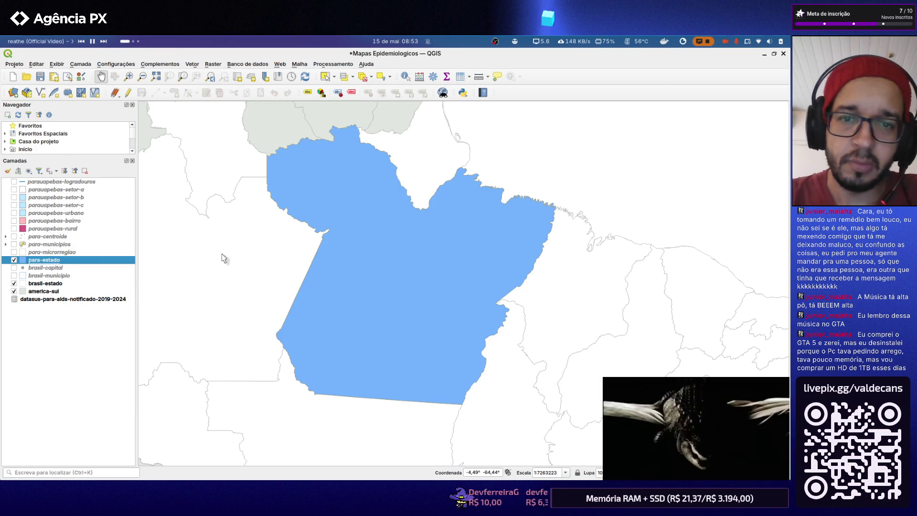
click(164, 125)
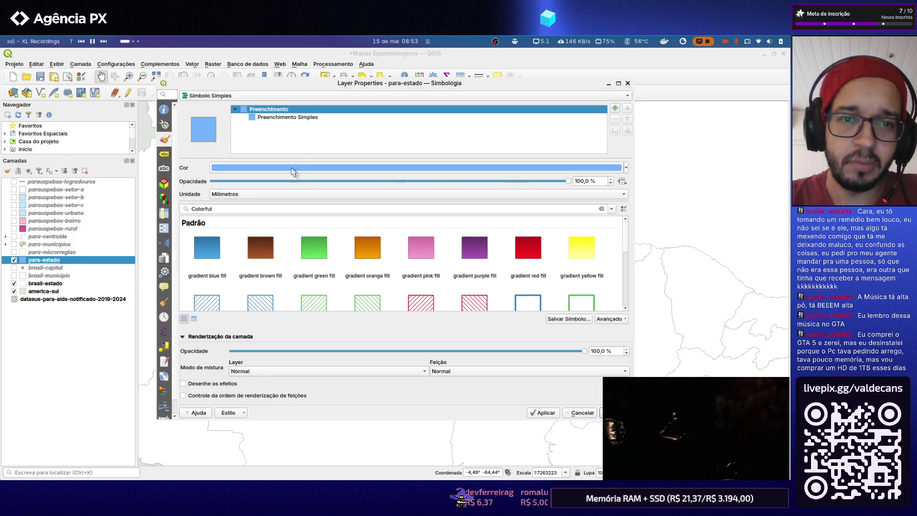
click(291, 170)
scroll(329, 210, down, 2)
scroll(330, 209, down, 1)
scroll(330, 210, down, 1)
scroll(330, 209, down, 1)
scroll(312, 209, up, 1)
click(308, 187)
click(504, 301)
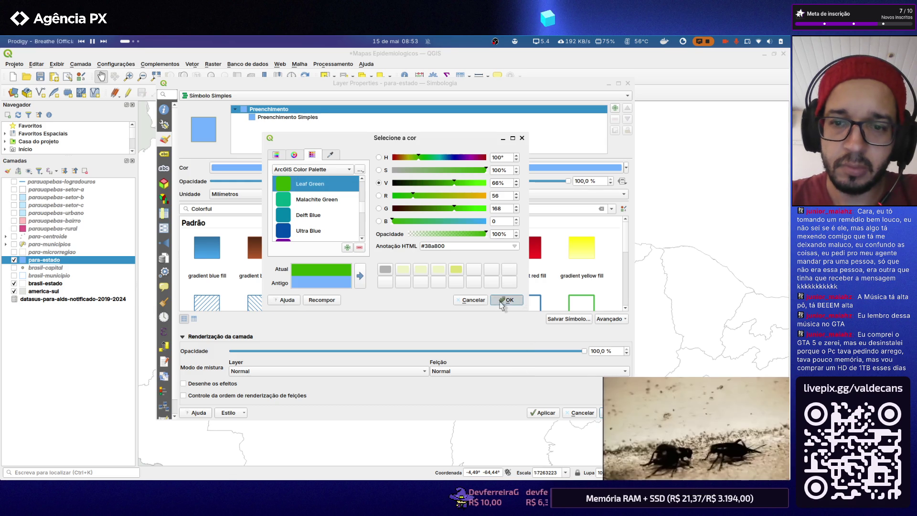
key(Return)
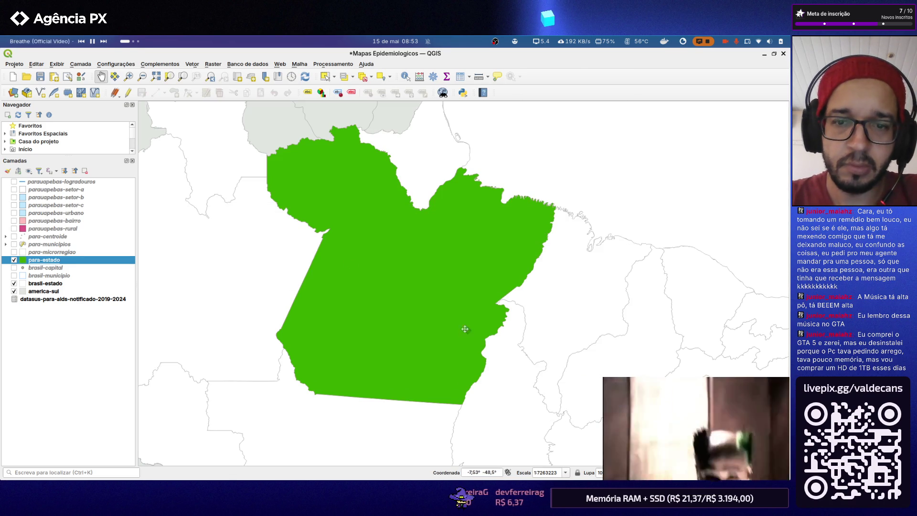
scroll(403, 255, down, 1)
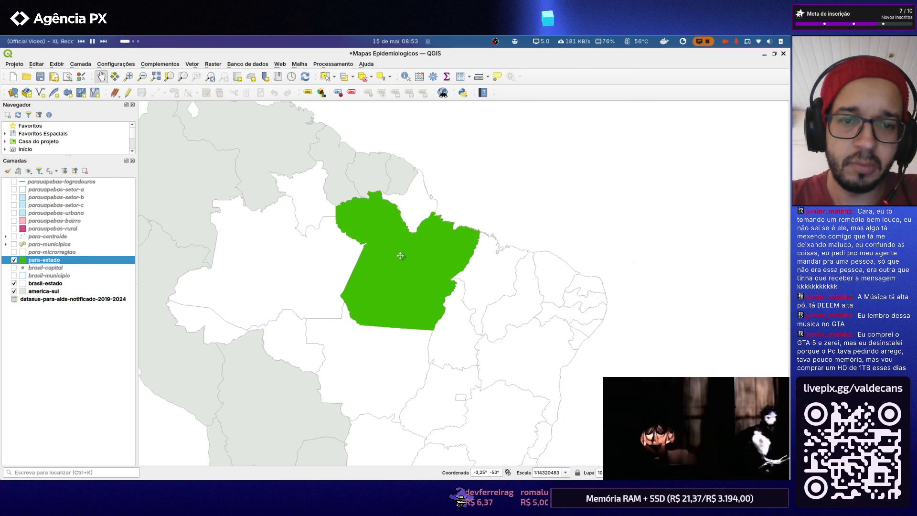
scroll(386, 251, down, 1)
scroll(366, 255, down, 1)
scroll(434, 257, up, 1)
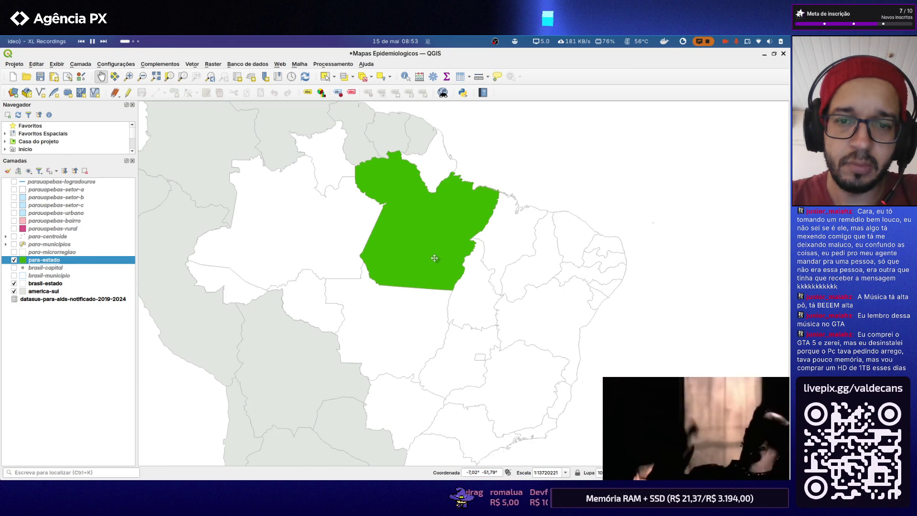
scroll(403, 207, up, 2)
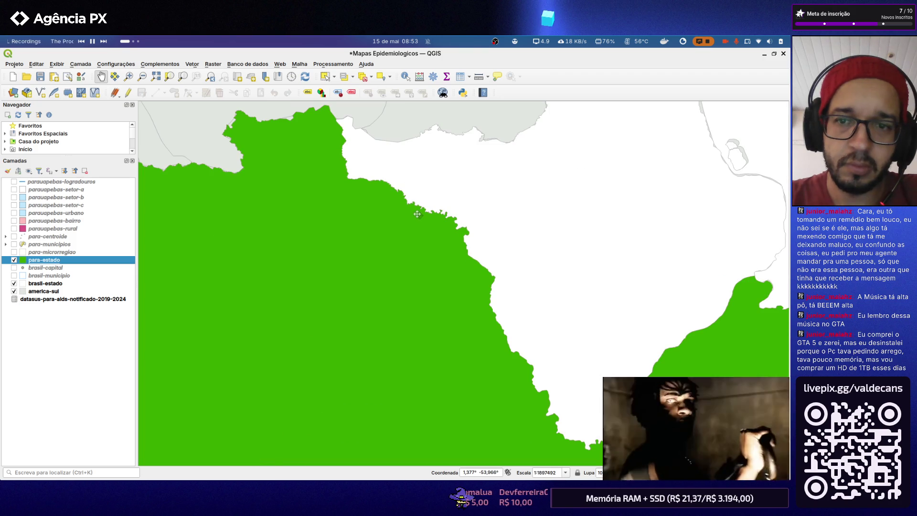
scroll(395, 202, down, 3)
scroll(394, 202, up, 1)
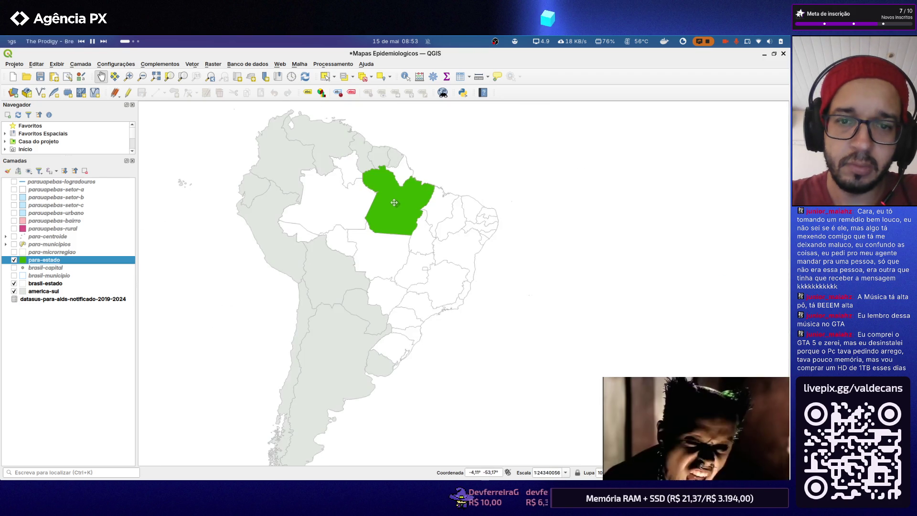
scroll(378, 198, up, 1)
Save, open the Índice Pará layout and untick Travar camadas so the inset shows Pará in green
click(41, 77)
click(14, 64)
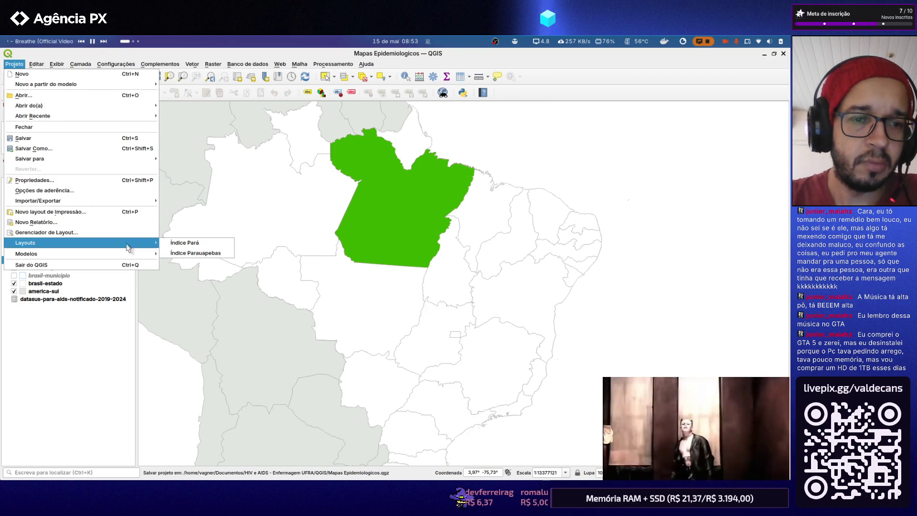
click(179, 244)
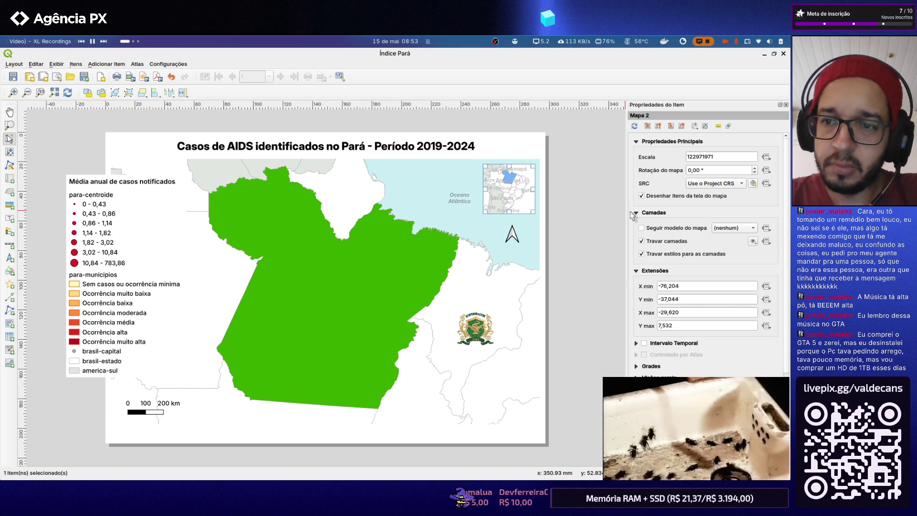
click(655, 242)
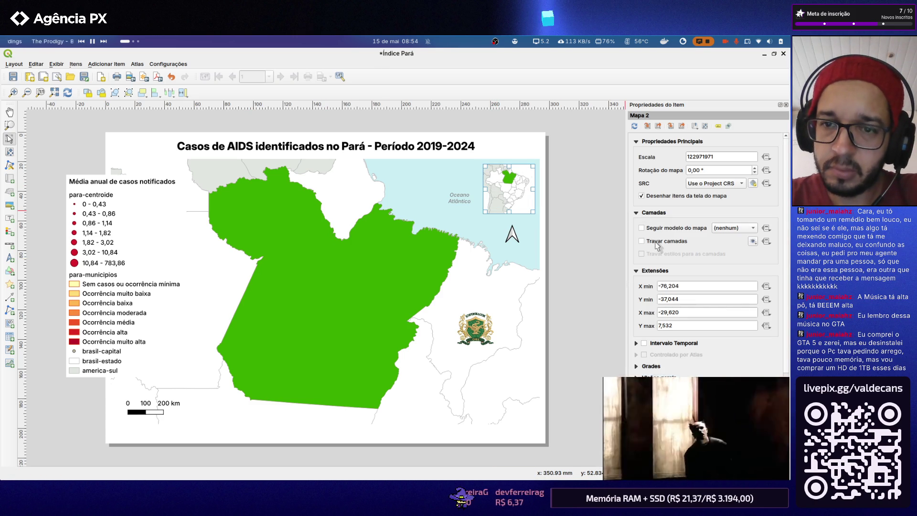
click(559, 195)
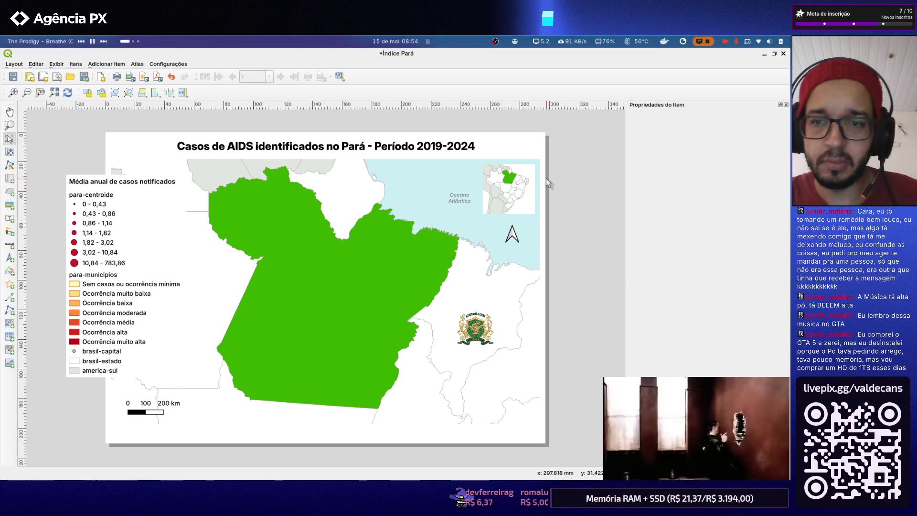
scroll(526, 181, up, 2)
scroll(410, 247, down, 1)
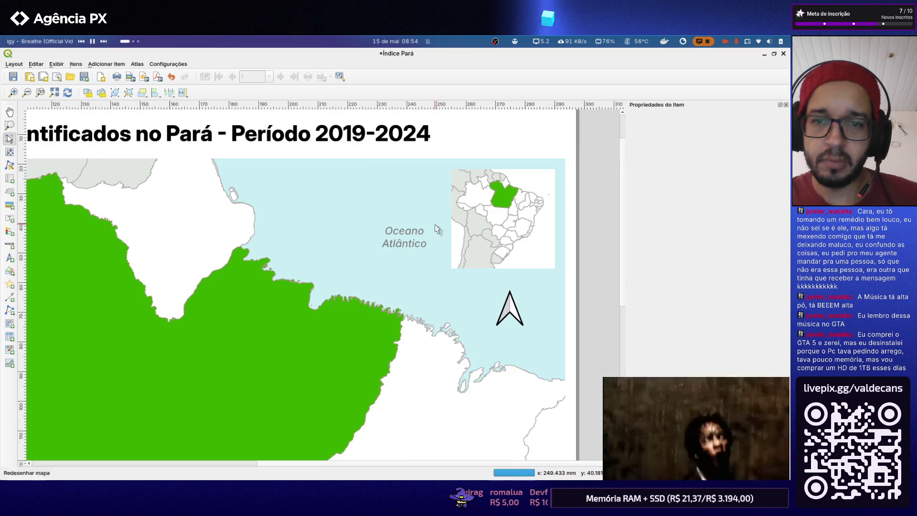
scroll(538, 190, up, 1)
scroll(532, 188, down, 1)
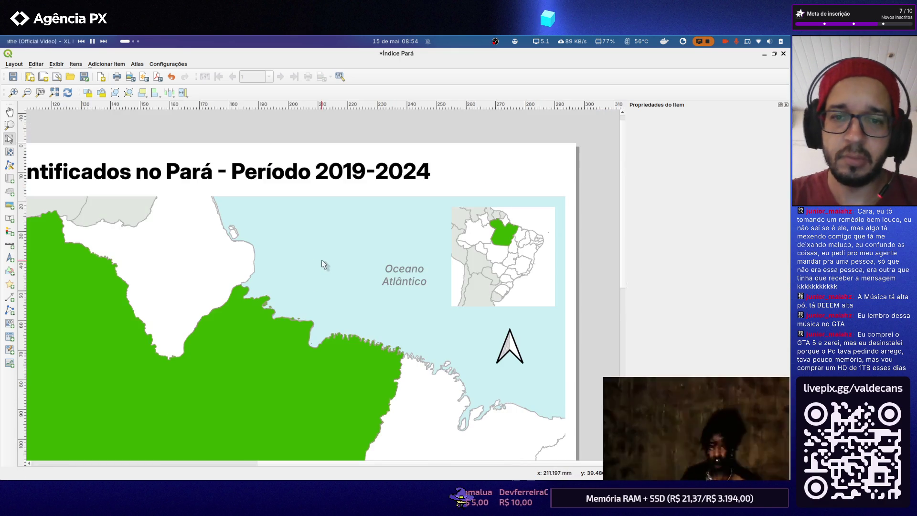
scroll(308, 264, down, 1)
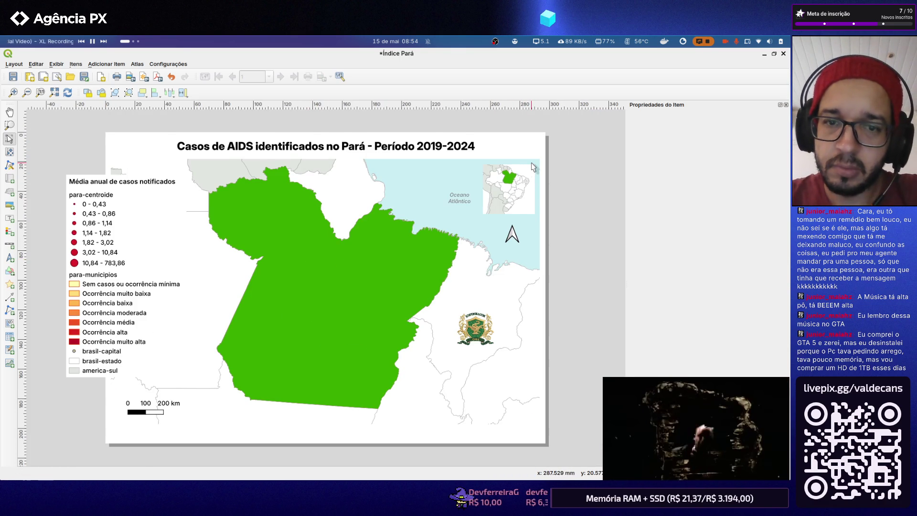
scroll(532, 167, up, 1)
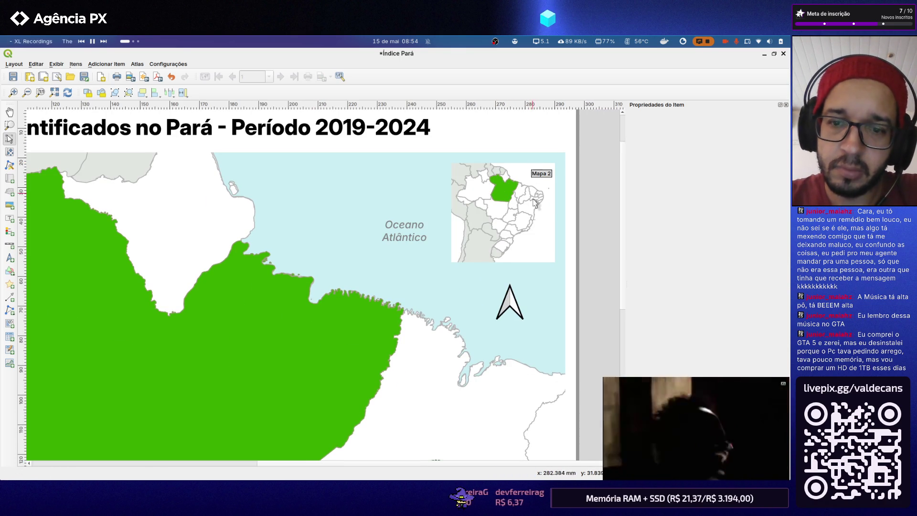
scroll(543, 188, up, 1)
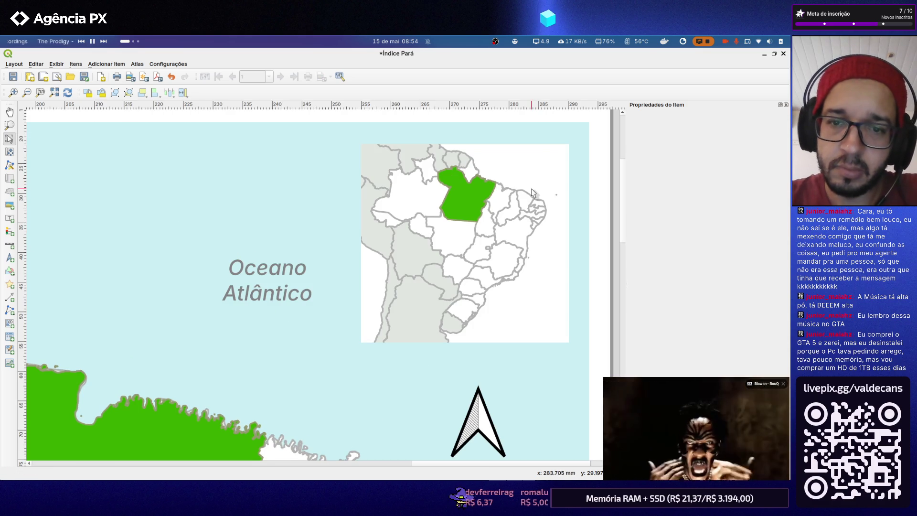
scroll(447, 210, down, 2)
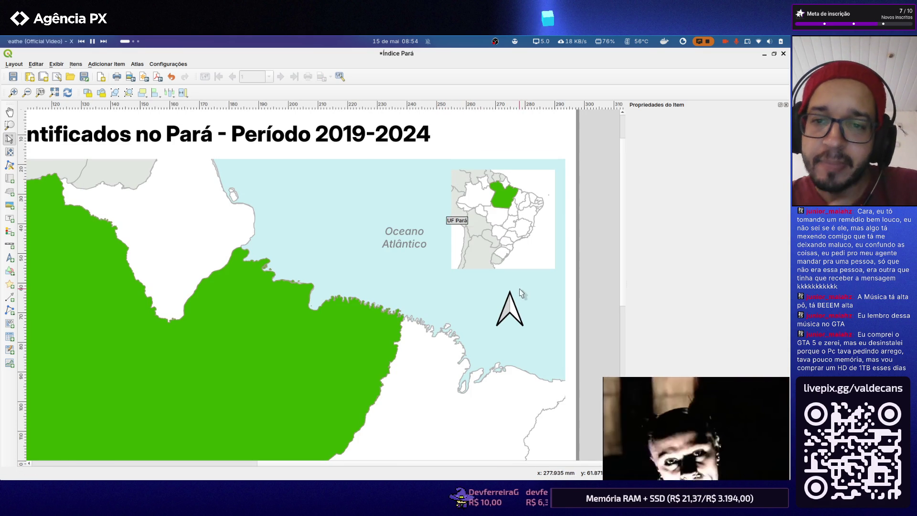
Select the inset map (Mapa 2) to show its item properties
click(533, 252)
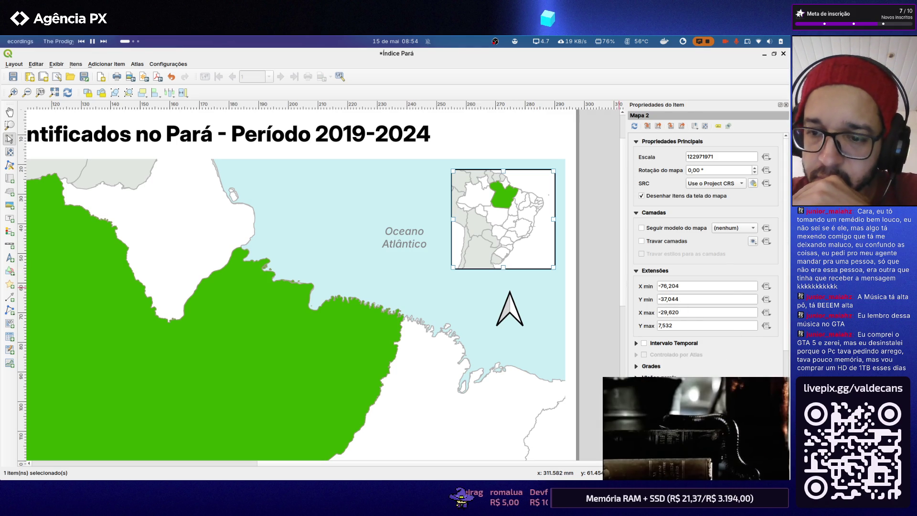
Set the inset map frame colour to Gray 20% from the ArcGIS palette, trying Gray 30% first
click(717, 437)
scroll(688, 214, down, 2)
scroll(688, 215, down, 3)
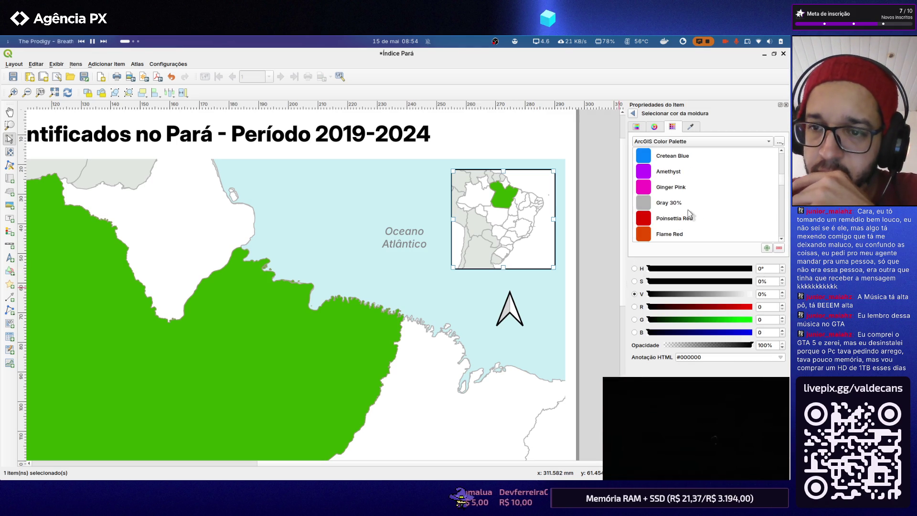
click(686, 204)
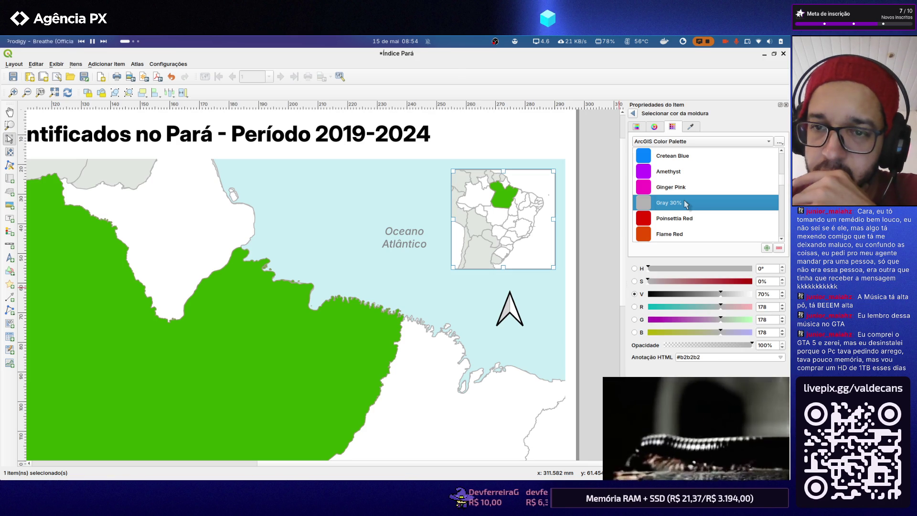
scroll(685, 204, down, 5)
scroll(685, 204, up, 1)
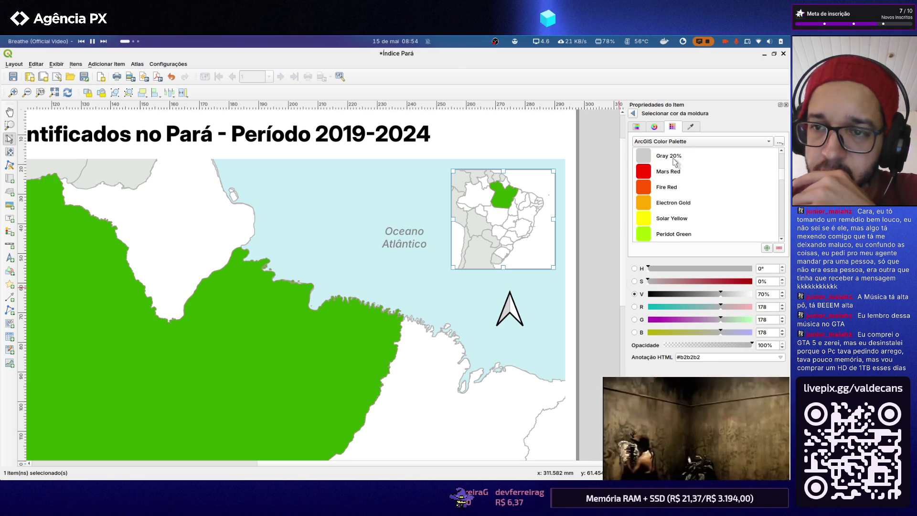
click(674, 159)
click(580, 185)
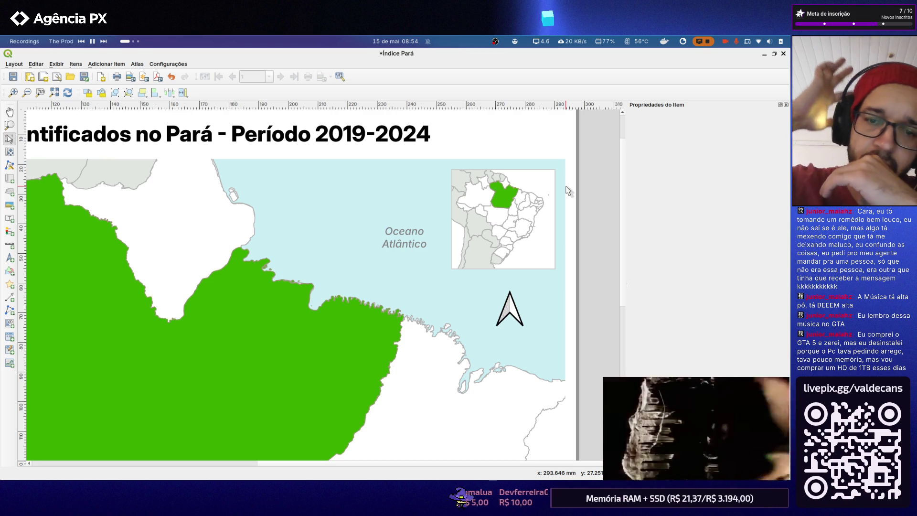
scroll(501, 204, down, 1)
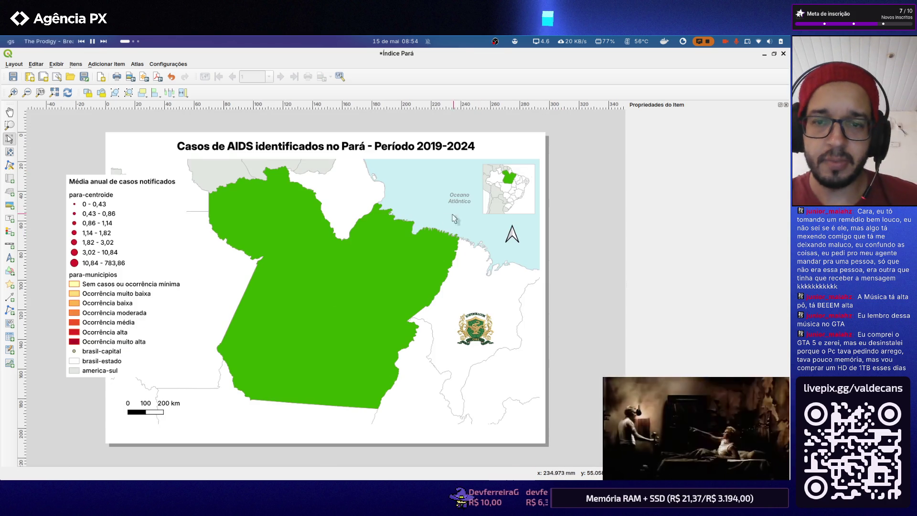
scroll(434, 294, up, 1)
scroll(417, 265, down, 1)
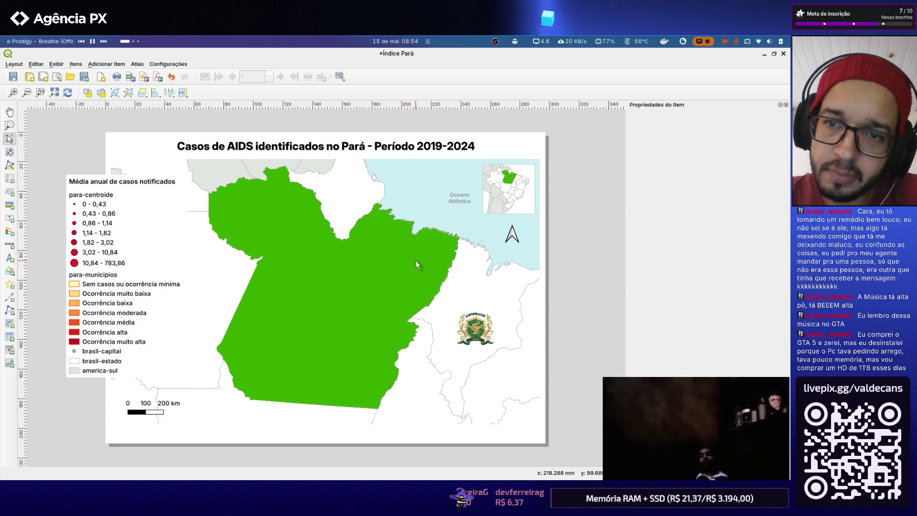
scroll(376, 203, up, 1)
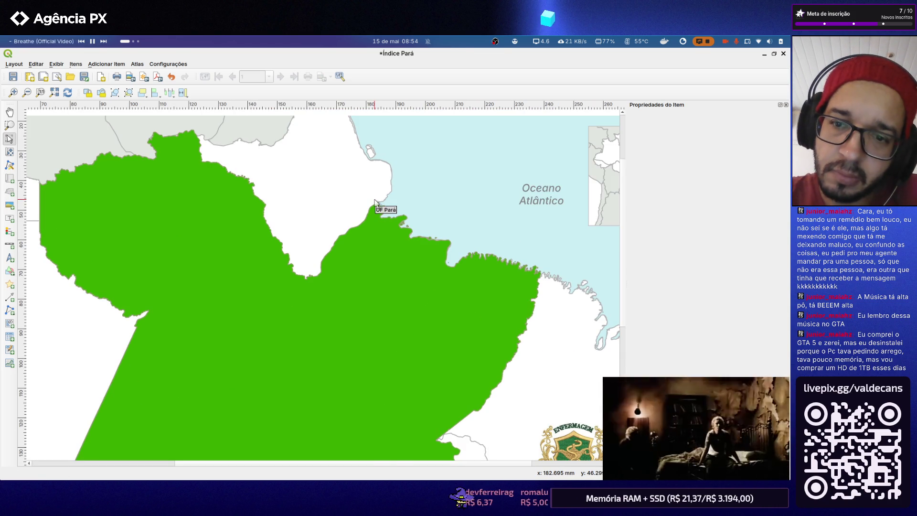
scroll(452, 211, down, 1)
scroll(531, 209, up, 1)
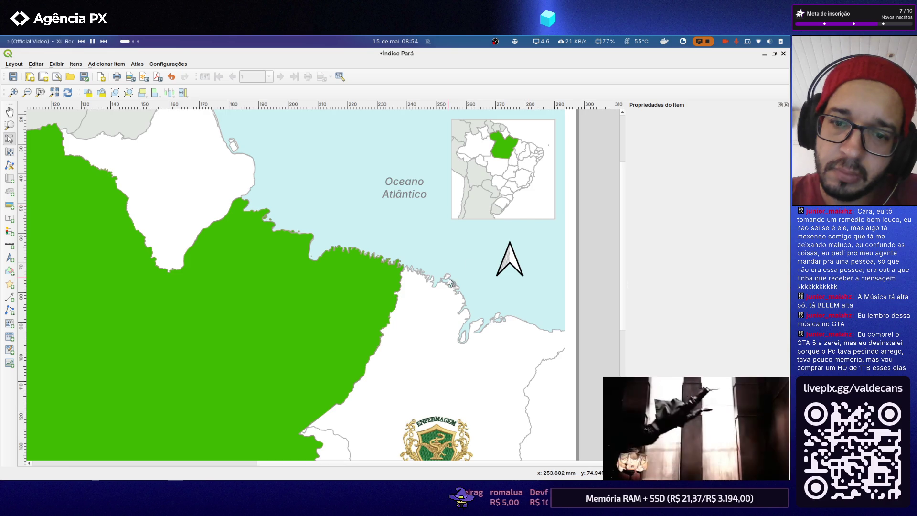
scroll(450, 282, down, 1)
scroll(514, 186, up, 1)
scroll(530, 171, up, 1)
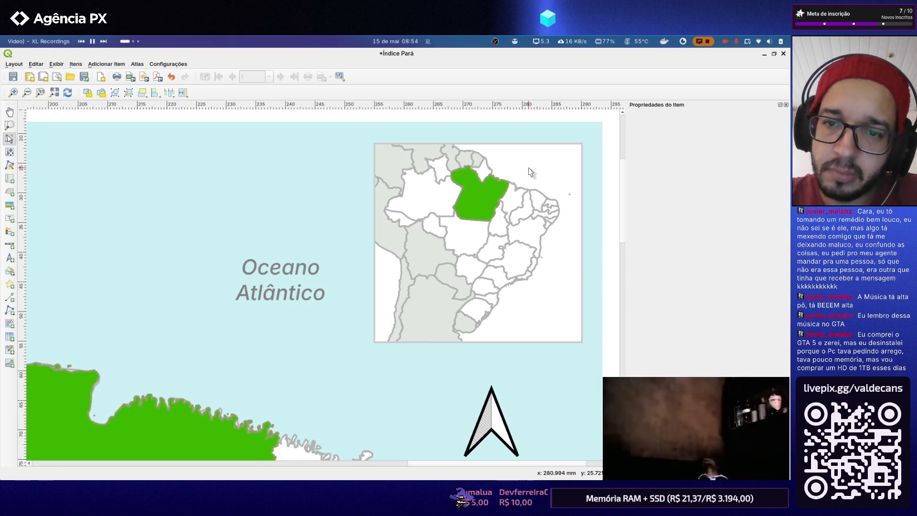
scroll(490, 221, up, 1)
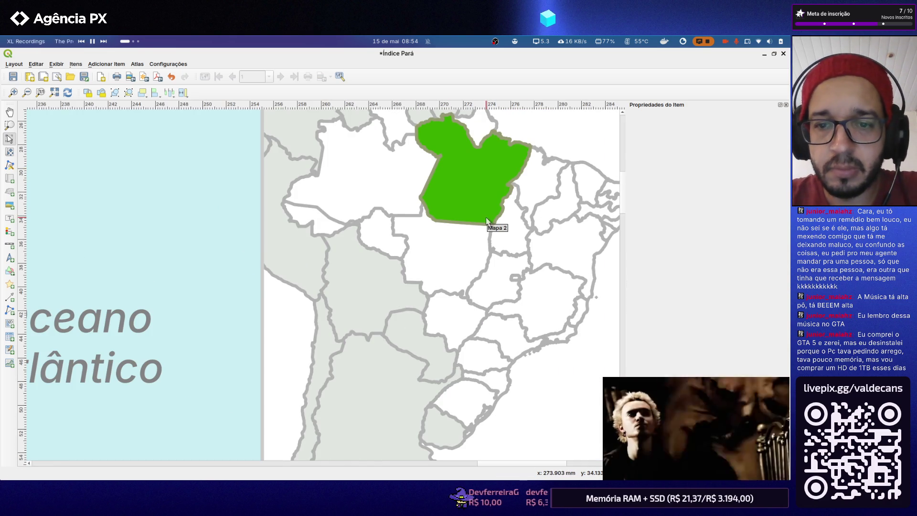
scroll(486, 223, down, 1)
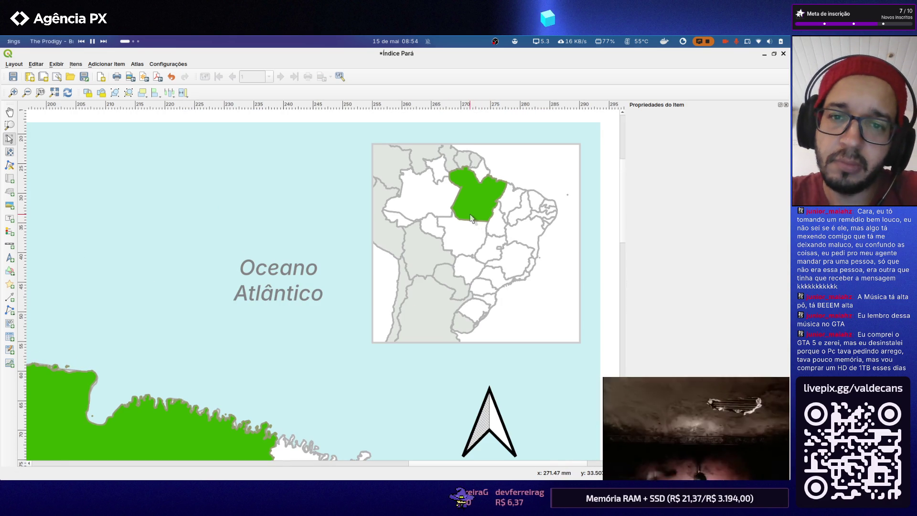
scroll(470, 218, down, 1)
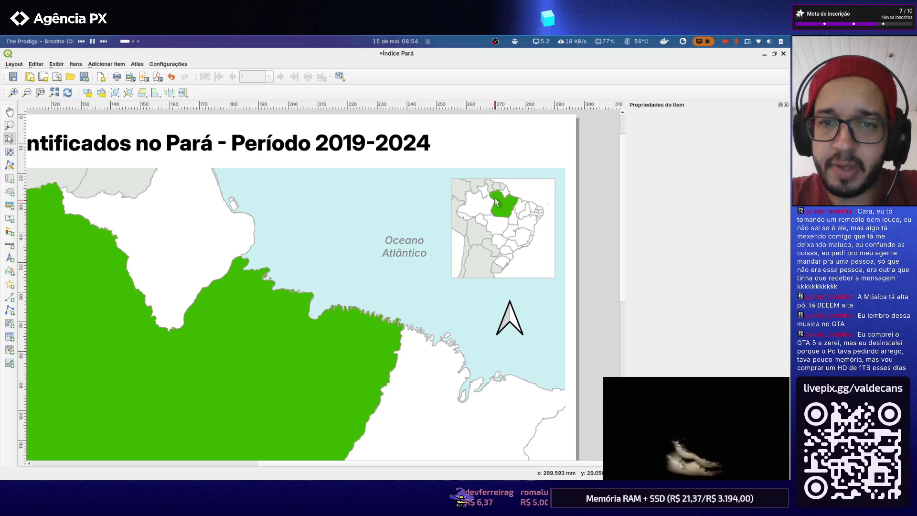
scroll(486, 228, down, 2)
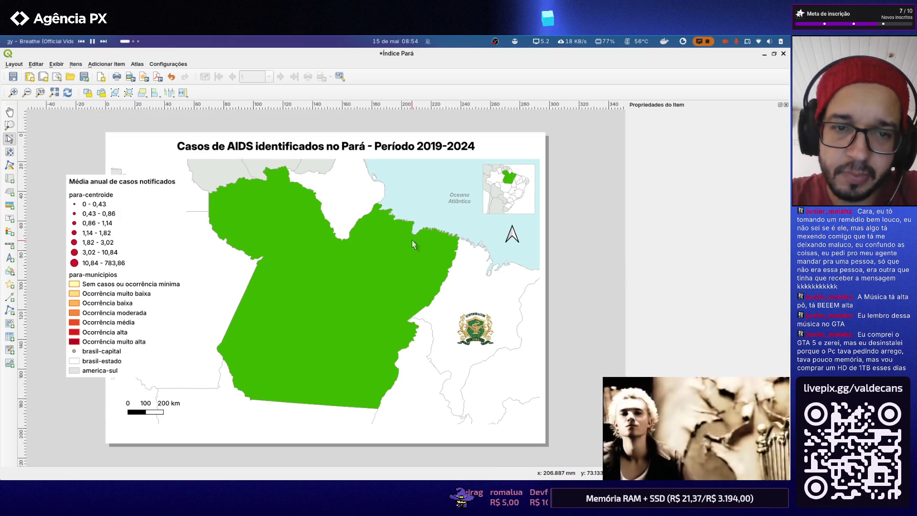
scroll(467, 206, up, 2)
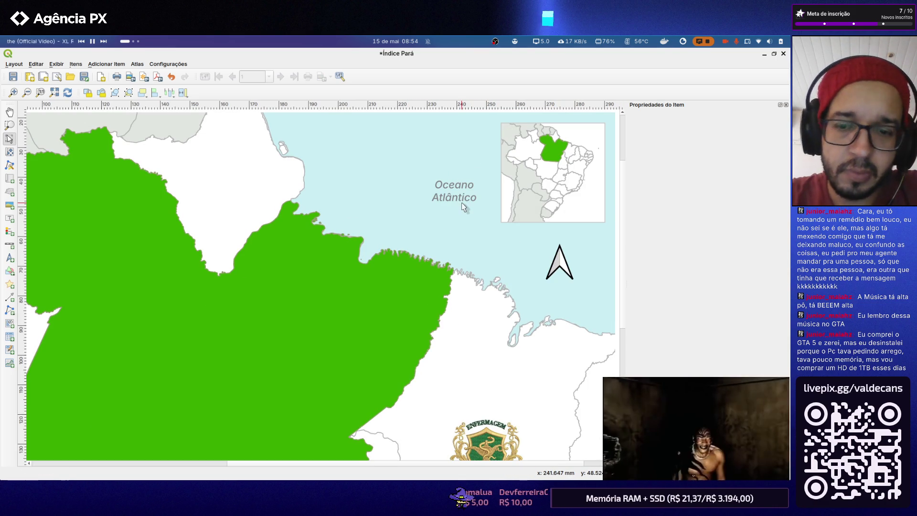
scroll(462, 207, down, 2)
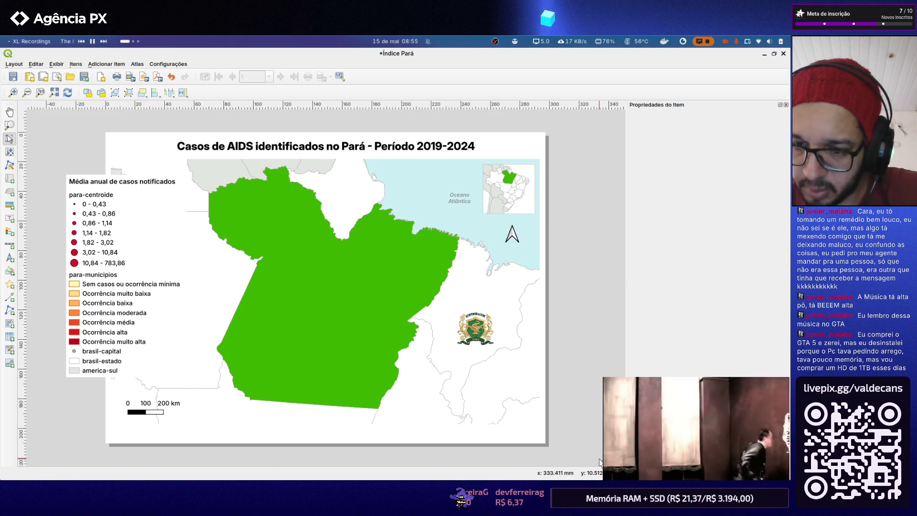
Zoom in, toggle the Move Item Content tool, then select the inset map to show its settings
key(ctrl+plus)
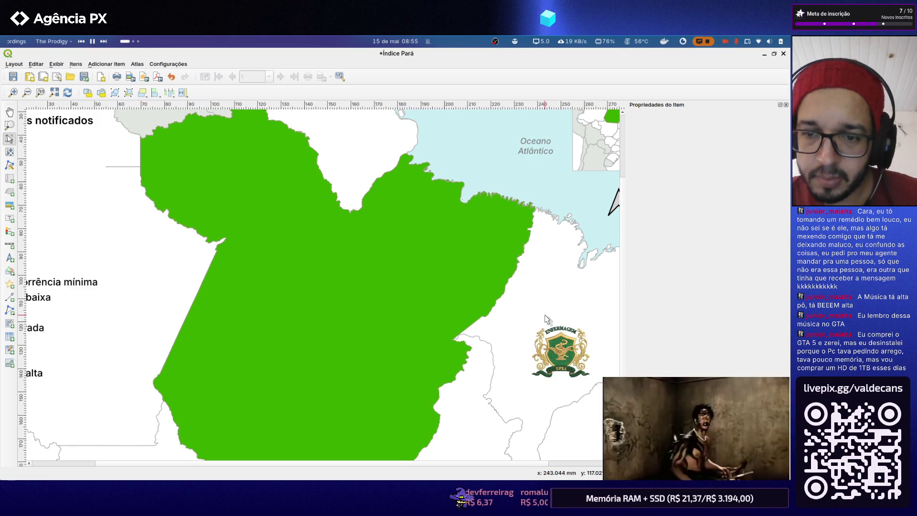
scroll(545, 319, down, 2)
scroll(547, 318, down, 2)
scroll(536, 313, up, 2)
scroll(547, 318, up, 2)
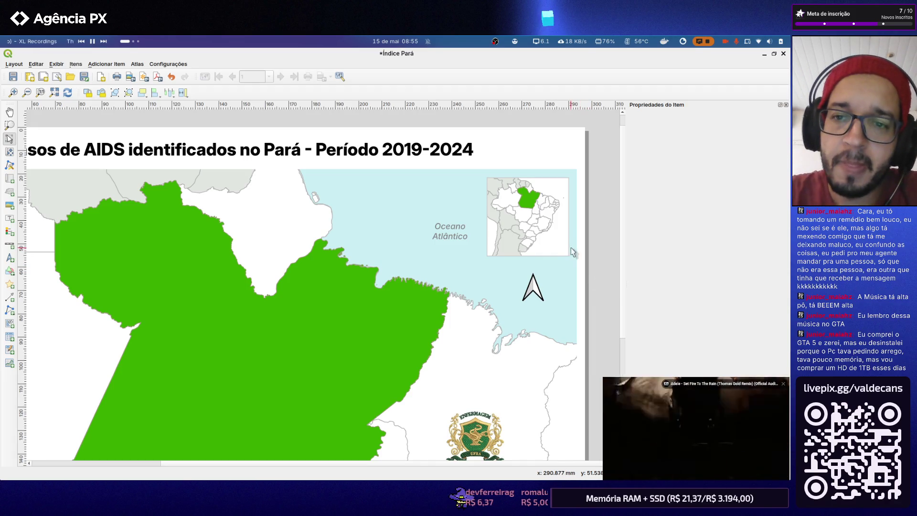
click(560, 231)
click(590, 235)
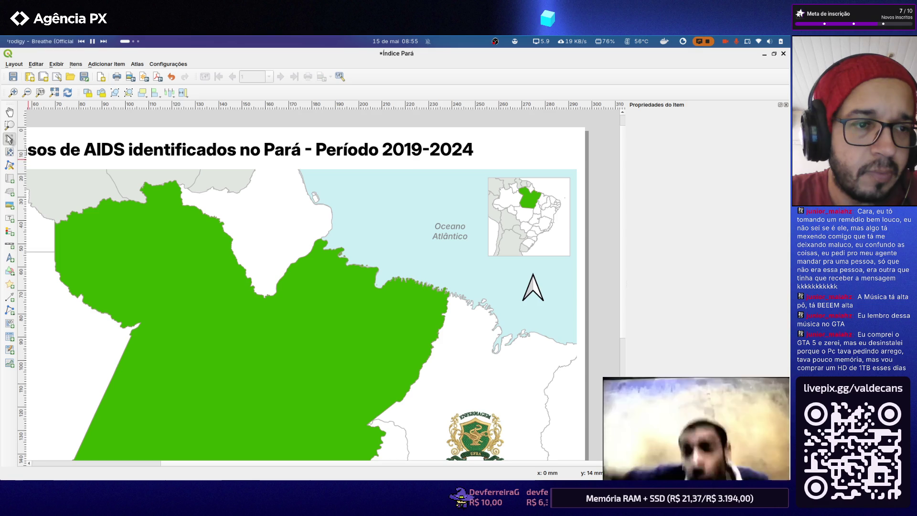
click(10, 151)
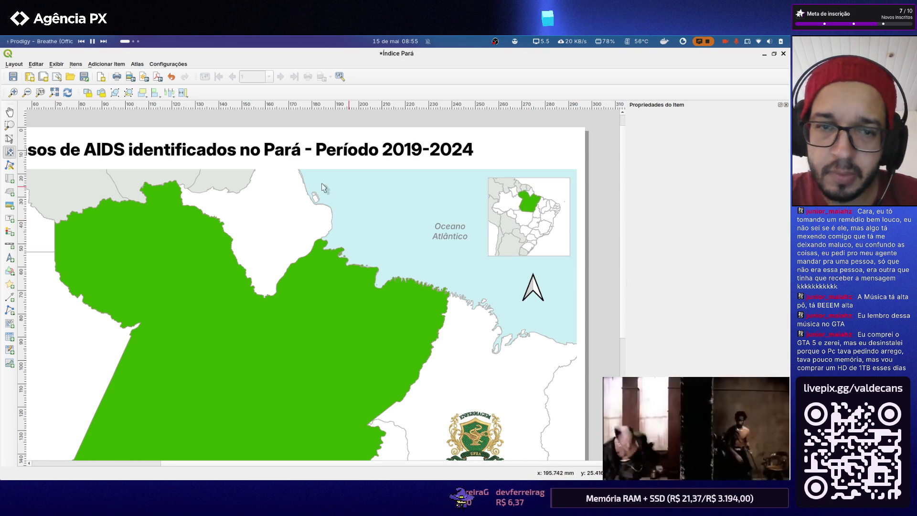
key(v)
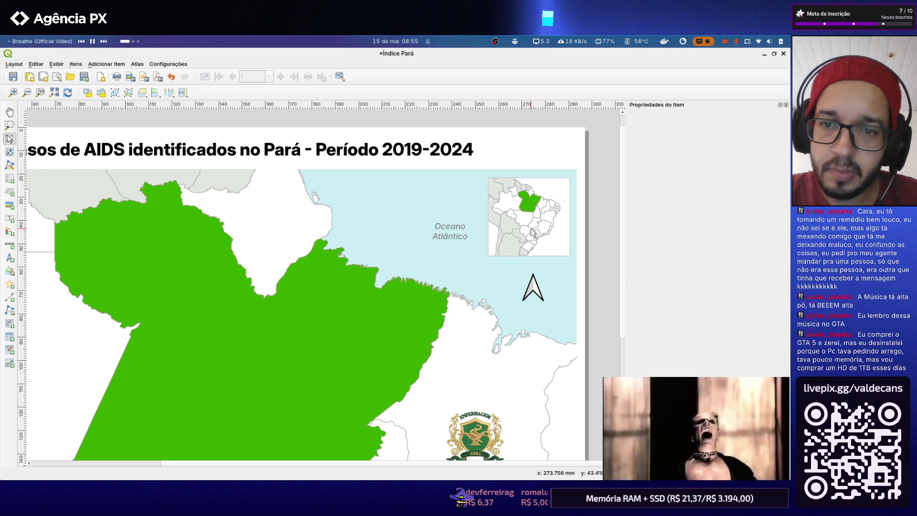
scroll(535, 227, down, 1)
scroll(535, 227, up, 1)
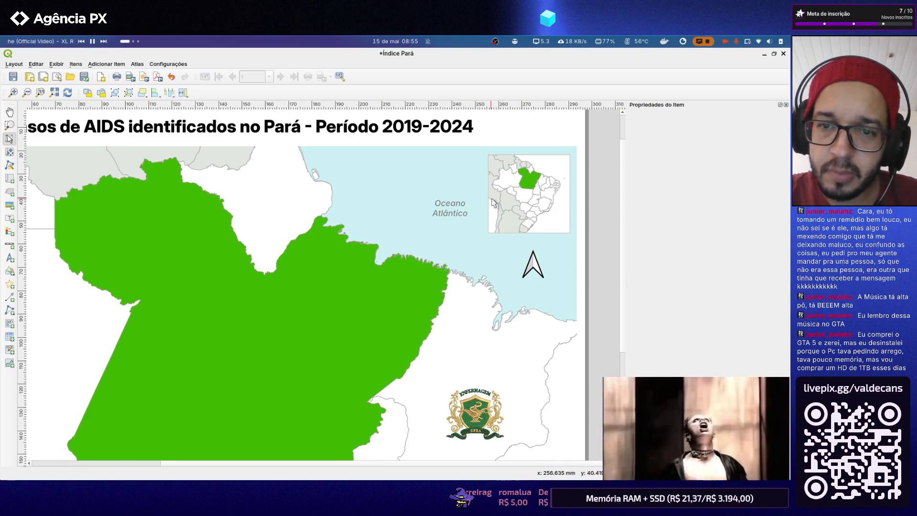
click(546, 181)
scroll(542, 185, up, 1)
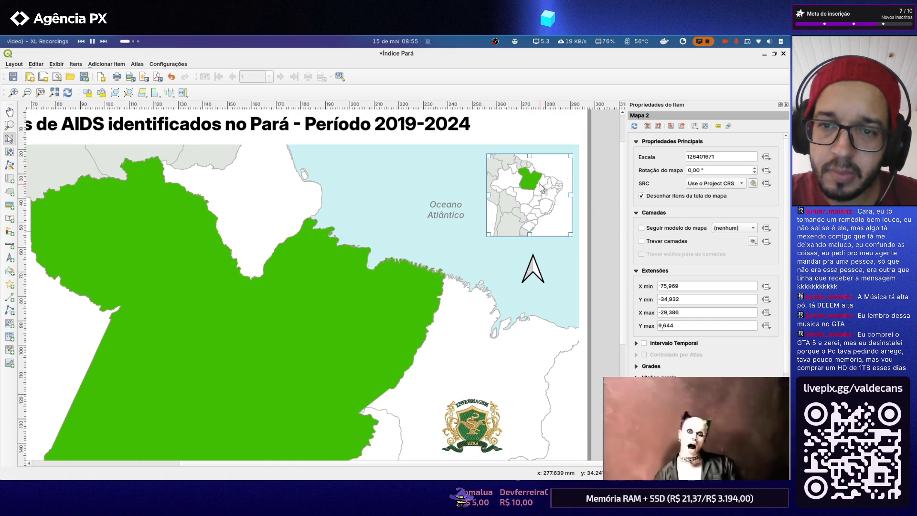
Pan the inset map's content with Move Item Content to recentre Pará inside it
click(11, 151)
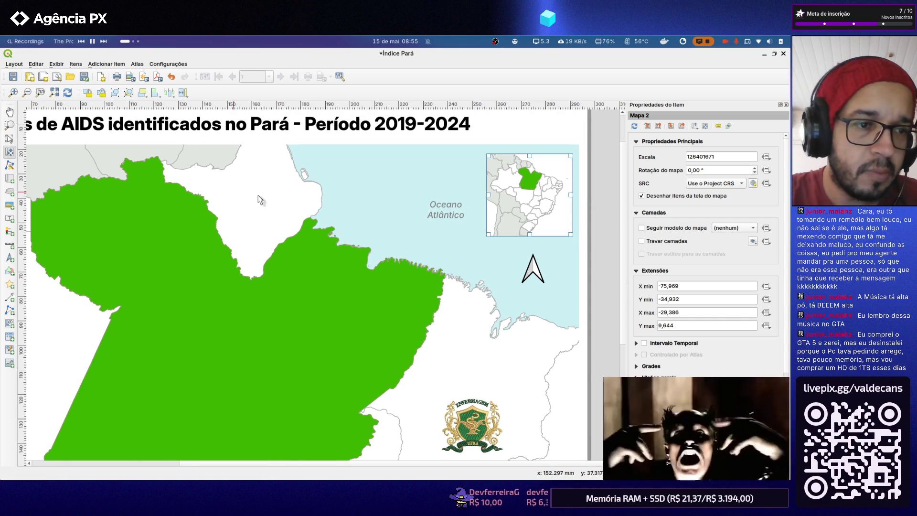
scroll(540, 203, up, 1)
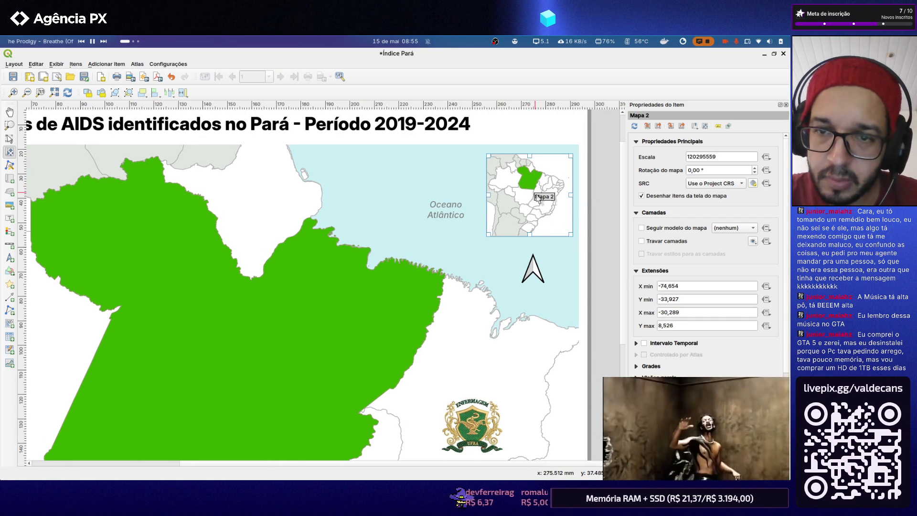
drag(537, 197, 535, 196)
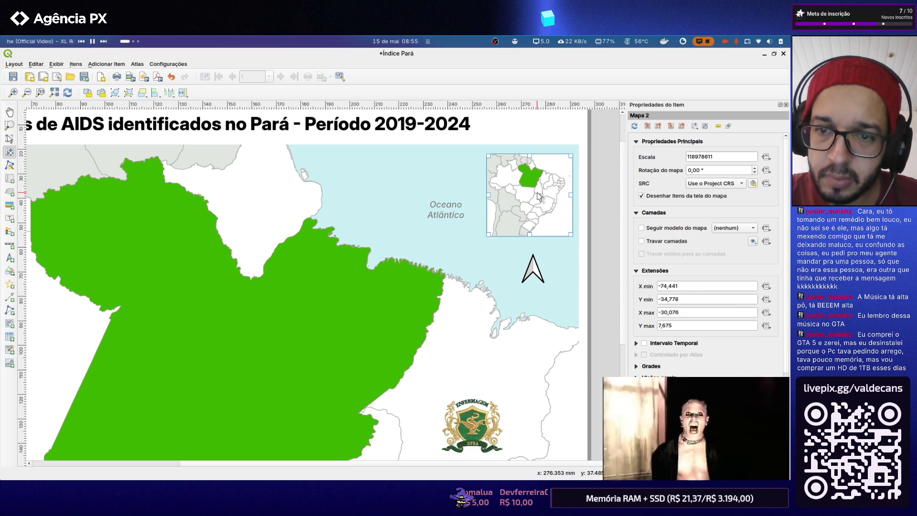
drag(539, 198, 540, 196)
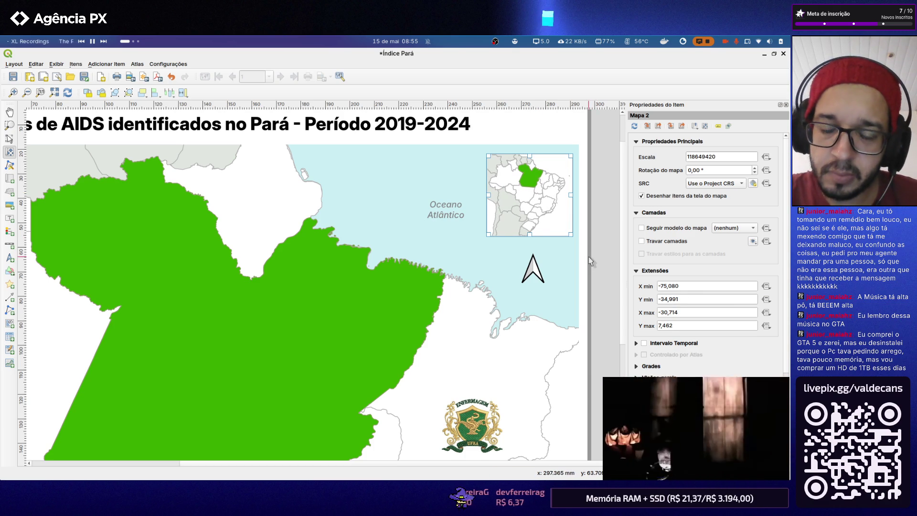
Nudge the whole inset map slightly left on the page, then bring up the desktop window overview
click(10, 138)
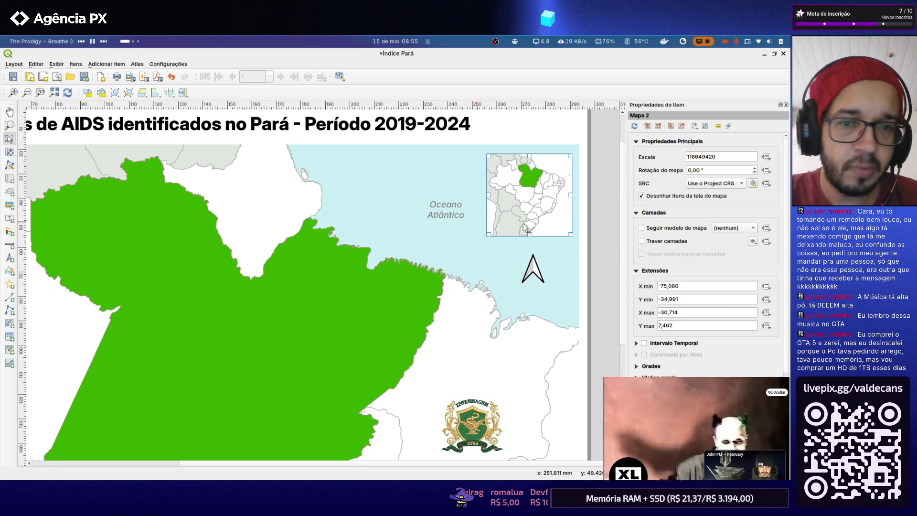
click(578, 245)
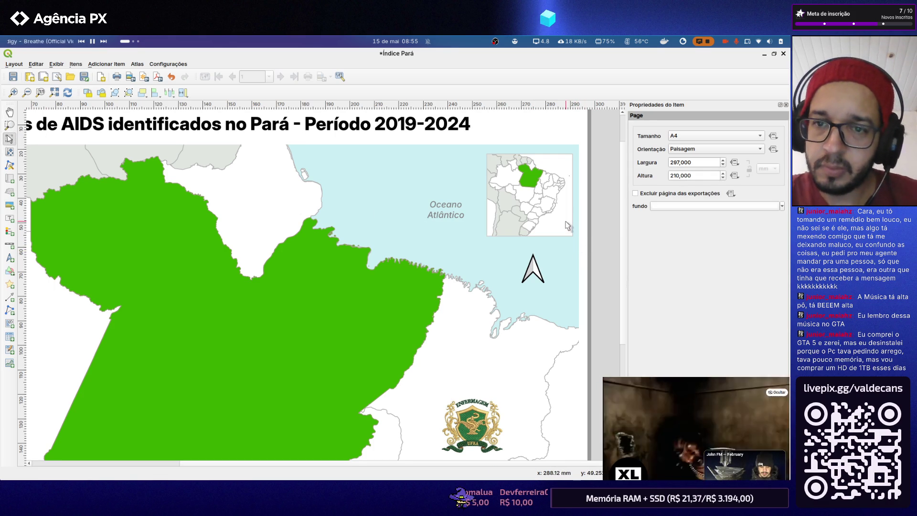
click(567, 227)
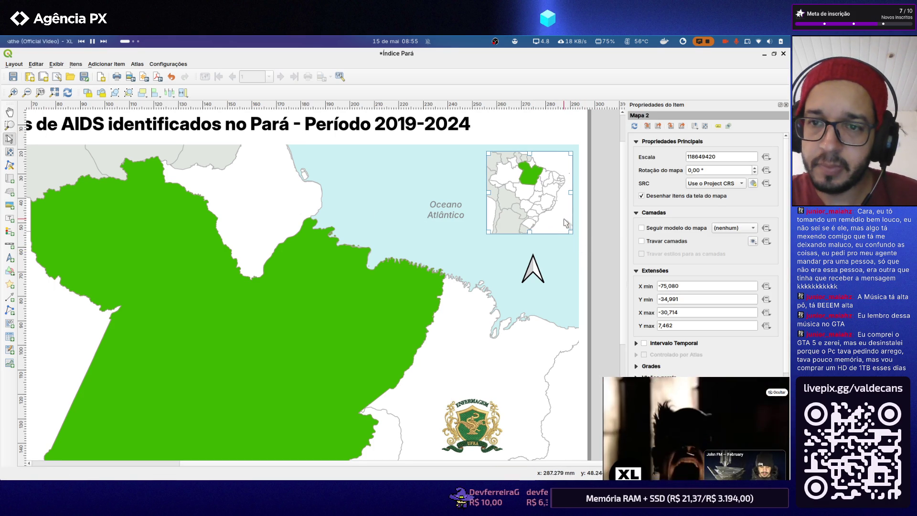
drag(556, 206, 555, 201)
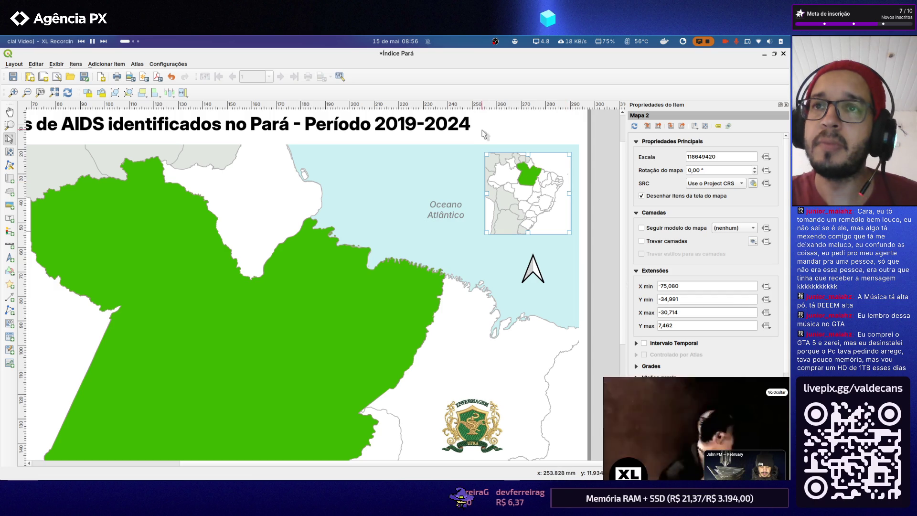
key(super)
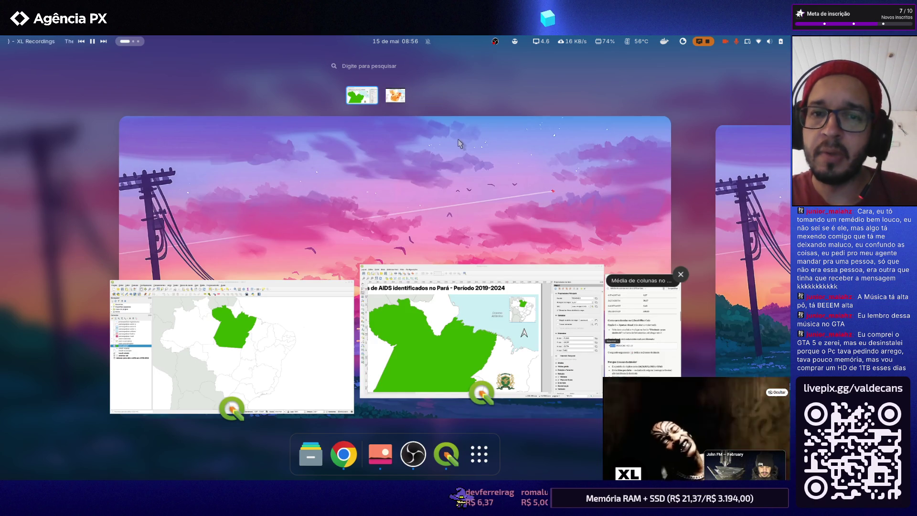
click(462, 286)
key(alt+Tab)
key(alt+Tab)
key(alt+Tab)
key(alt+Tab)
key(alt+Tab)
key(alt+Tab)
key(alt+Tab)
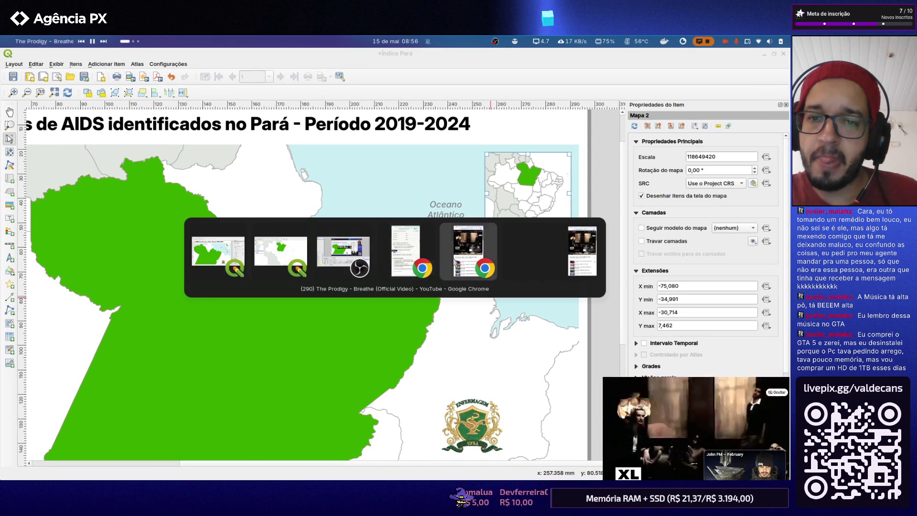
key(Escape)
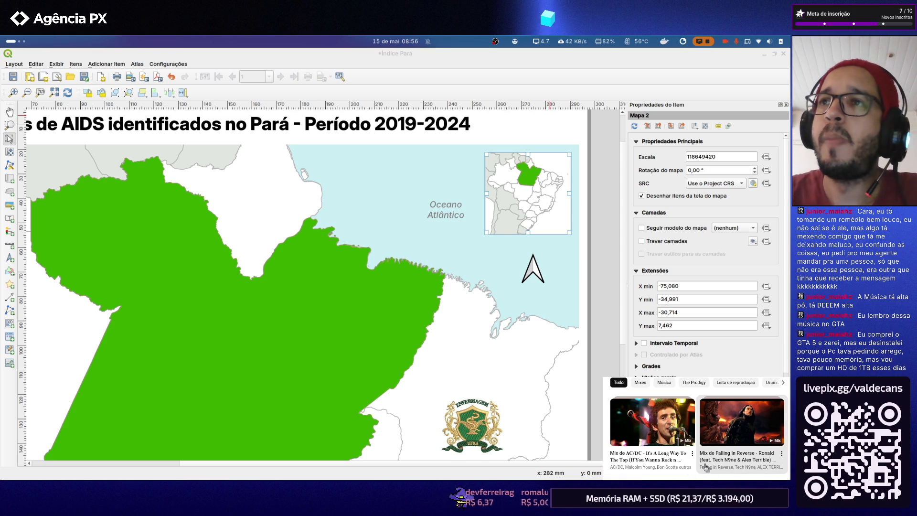
scroll(705, 467, down, 3)
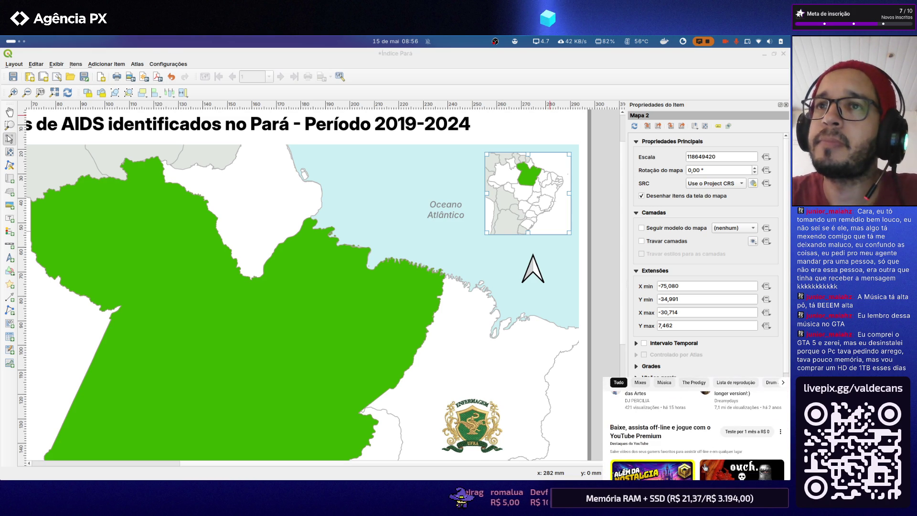
scroll(705, 467, down, 2)
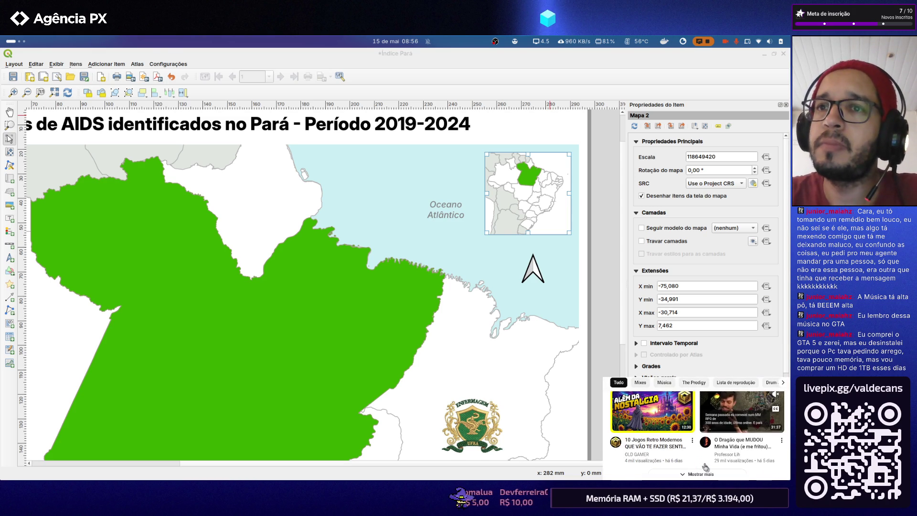
scroll(705, 467, down, 2)
scroll(704, 466, down, 2)
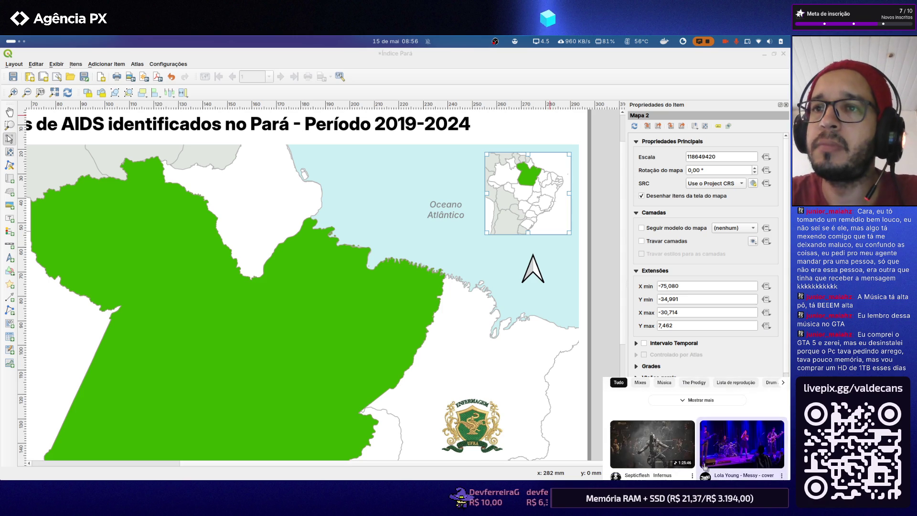
scroll(704, 466, down, 2)
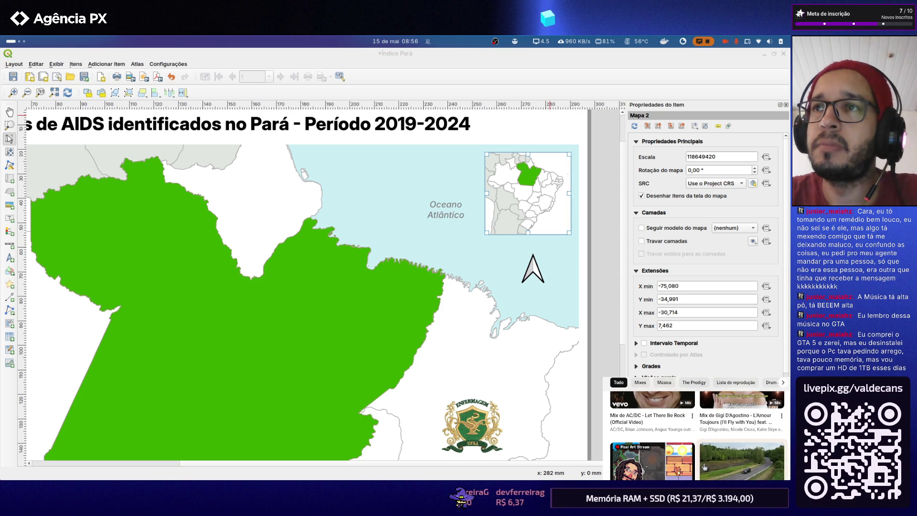
scroll(703, 462, down, 1)
scroll(703, 463, down, 1)
scroll(703, 463, down, 1)
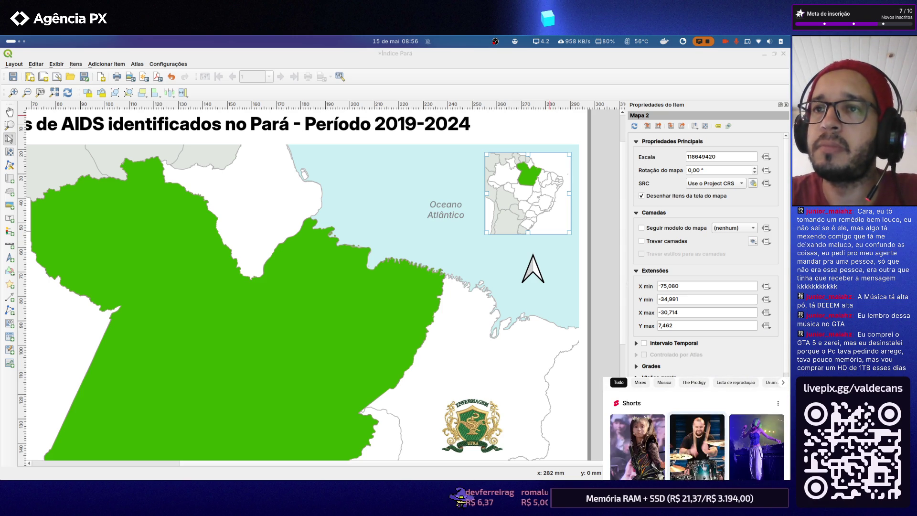
scroll(702, 462, down, 1)
scroll(703, 464, down, 1)
scroll(703, 466, down, 1)
scroll(703, 465, down, 1)
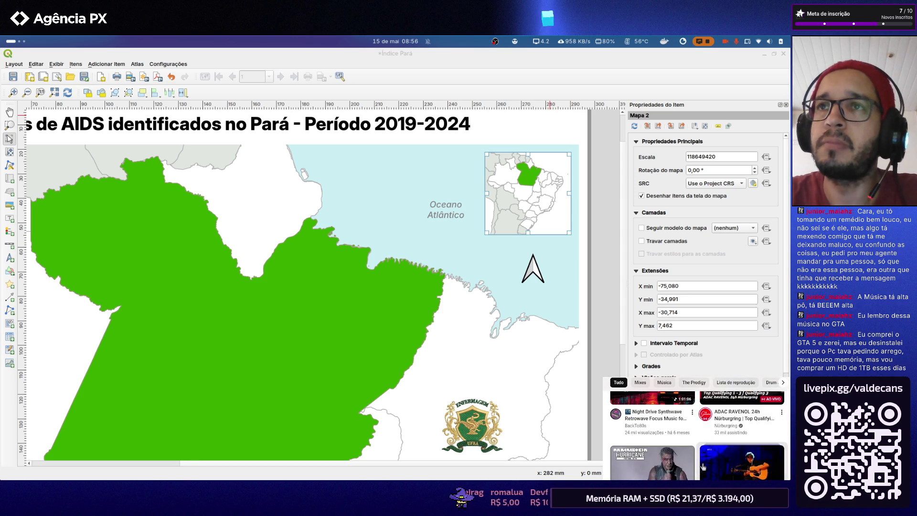
scroll(702, 465, down, 1)
scroll(702, 467, down, 2)
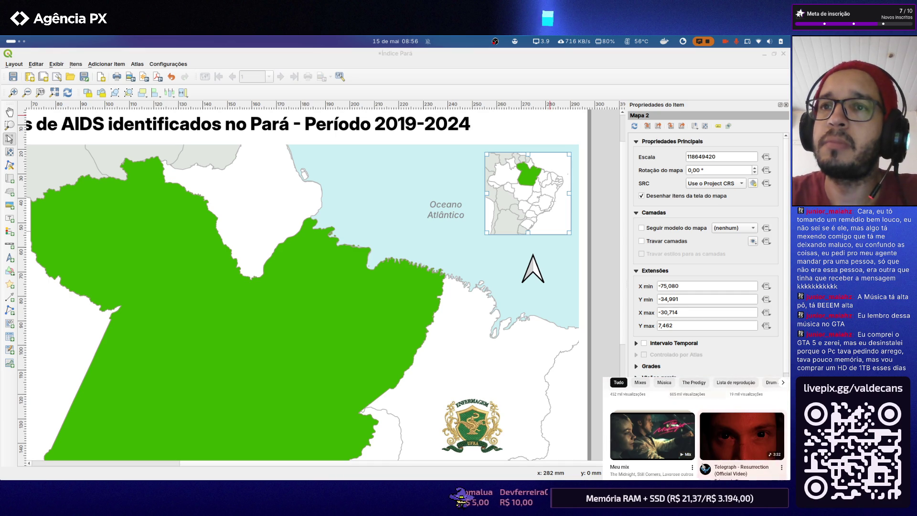
scroll(702, 468, down, 2)
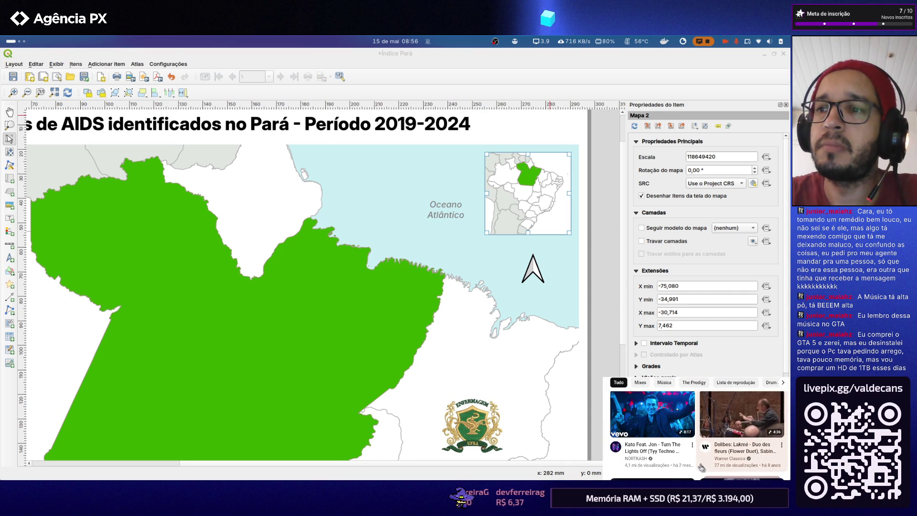
scroll(691, 466, up, 1)
scroll(674, 465, down, 2)
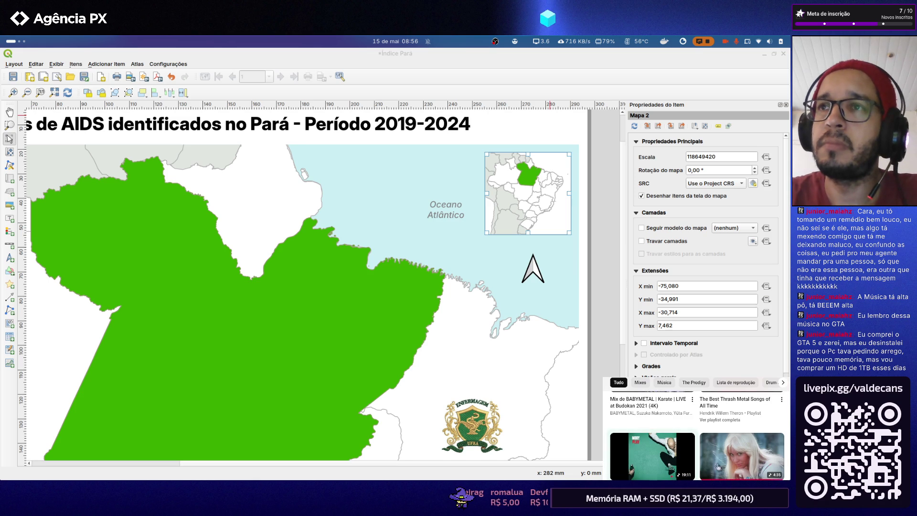
Start a recommended ABBA video on YouTube, deselect the inset and save the Índice Pará layout
click(721, 448)
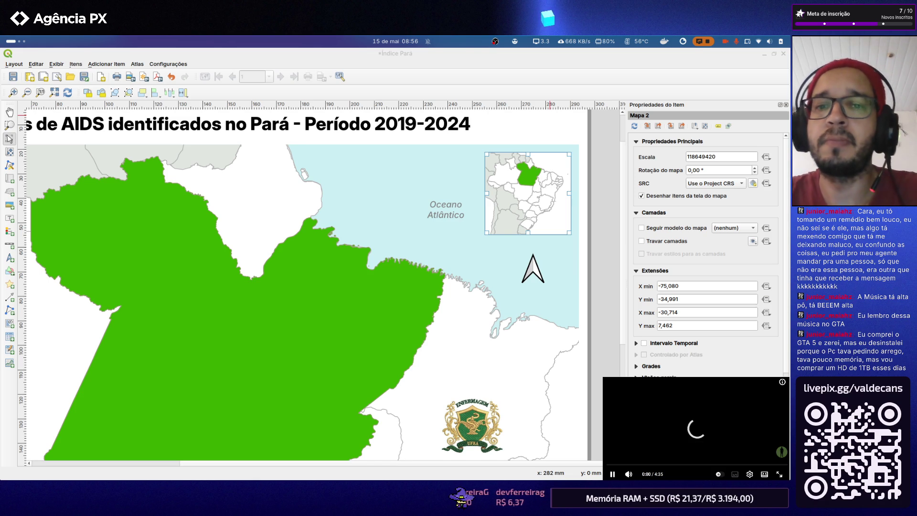
click(594, 255)
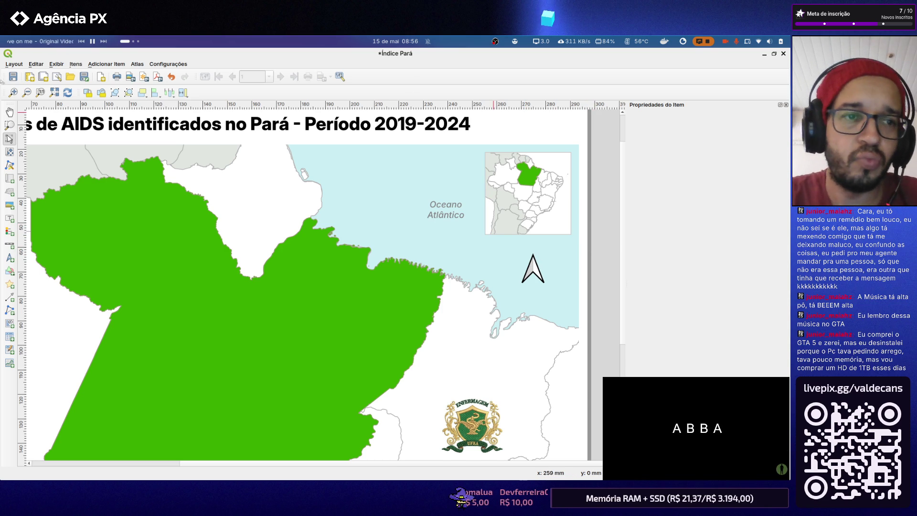
click(12, 77)
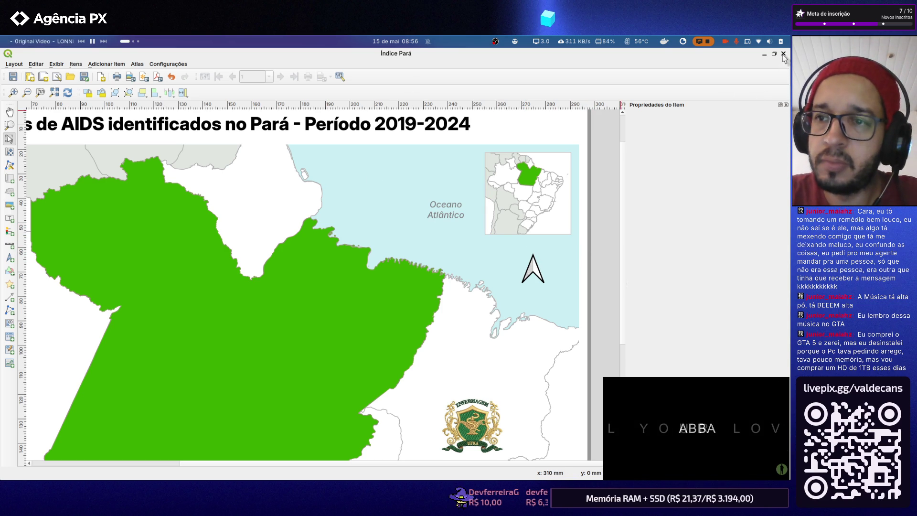
Close the layout, hide para-estado, show para-municipios and para-centroide, and open america-sul's properties
click(783, 54)
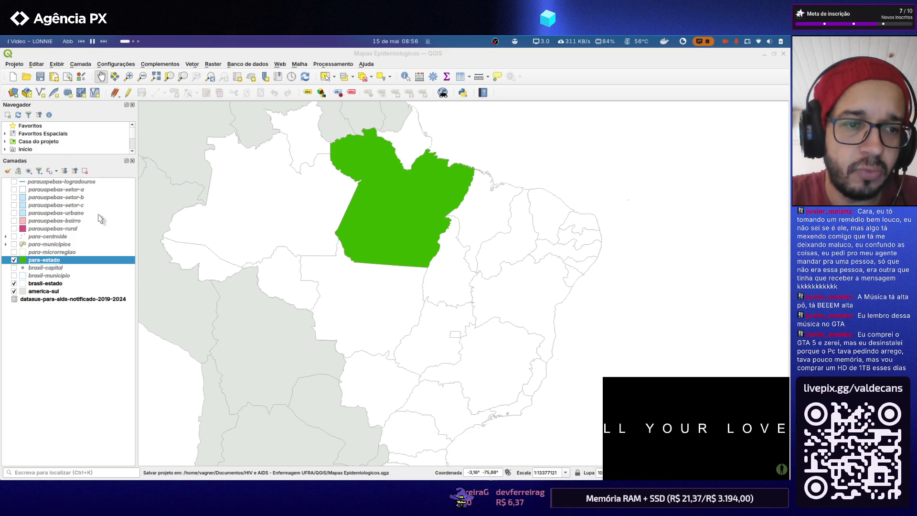
click(14, 259)
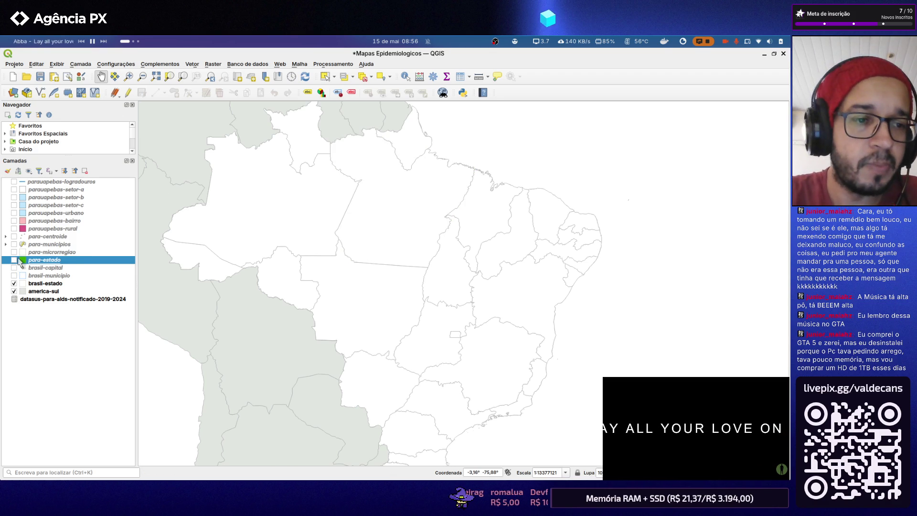
click(14, 244)
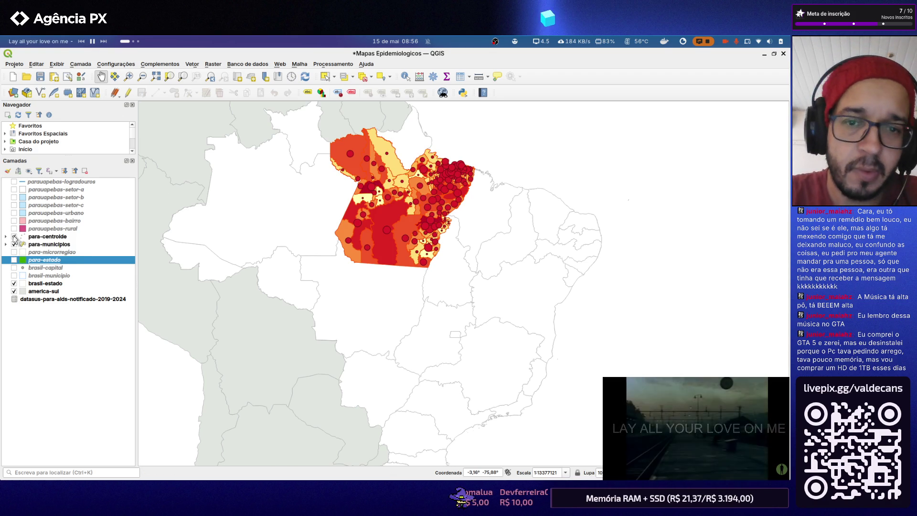
double_click(43, 291)
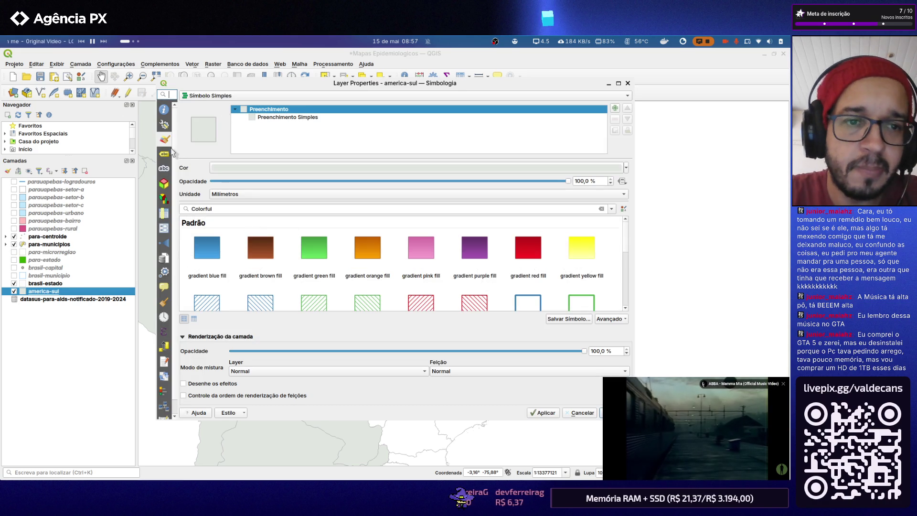
Enable Rótulos individuais for america-sul so country names are labelled
click(164, 154)
click(234, 97)
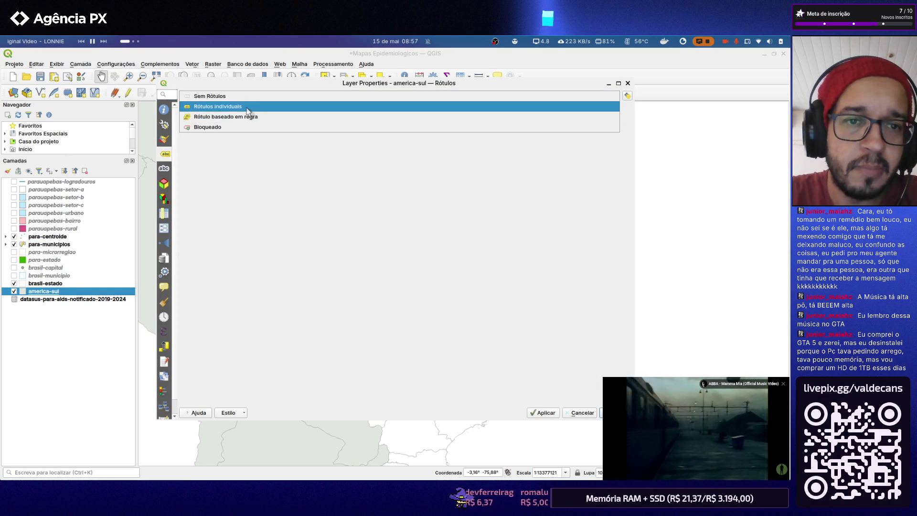
click(246, 107)
click(543, 413)
click(620, 412)
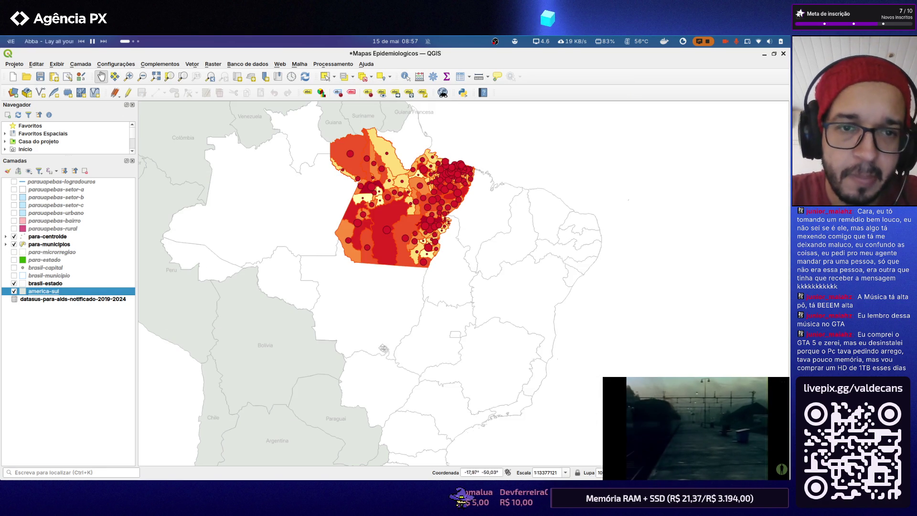
Enable Rótulos individuais for brasil-estado so state names are labelled
double_click(45, 284)
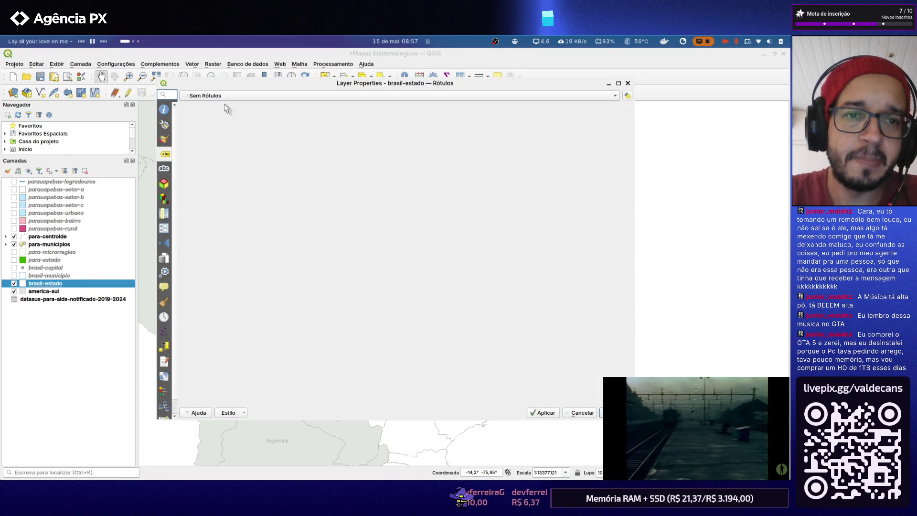
click(227, 96)
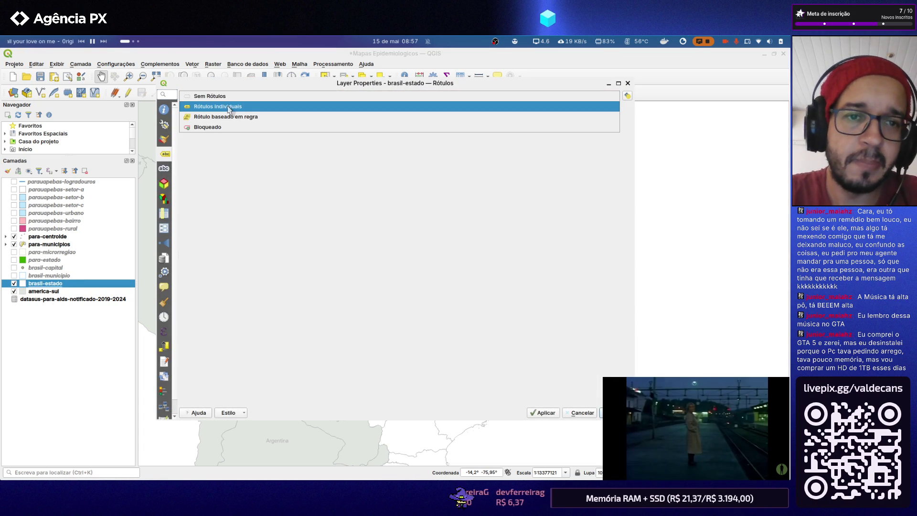
click(228, 108)
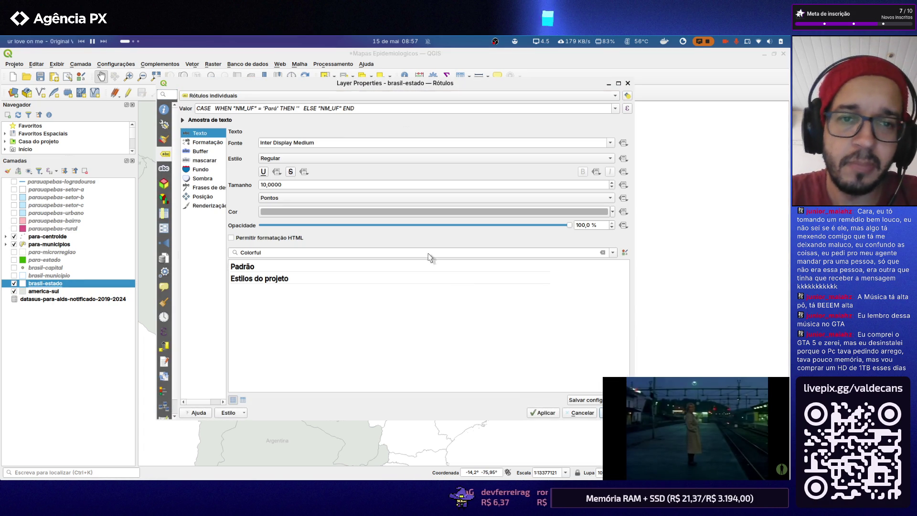
click(542, 412)
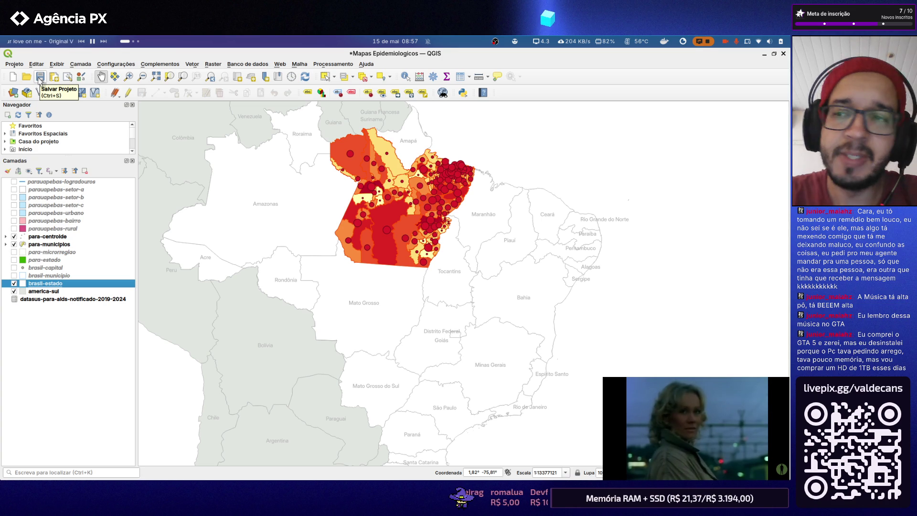
click(9, 65)
mouse_move(44, 243)
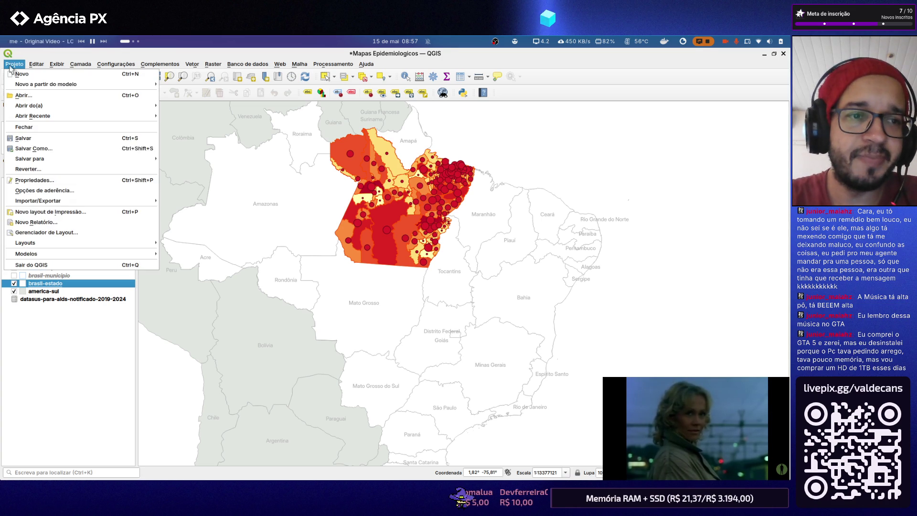
click(183, 244)
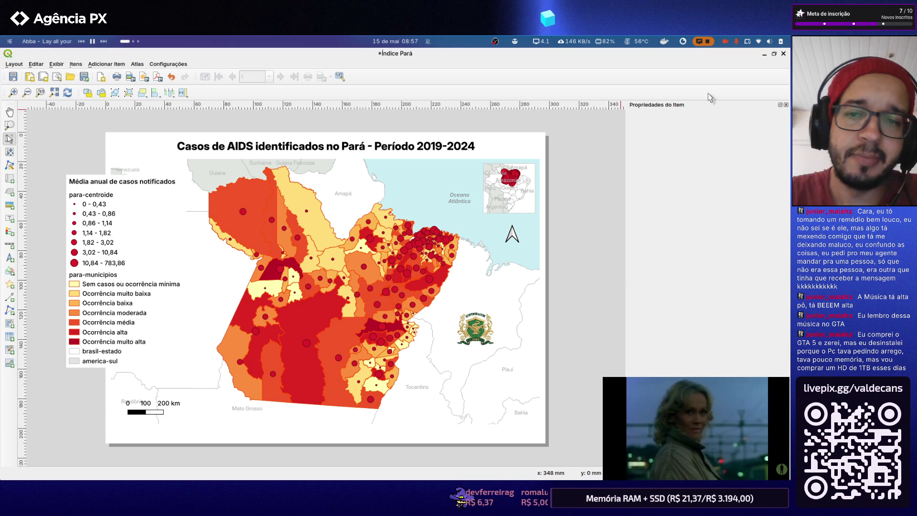
click(783, 54)
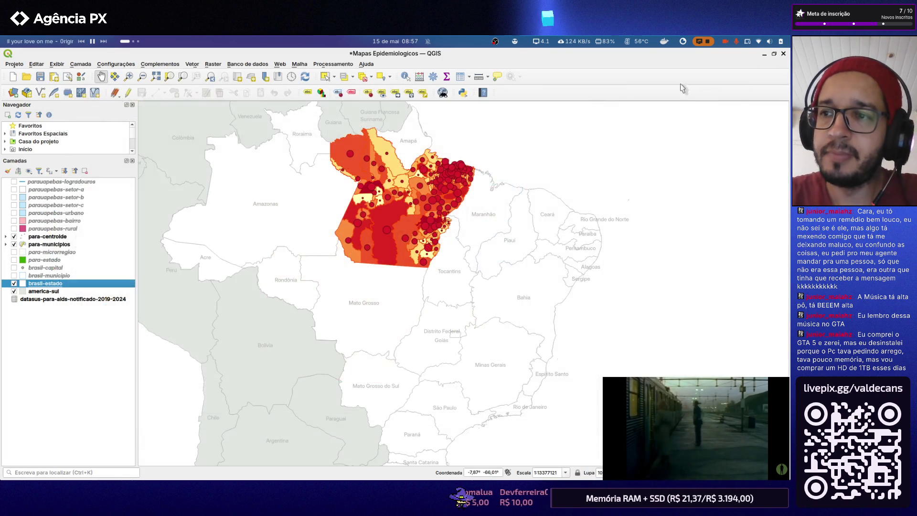
Show plain para-estado instead of municipalities and centroids, and set brasil-estado to Sem Rótulos
click(14, 244)
click(14, 260)
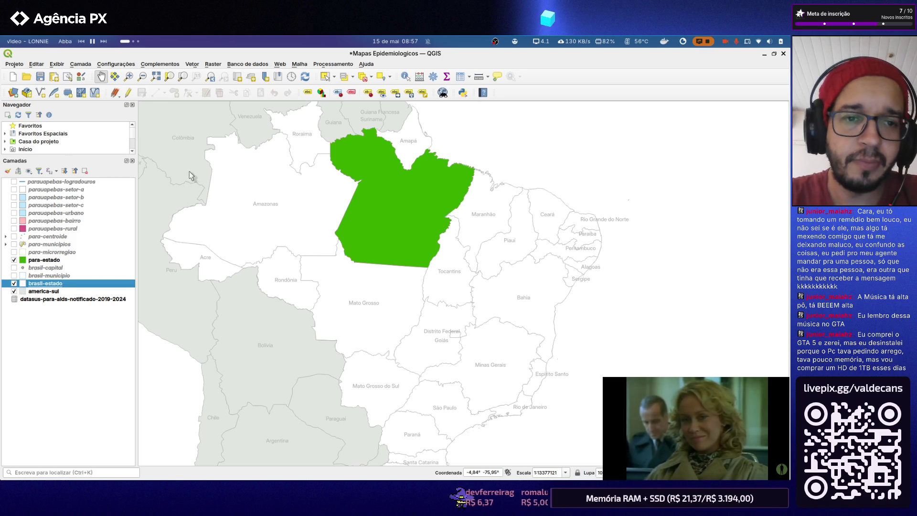
click(297, 96)
click(544, 413)
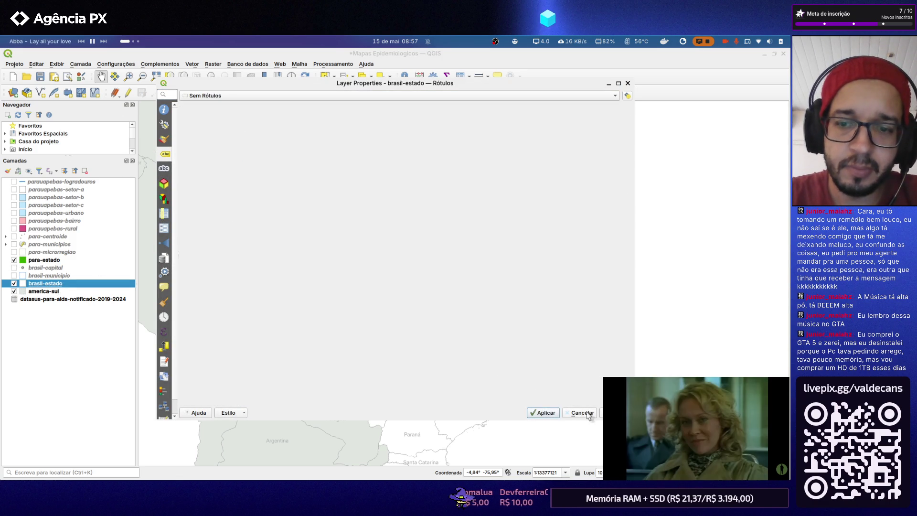
click(583, 413)
Set america-sul to Sem Rótulos, removing the country names, and pick the brasil-estado layer
double_click(43, 291)
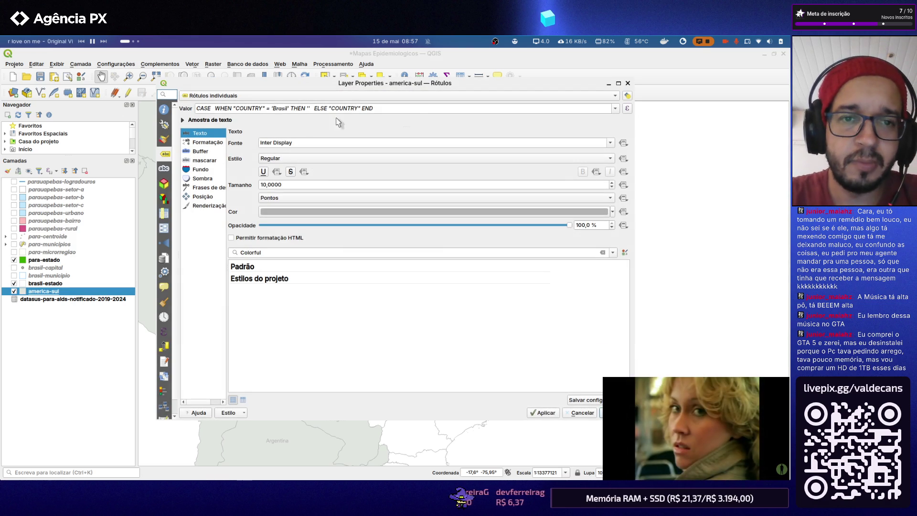
click(607, 97)
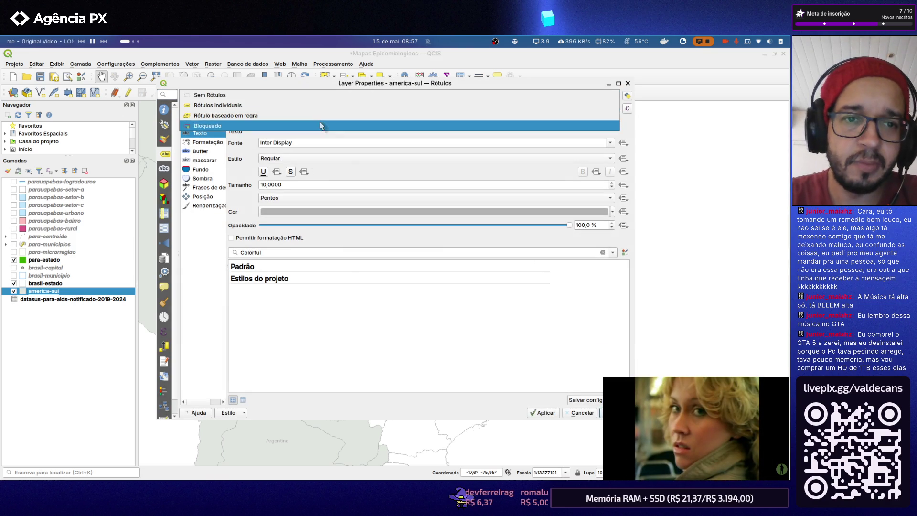
click(322, 94)
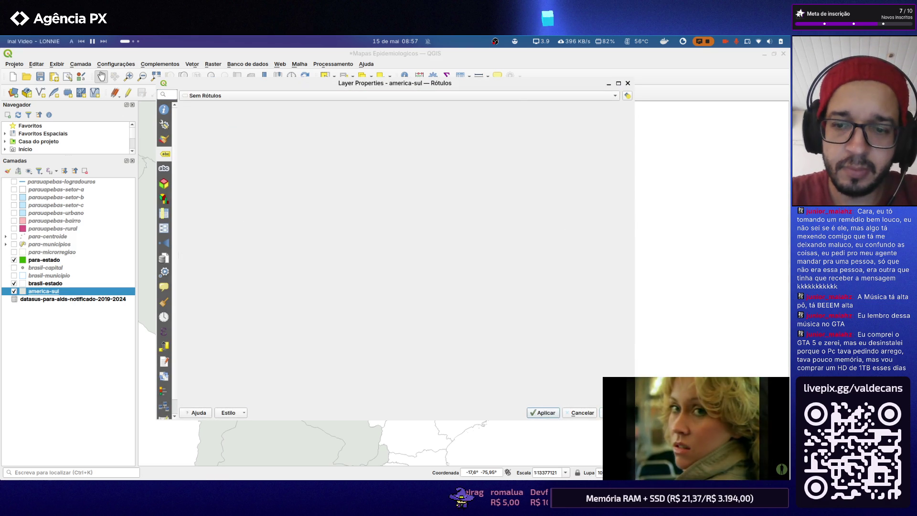
click(620, 413)
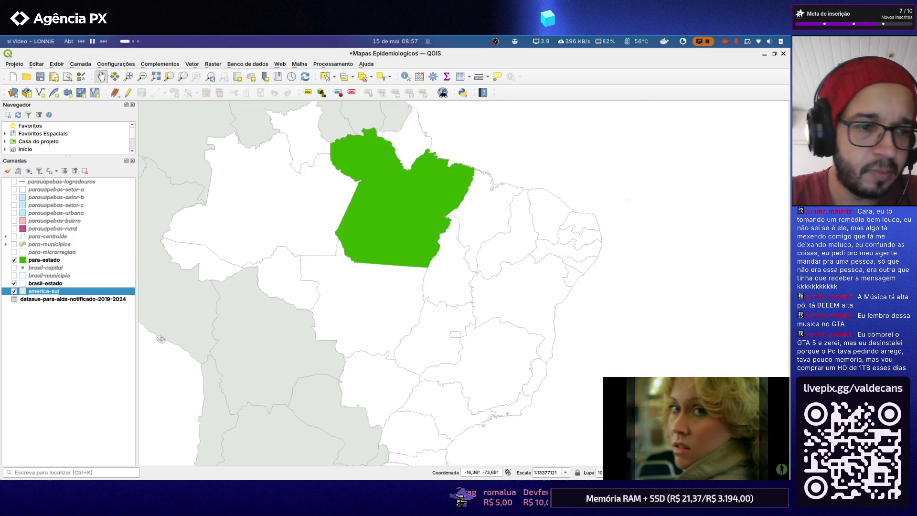
click(52, 285)
Thin brasil-estado's simple-fill outline width to 0,2 mm
double_click(54, 287)
click(164, 139)
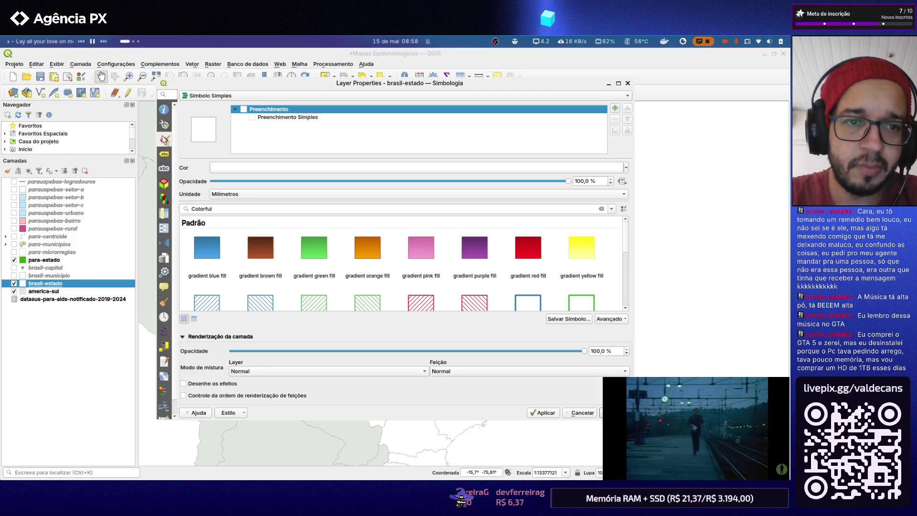
click(302, 117)
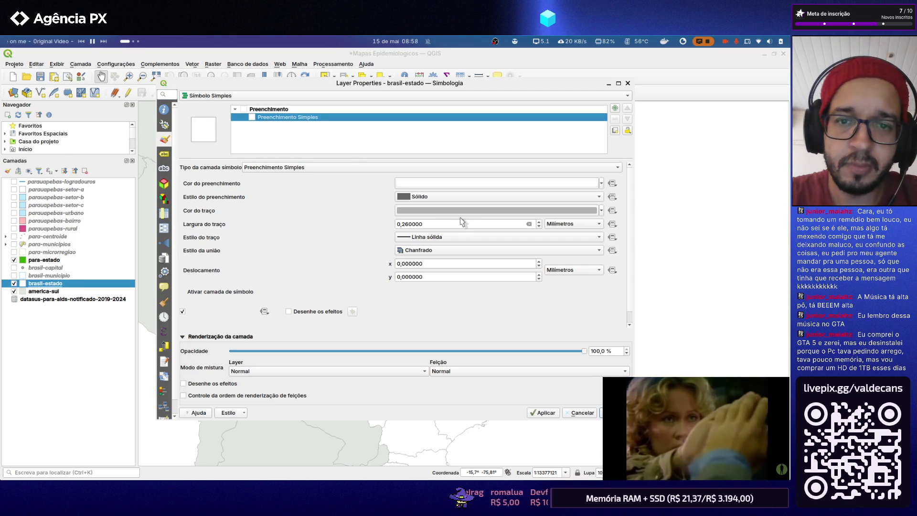
click(441, 223)
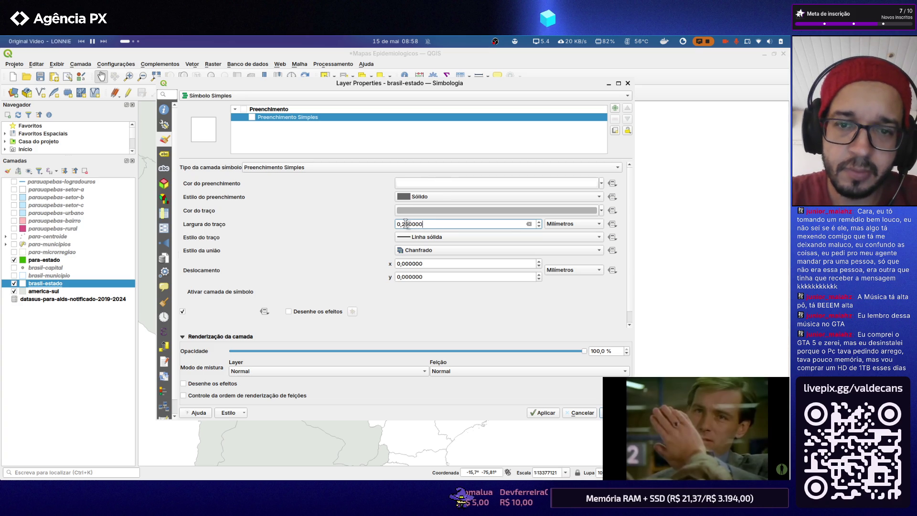
key(Delete)
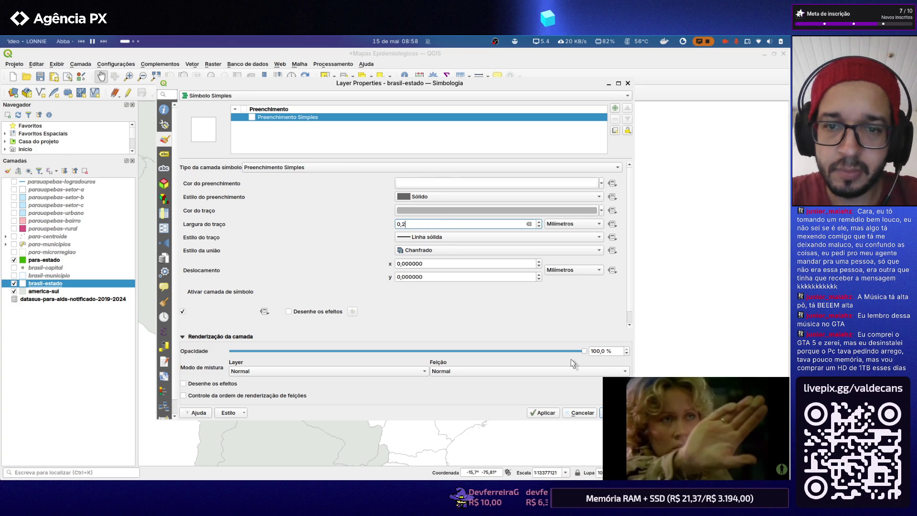
click(557, 416)
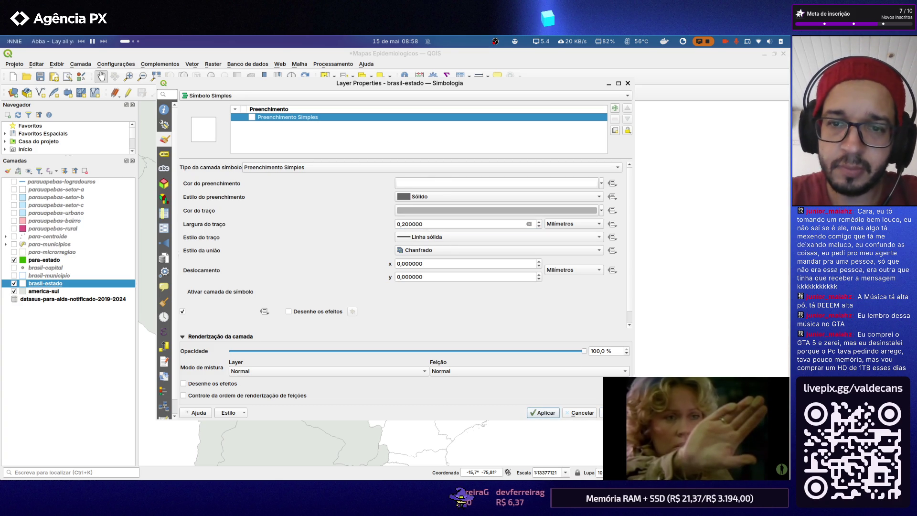
click(615, 413)
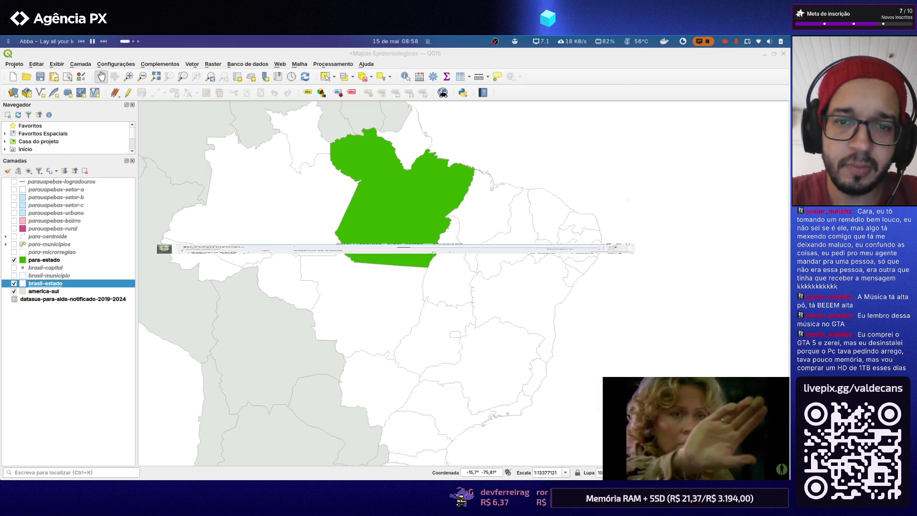
Thin america-sul's outline width to 0,2 mm
click(62, 292)
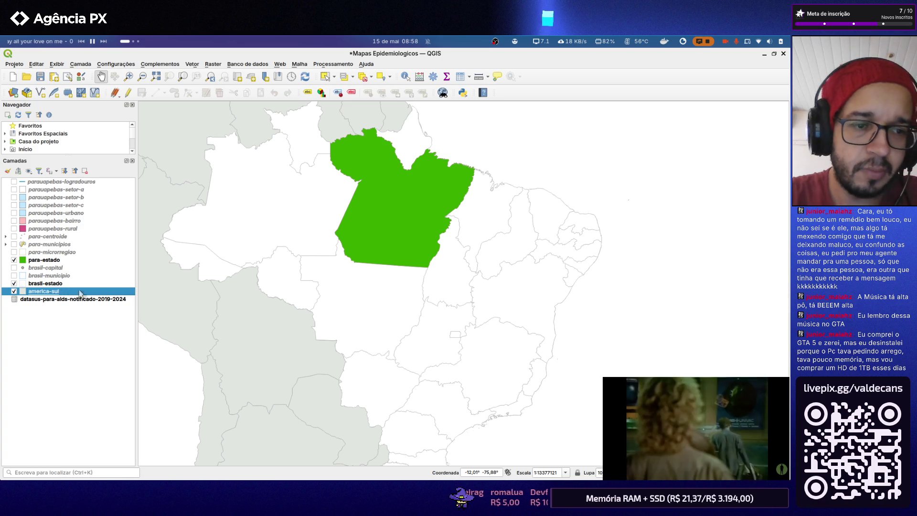
double_click(66, 292)
click(302, 118)
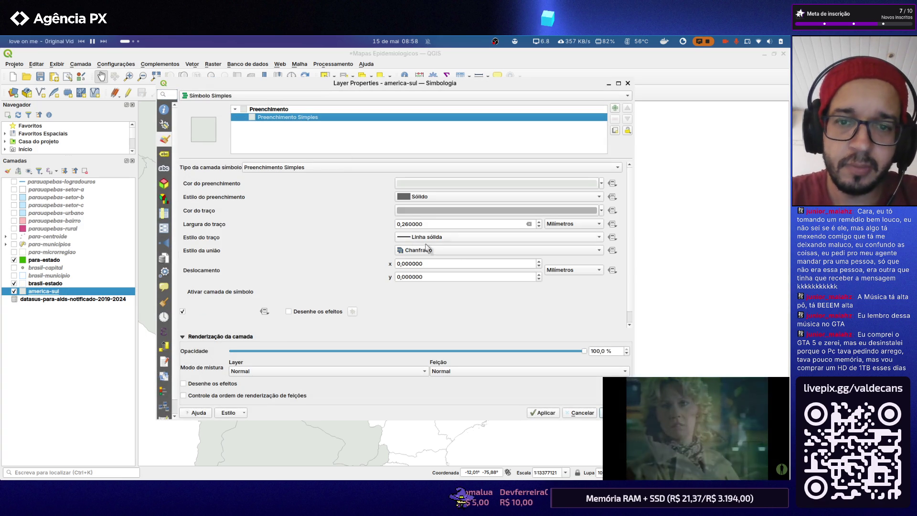
drag(403, 224, 409, 224)
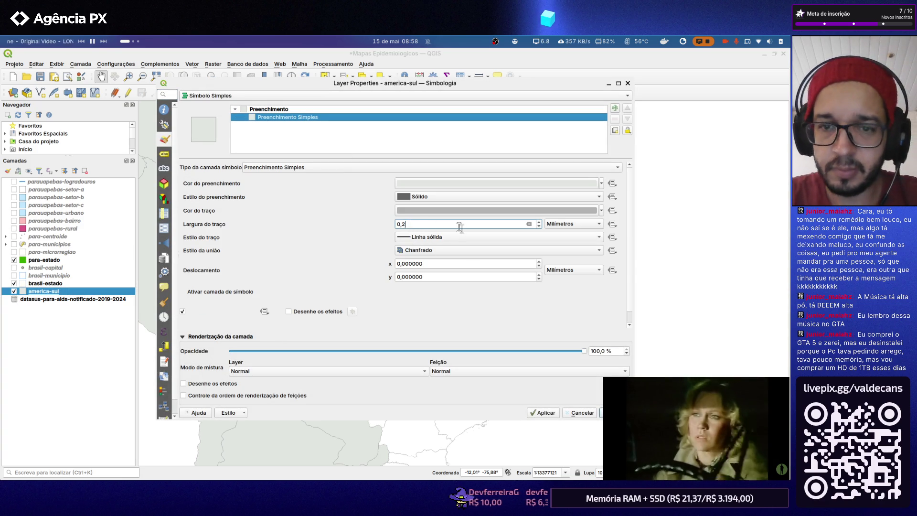
click(546, 412)
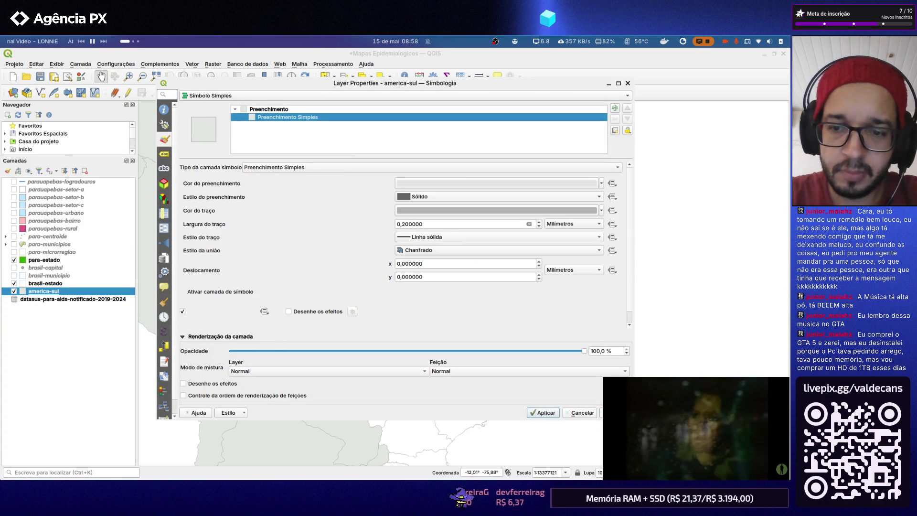
click(608, 413)
Review brasil-municipio's outline width and brasil-capital's marker, closing both without changes
click(43, 283)
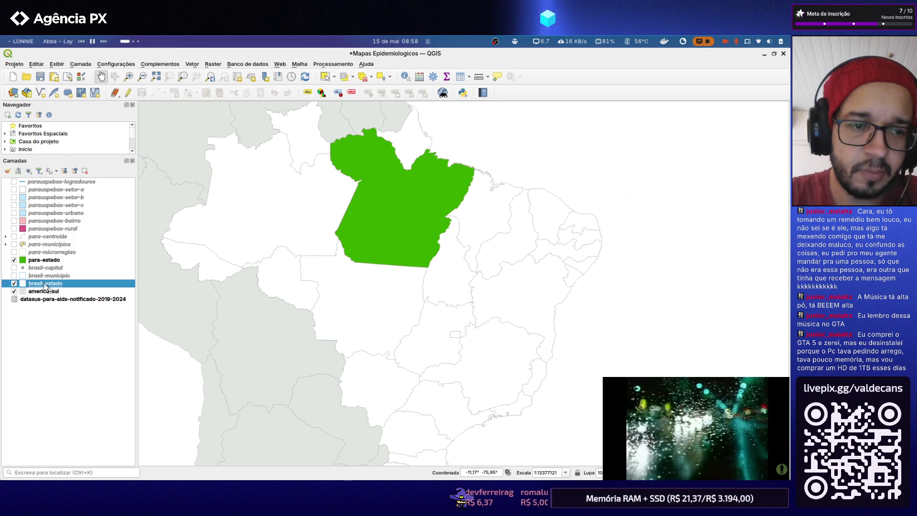
click(43, 276)
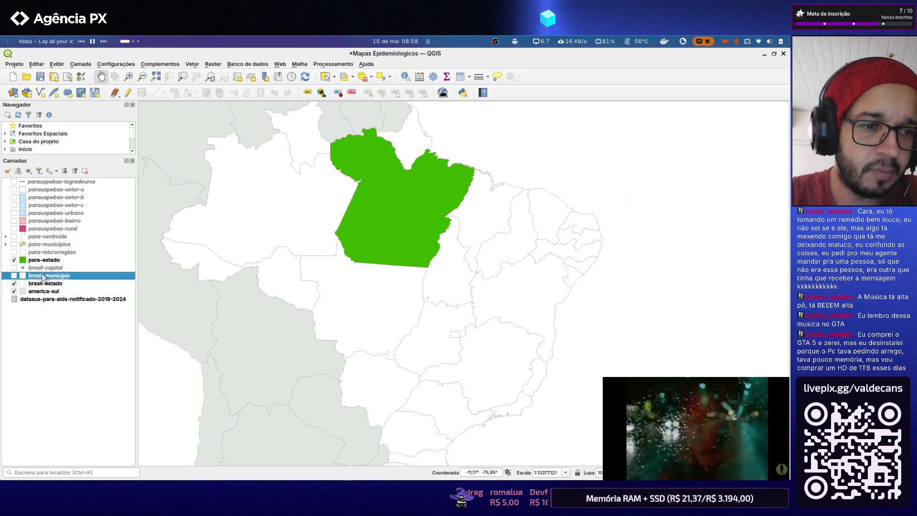
click(365, 120)
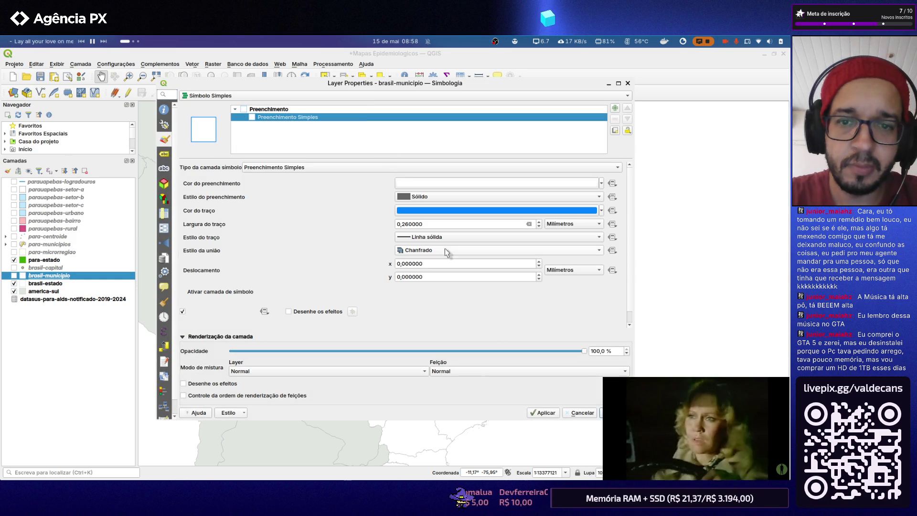
double_click(407, 224)
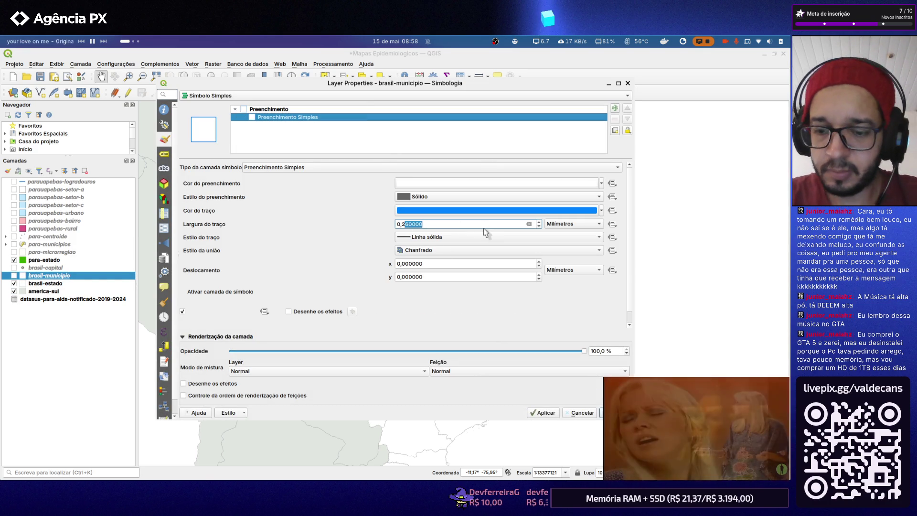
text(0,200000)
click(576, 413)
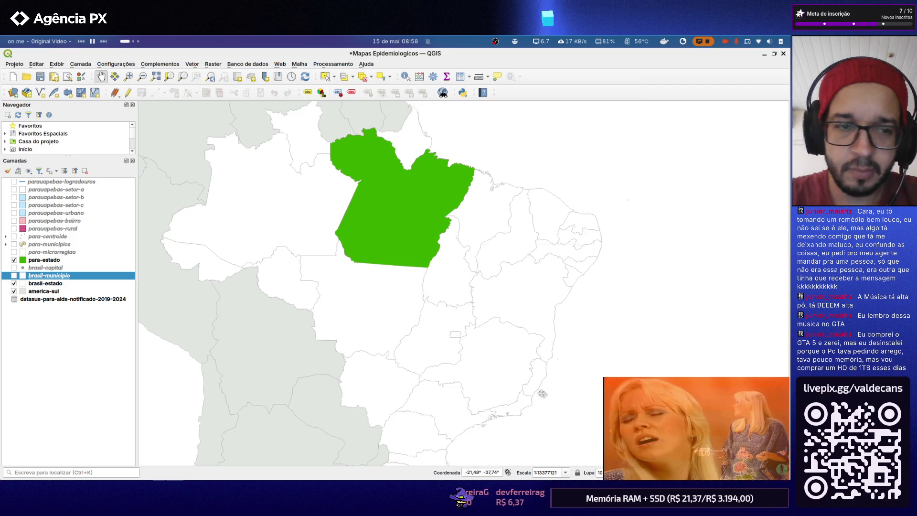
double_click(46, 267)
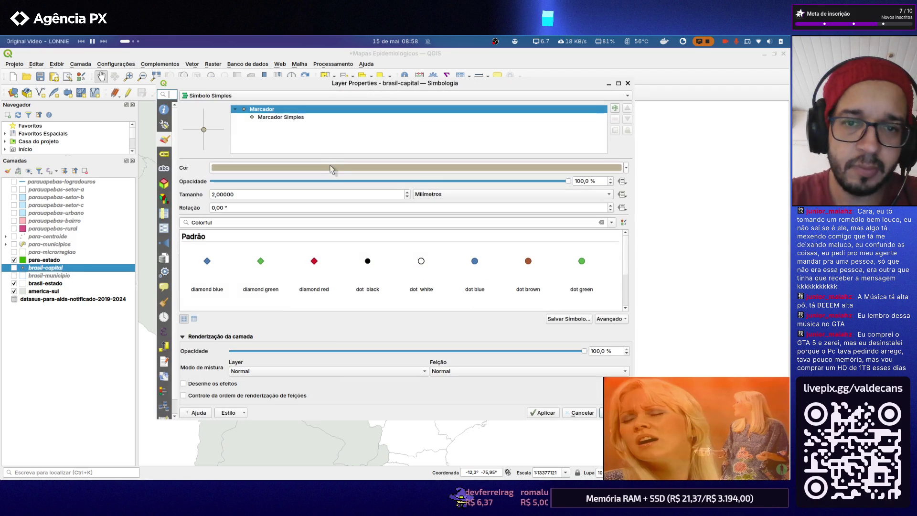
click(298, 118)
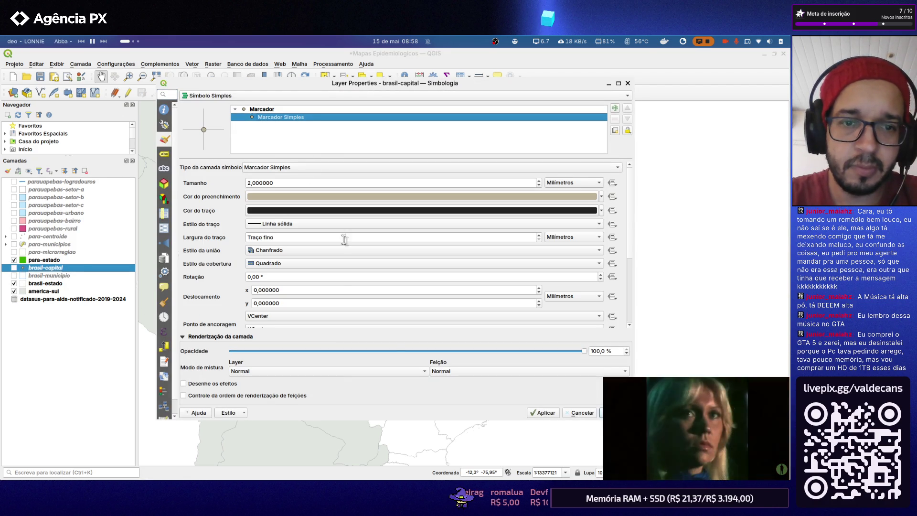
click(578, 413)
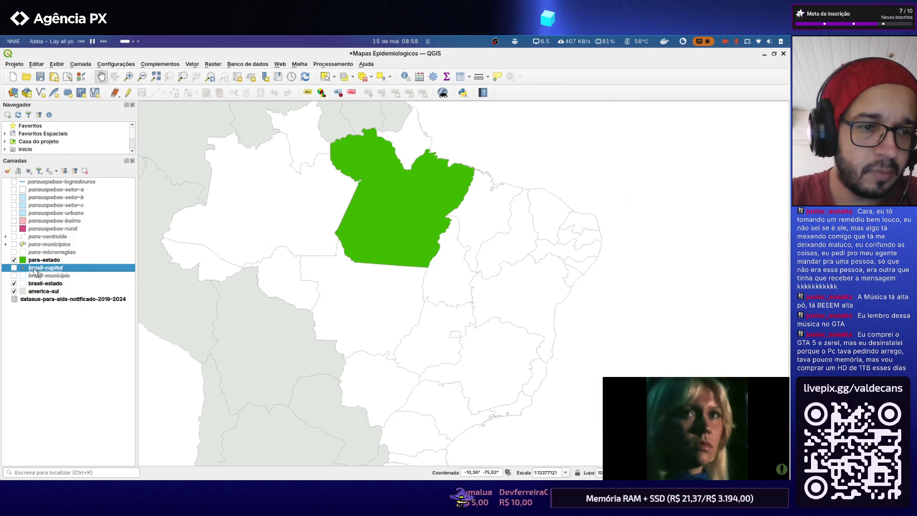
Thin para-estado's outline width to 0,2 mm
double_click(45, 259)
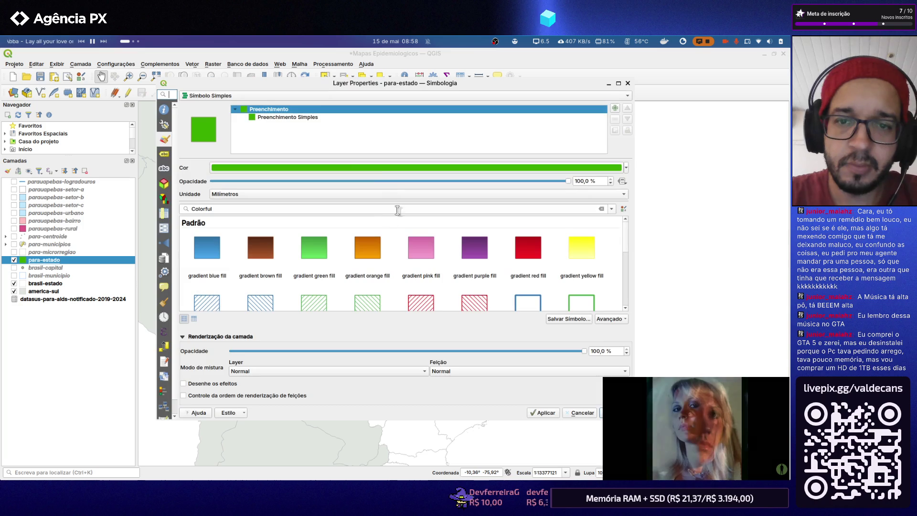
click(290, 119)
drag(406, 225, 526, 229)
click(542, 412)
click(608, 413)
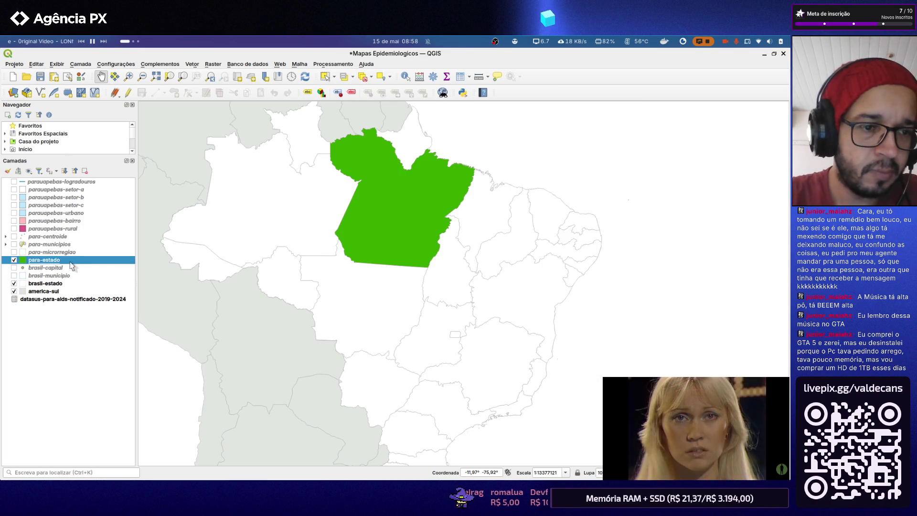
Thin para-microrregiao's outline width to 0,2 mm
key(Up)
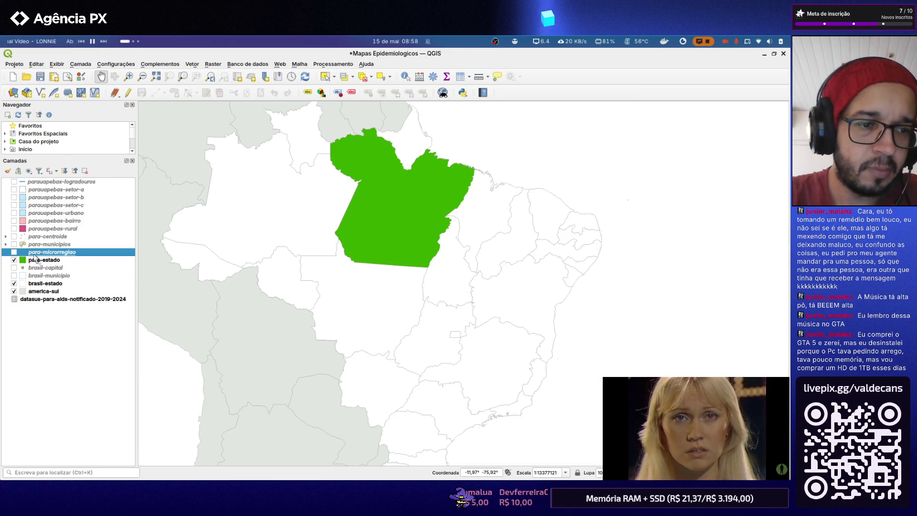
double_click(44, 253)
click(335, 118)
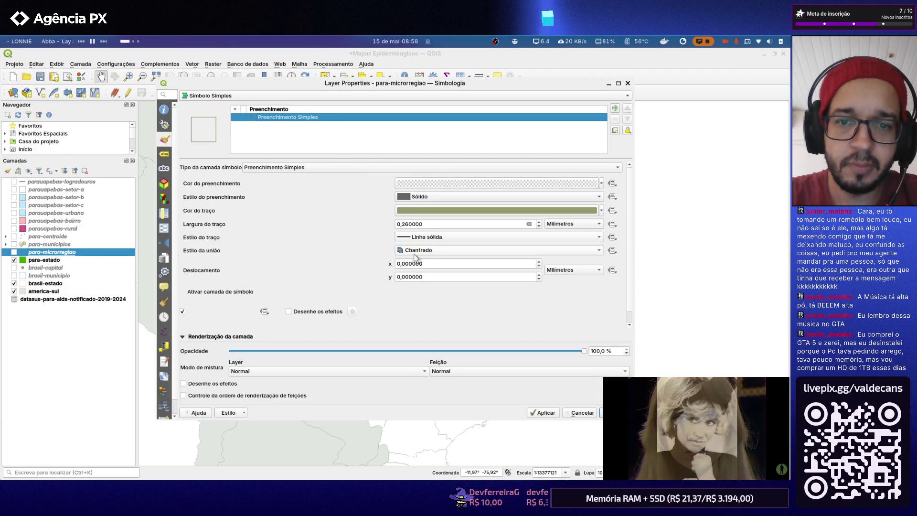
double_click(406, 225)
text(0,2)
click(546, 413)
key(Return)
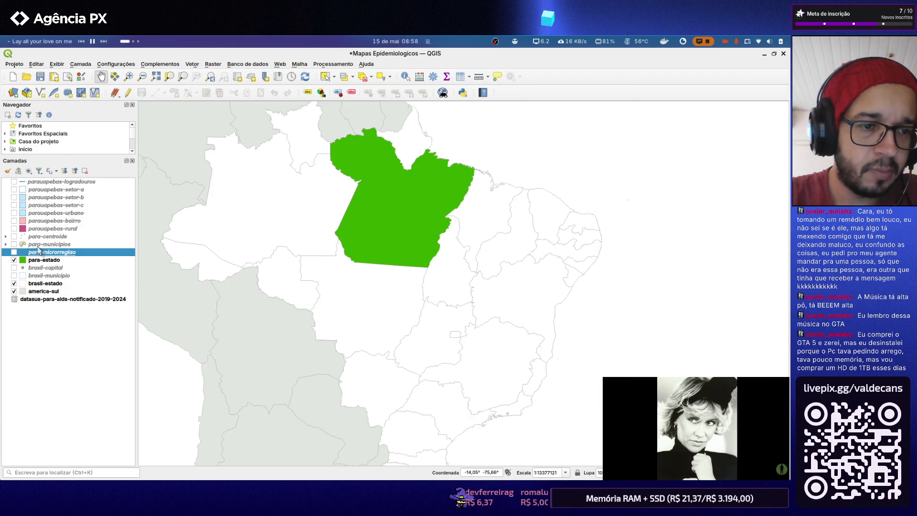
Set the shared class symbol of para-municipios' graduated style to a 0,2 mm outline
double_click(38, 245)
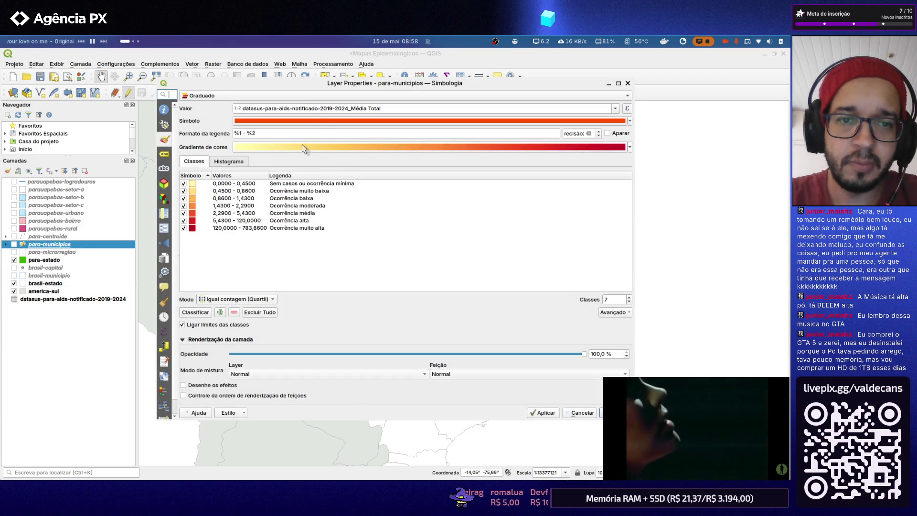
click(403, 121)
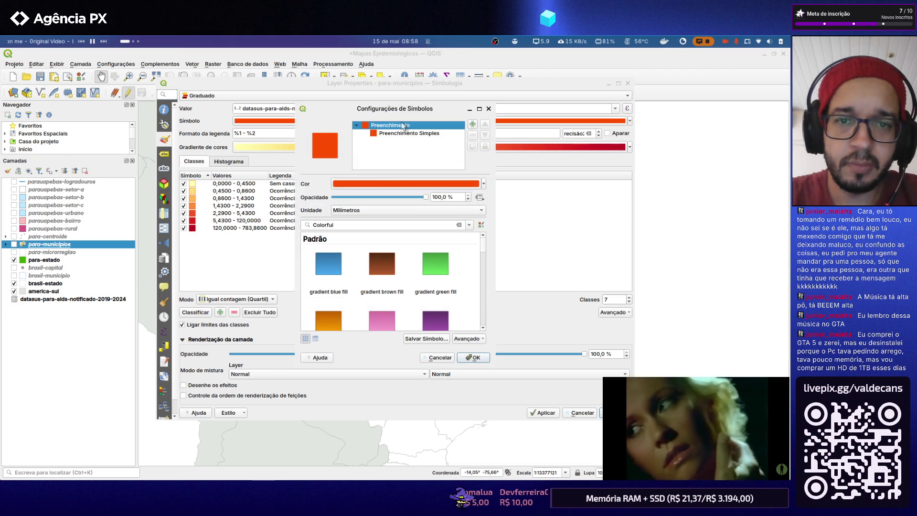
click(406, 133)
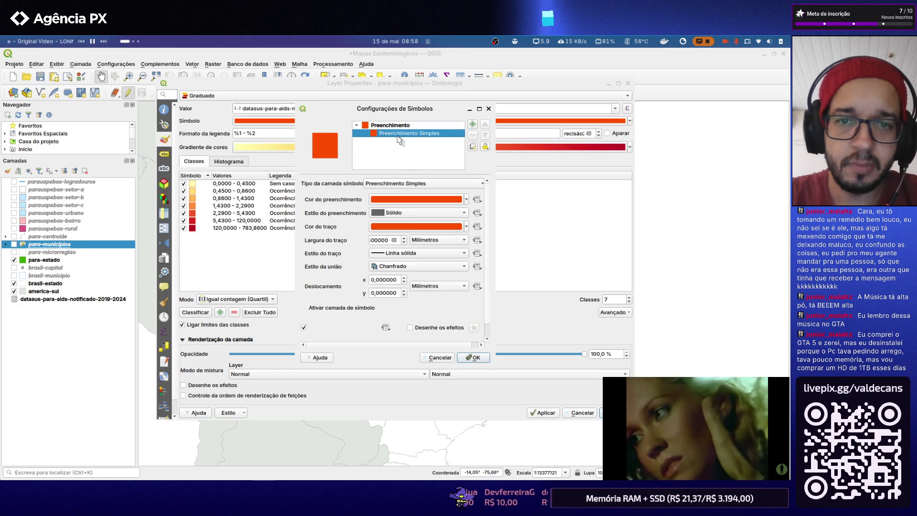
double_click(380, 241)
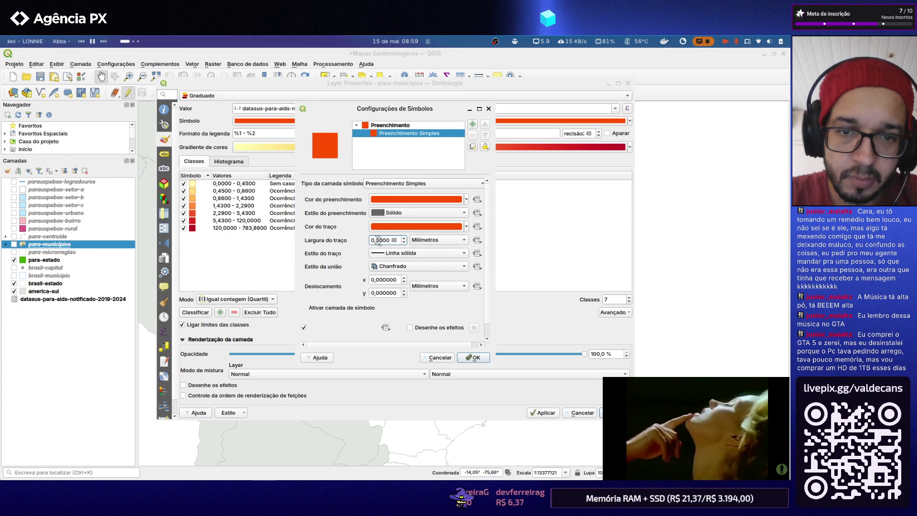
text(0,2)
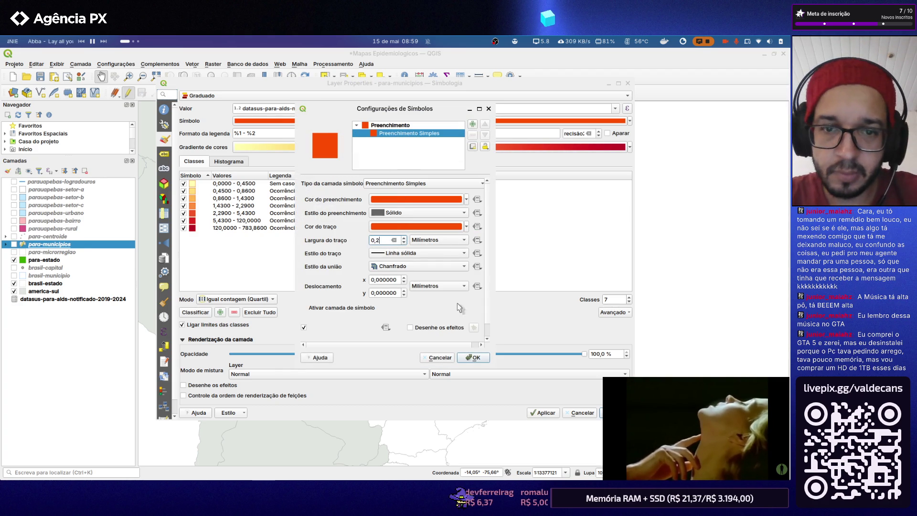
click(473, 357)
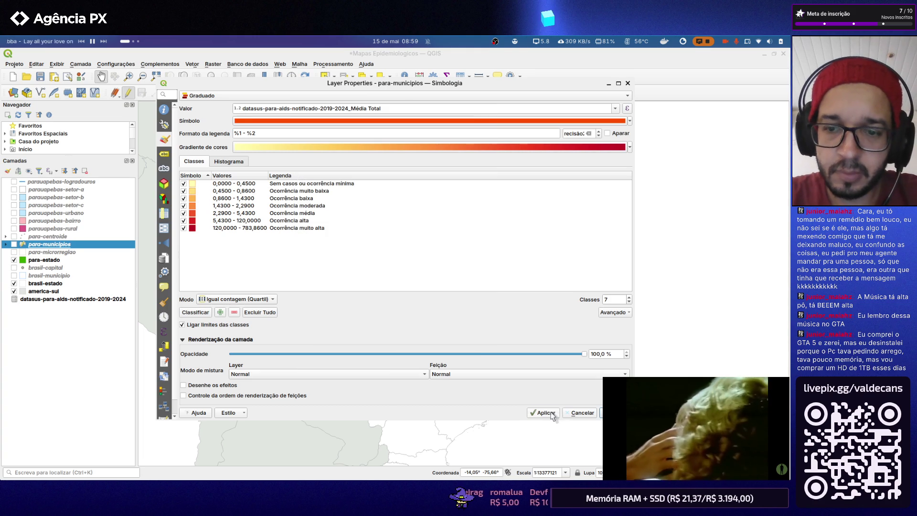
click(618, 412)
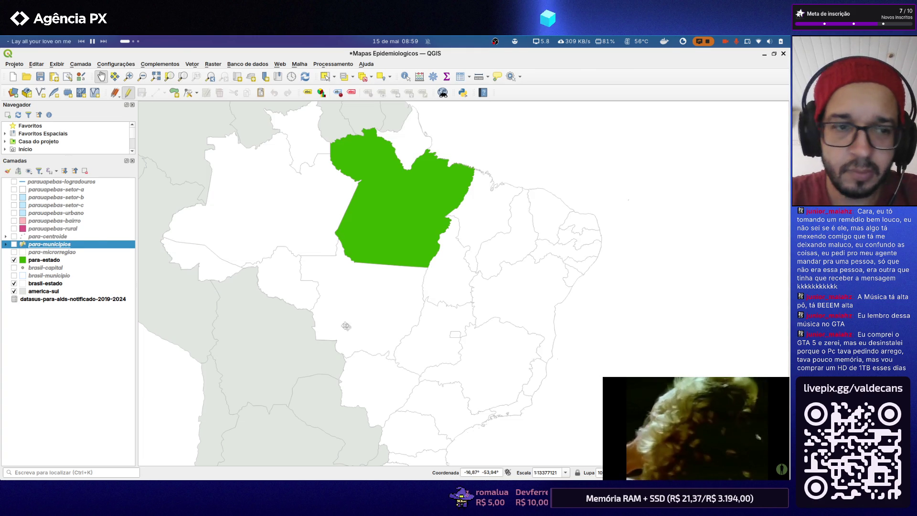
Check para-centroide and parauapebas-rural properties, closing them without changes
click(61, 238)
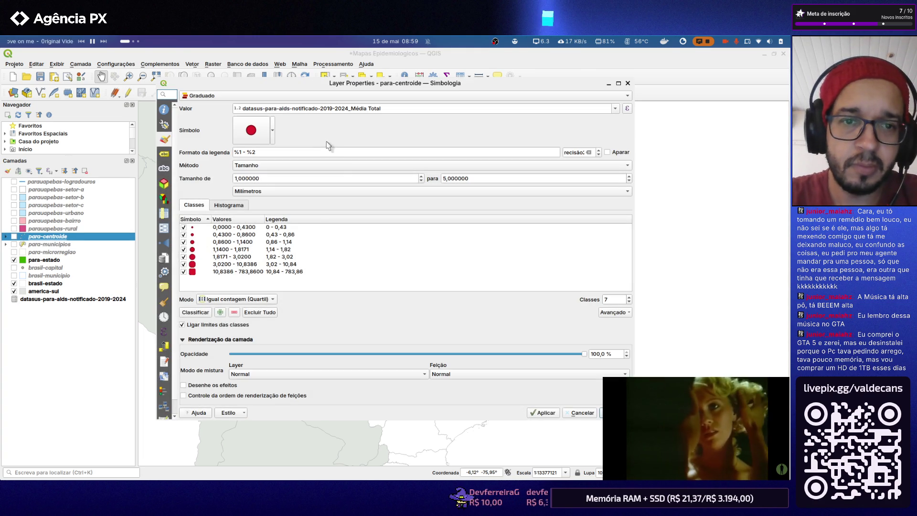
click(582, 413)
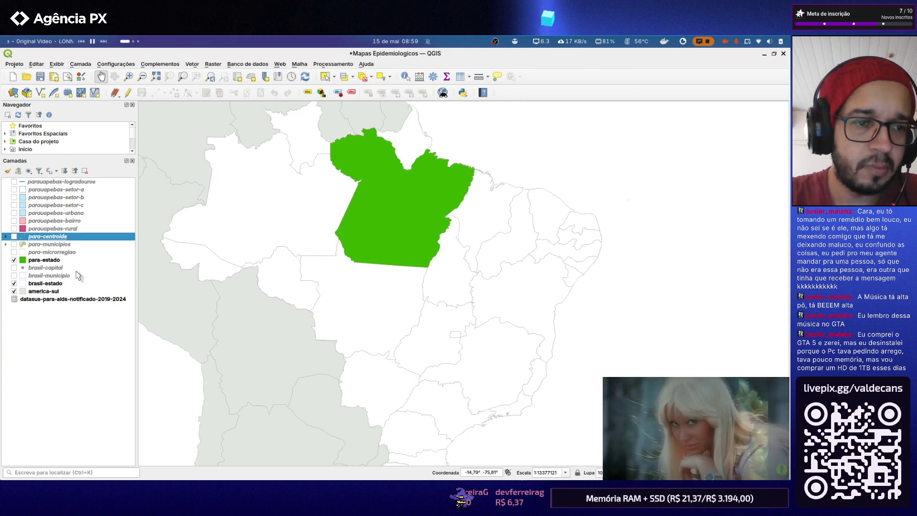
click(69, 229)
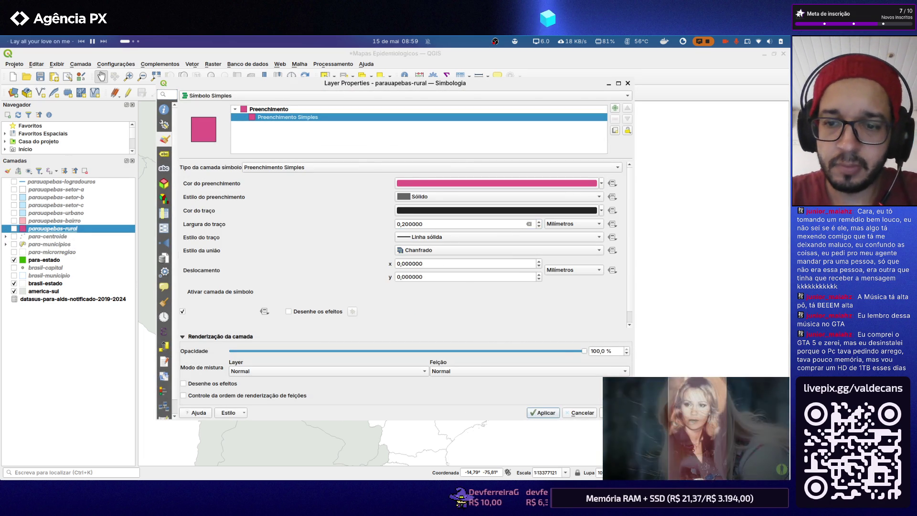
key(Escape)
Thin parauapebas-bairro's outline width to 0,2 mm
double_click(54, 220)
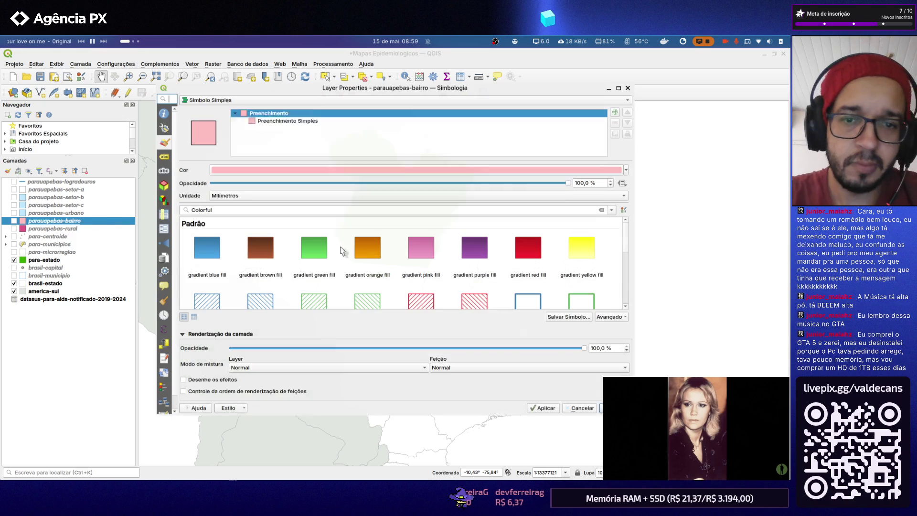
click(290, 118)
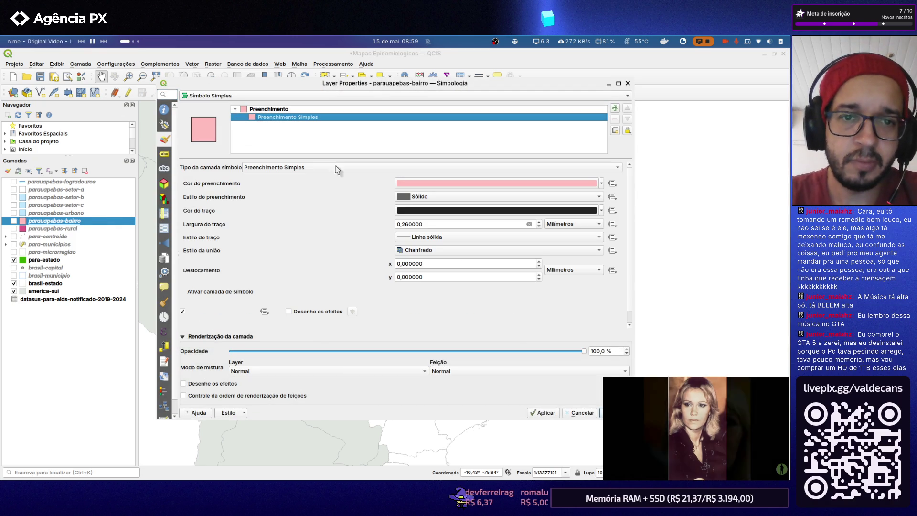
drag(405, 224, 413, 223)
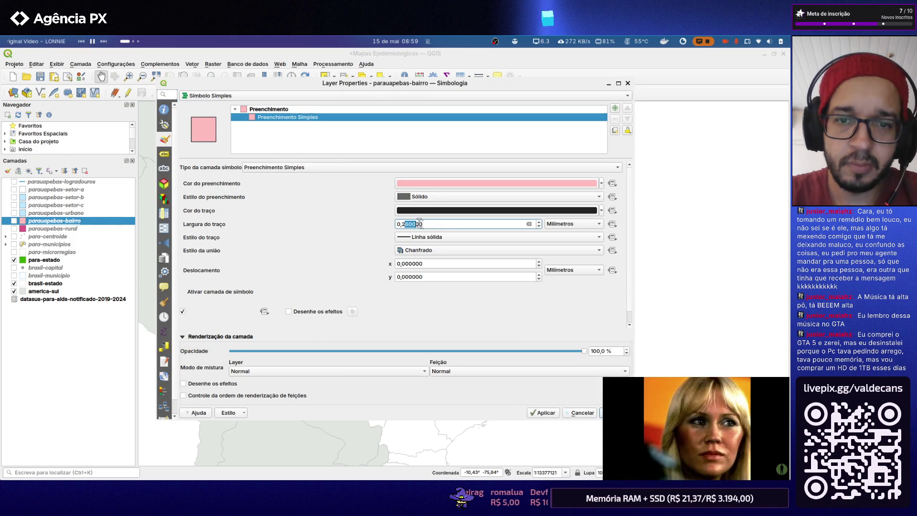
key(BackSpace)
click(544, 413)
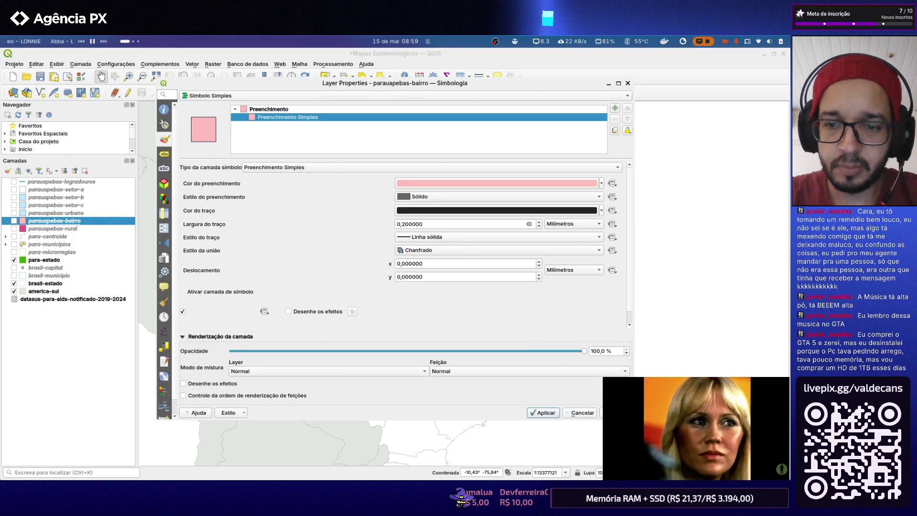
click(607, 413)
Thin parauapebas-urbano's outline width to 0,2 mm
double_click(50, 213)
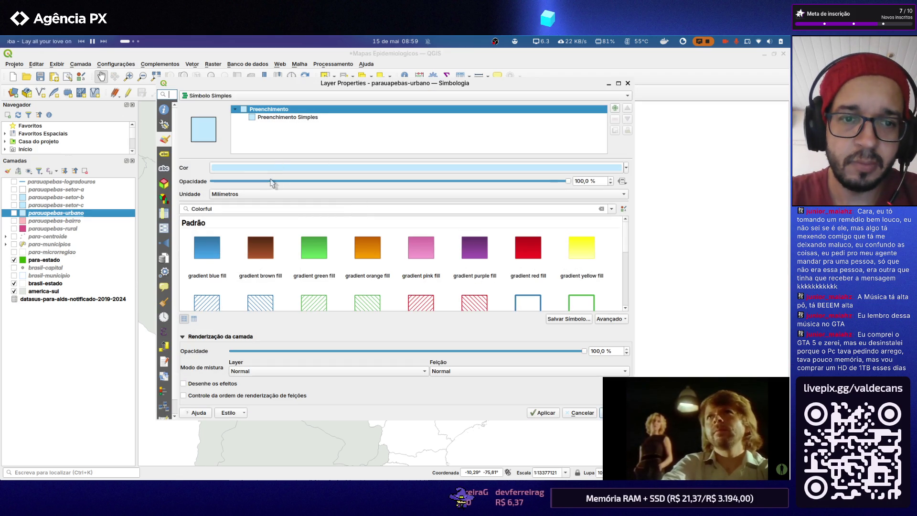
click(294, 117)
double_click(407, 225)
text(0,2)
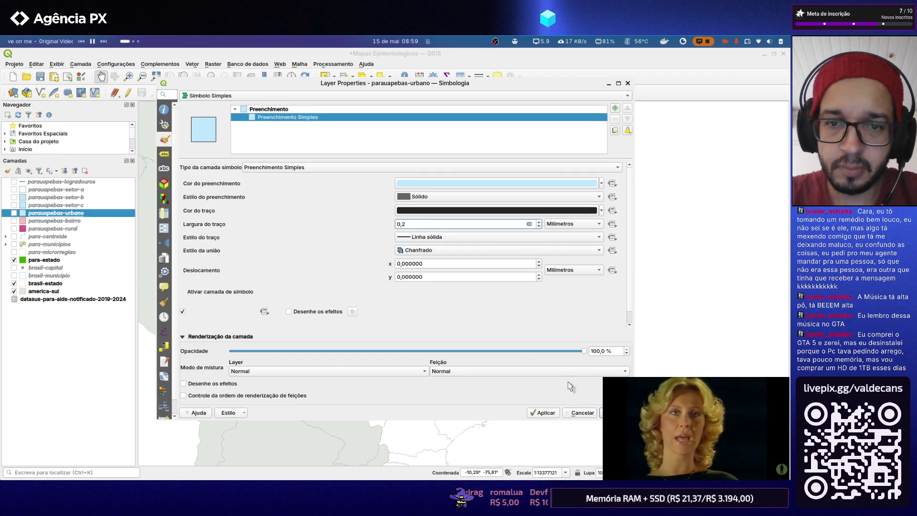
key(Return)
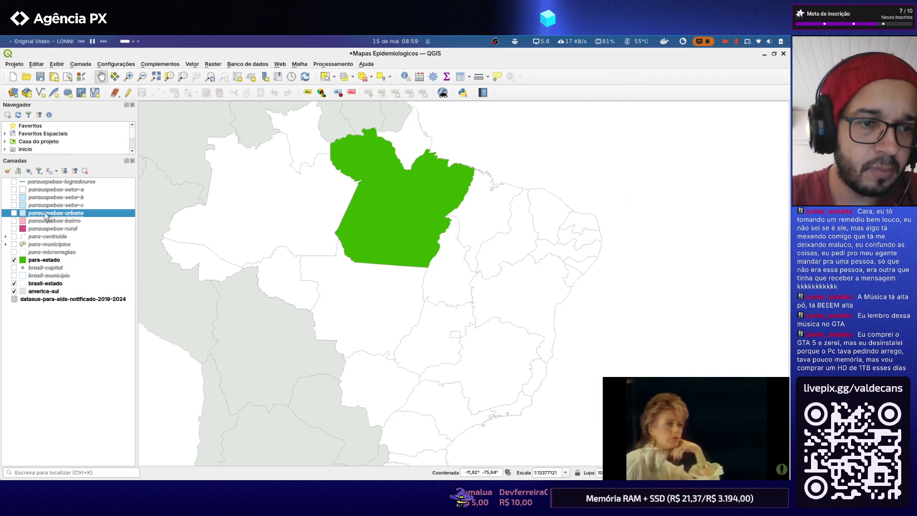
Thin parauapebas-setor-c's outline width to 0,2 mm
click(48, 206)
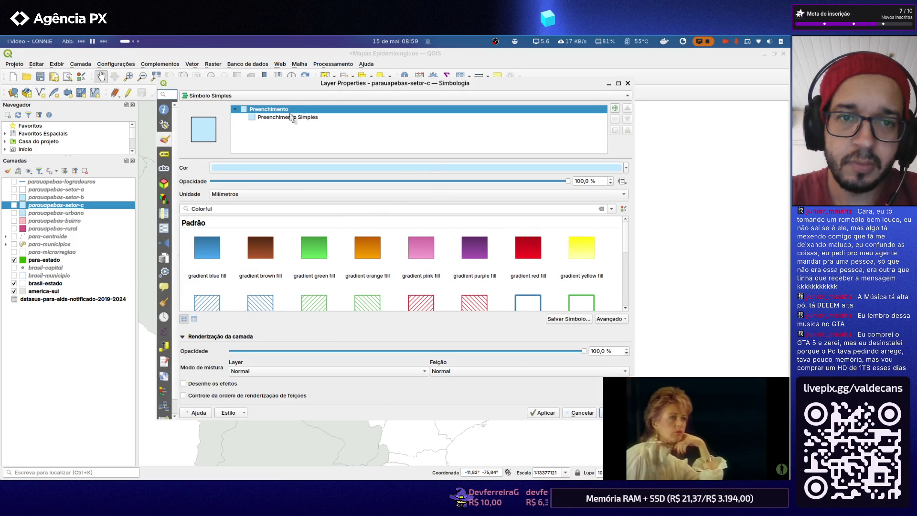
click(290, 118)
triple_click(408, 225)
text(0,2)
click(546, 414)
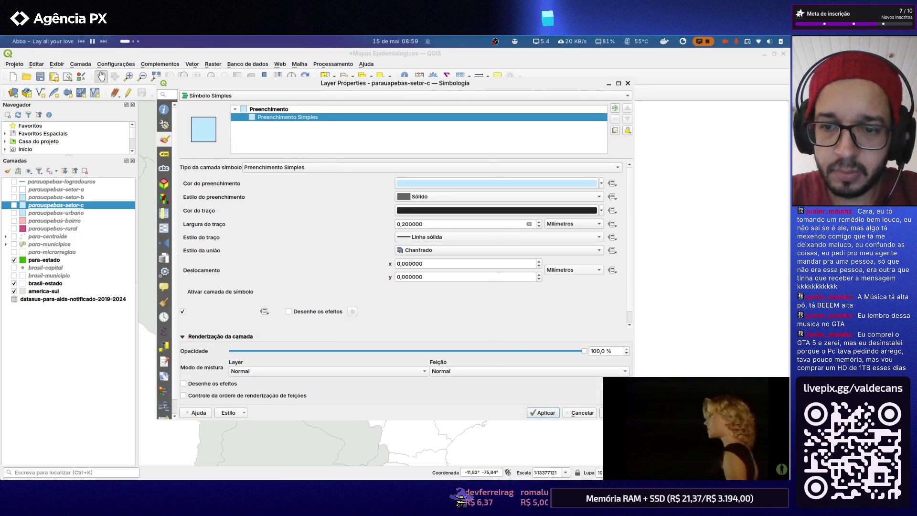
click(612, 413)
Thin the outlines of parauapebas-setor-b and setor-a to 0,2 mm
click(77, 201)
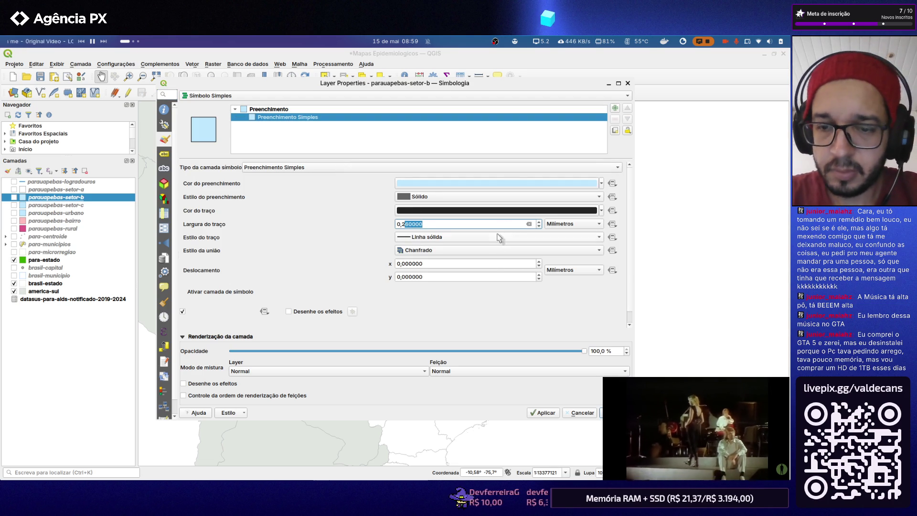
click(545, 413)
click(582, 413)
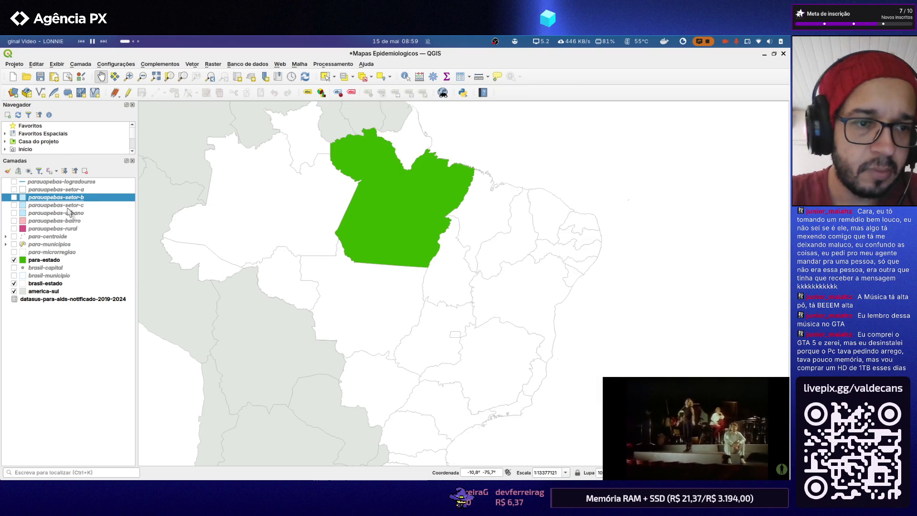
click(72, 190)
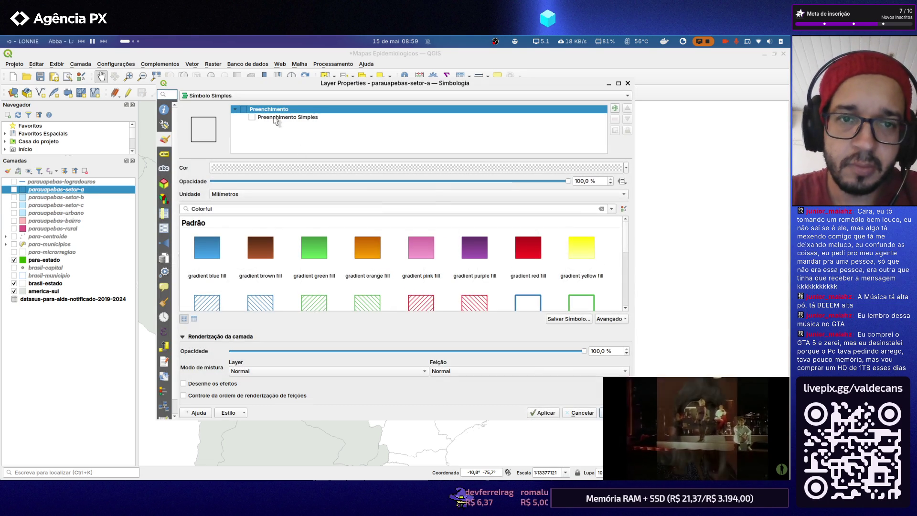
drag(403, 224, 500, 224)
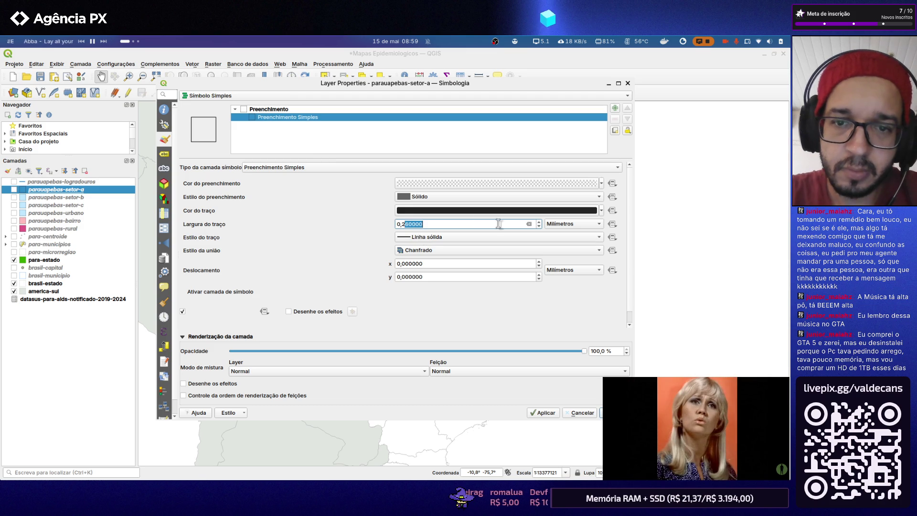
click(543, 412)
click(581, 413)
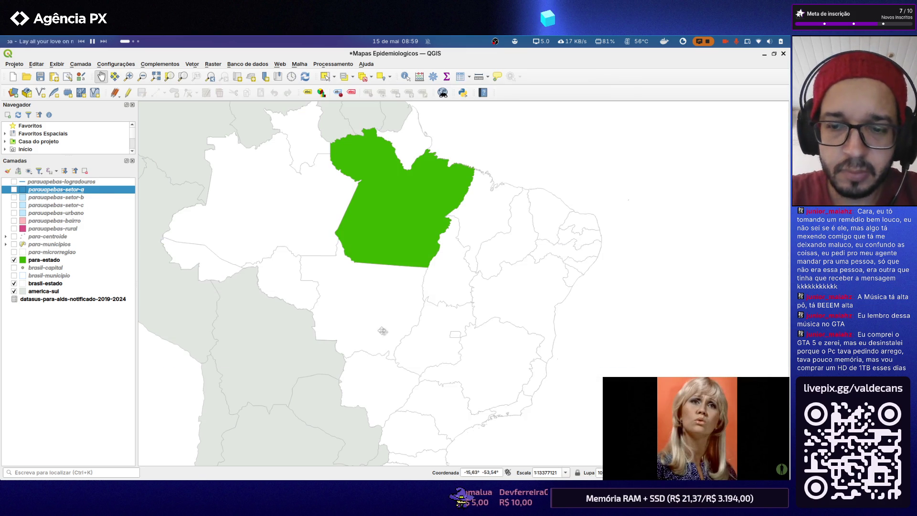
Thin the parauapebas-logradouros street line to 0,2 mm and clear the layer selection
click(71, 182)
double_click(72, 182)
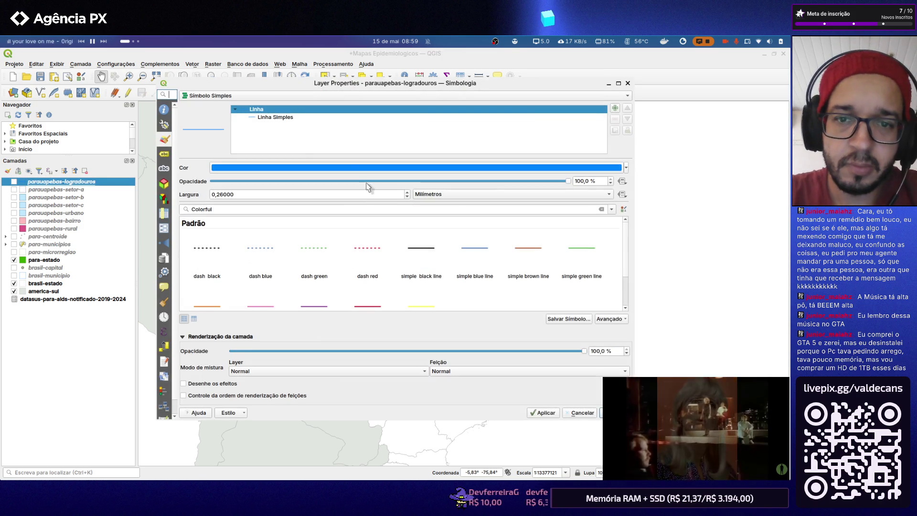
drag(265, 197, 401, 219)
key(BackSpace)
click(552, 414)
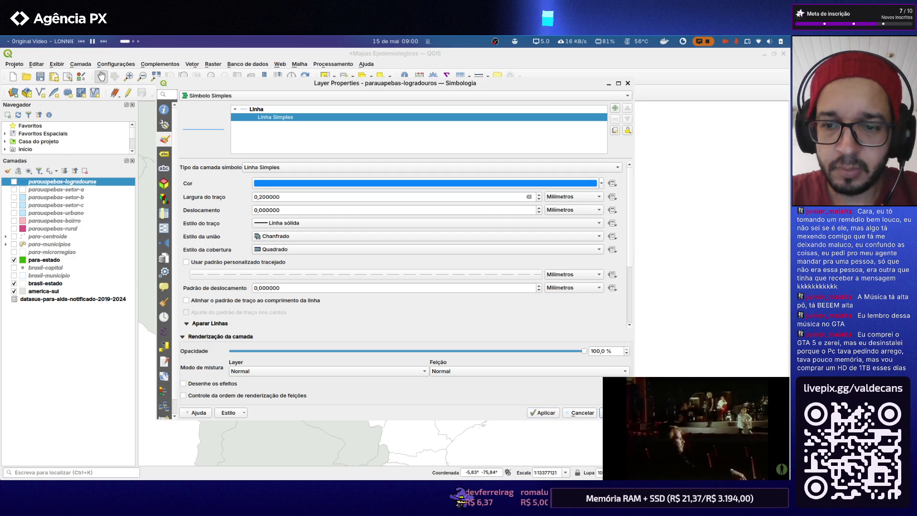
key(Return)
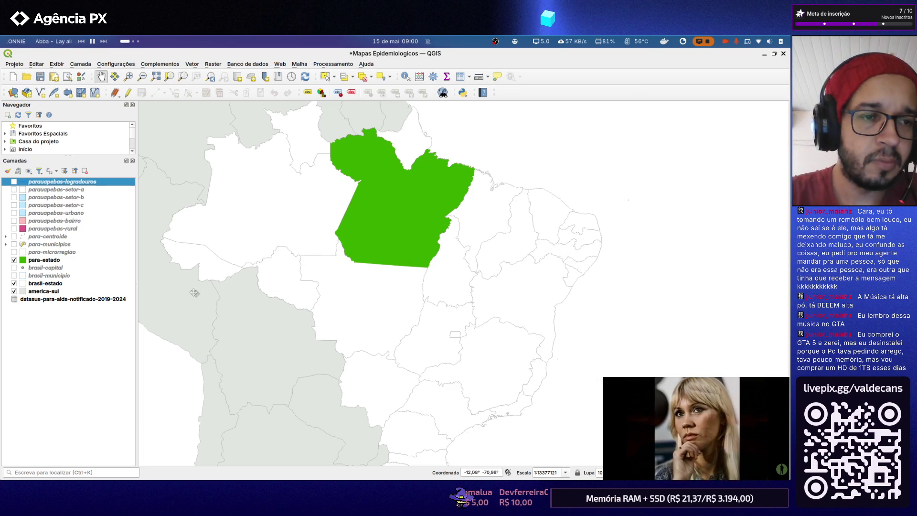
click(50, 359)
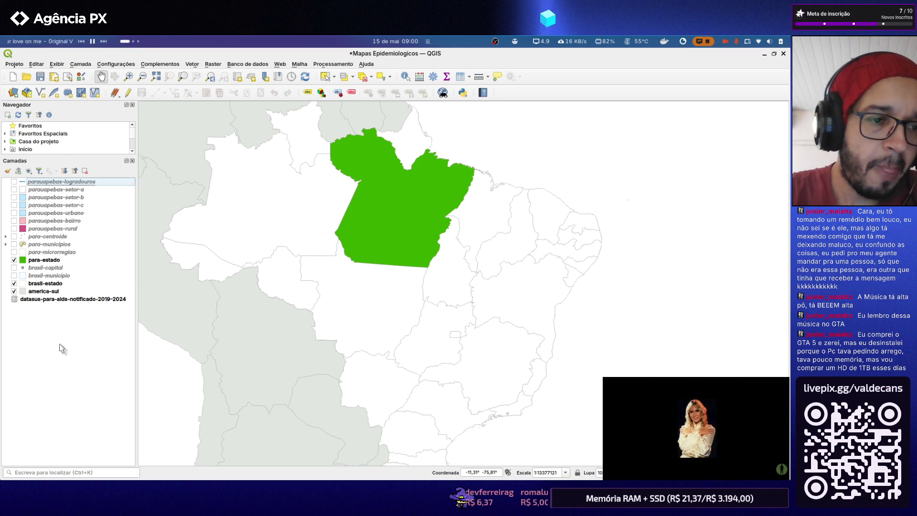
Reopen the Índice Pará layout and enable Travar camadas and Travar estilos on inset Mapa 2
click(14, 64)
mouse_move(24, 243)
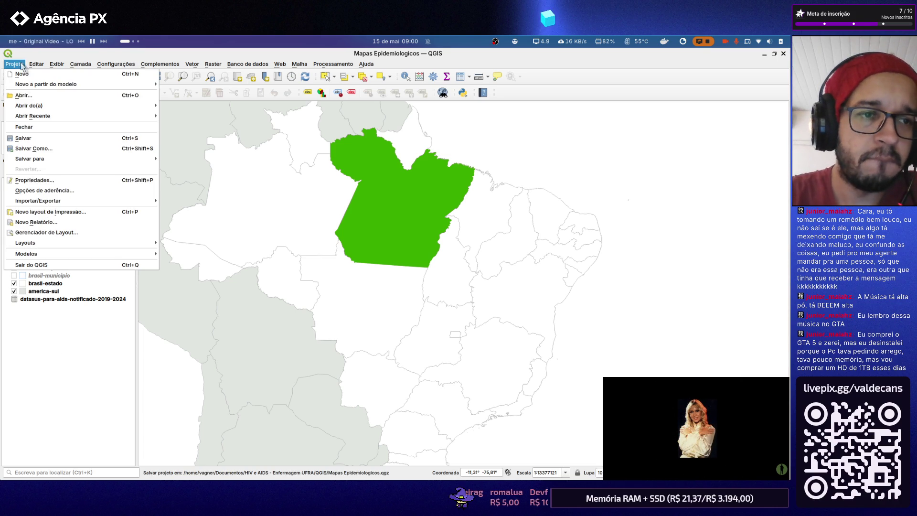
click(180, 242)
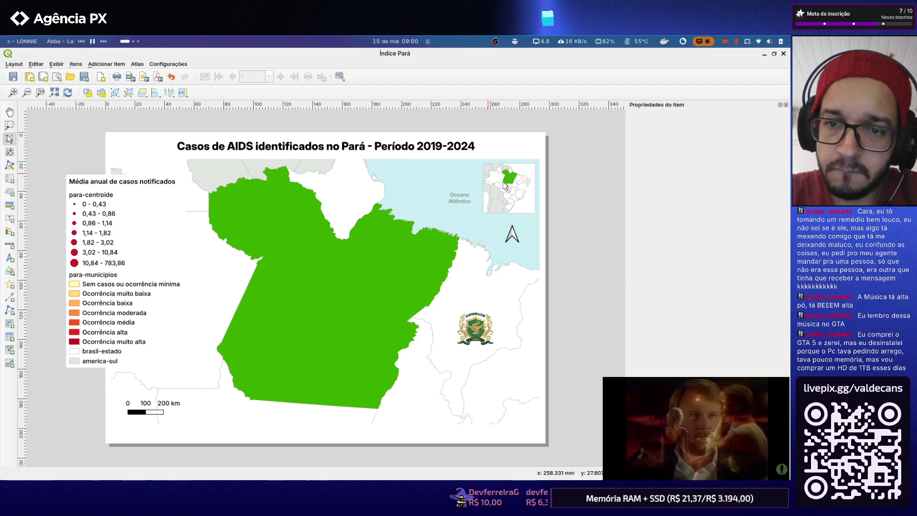
click(529, 196)
click(642, 228)
click(663, 244)
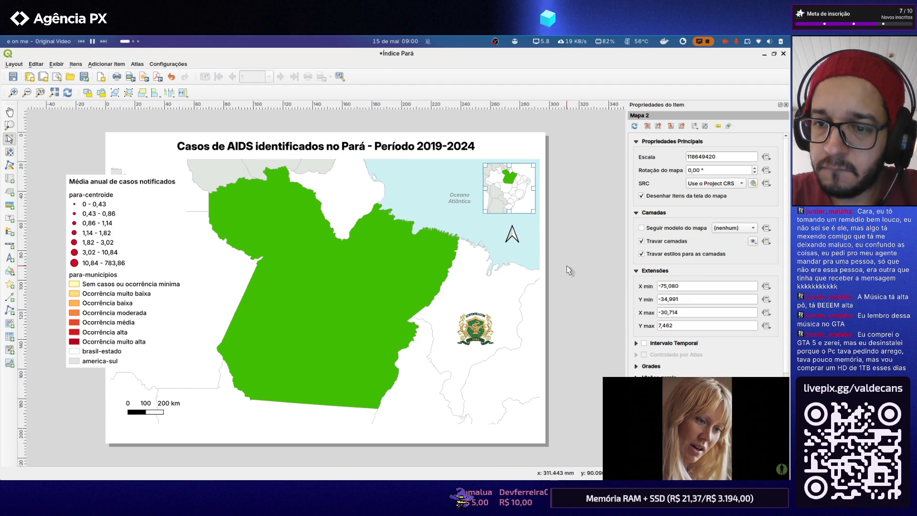
Deselect the inset, close the layout and hide the green para-estado layer
click(573, 251)
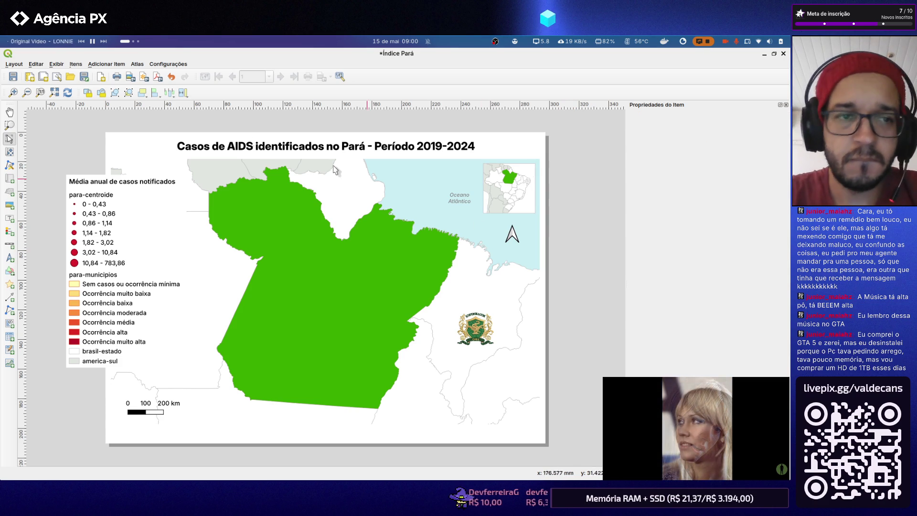
click(783, 53)
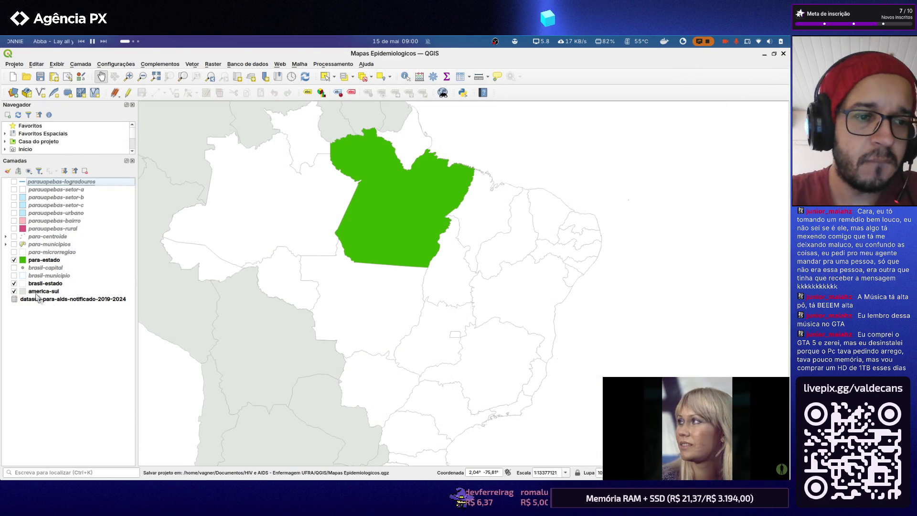
click(14, 260)
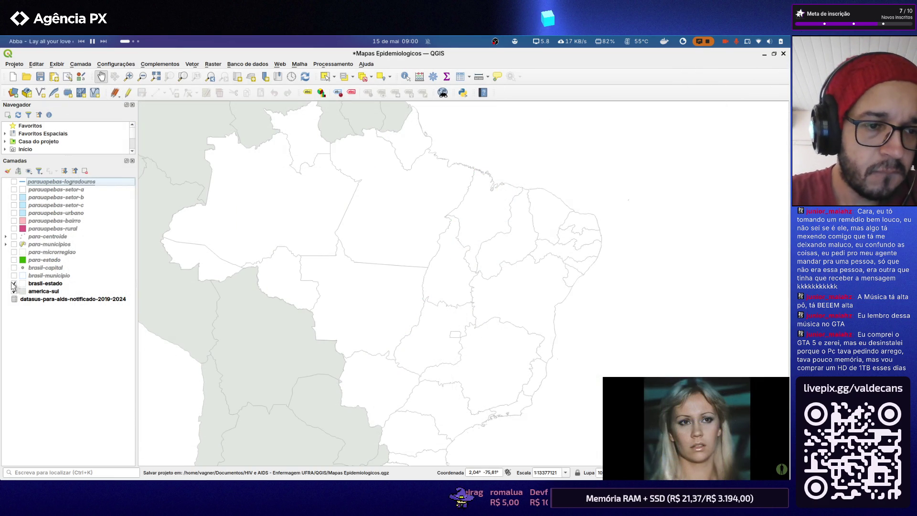
Show the municipal choropleth and centroid dots, then label america-sul countries individually
click(14, 252)
click(13, 252)
click(14, 244)
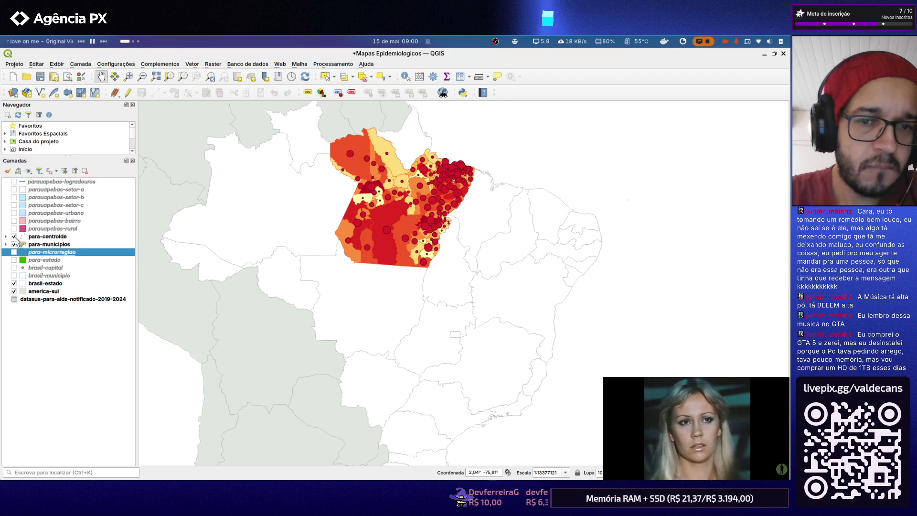
click(48, 291)
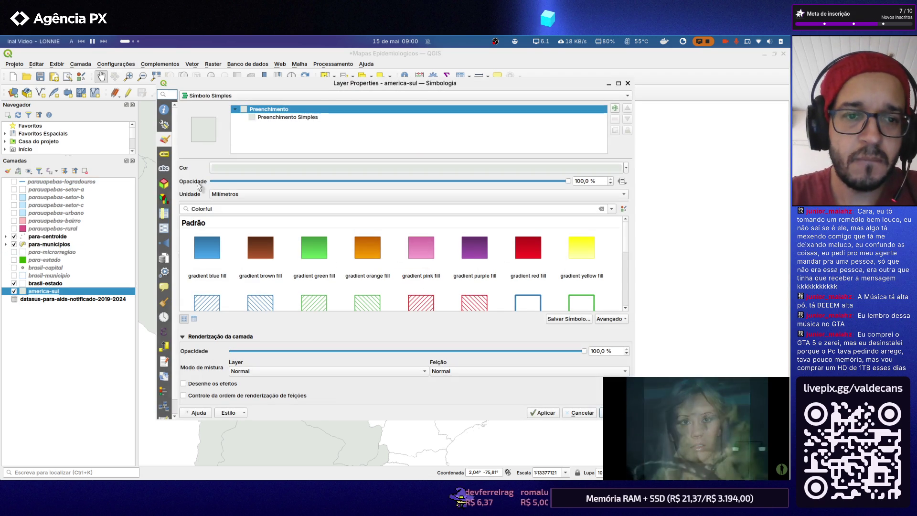
click(164, 153)
click(272, 96)
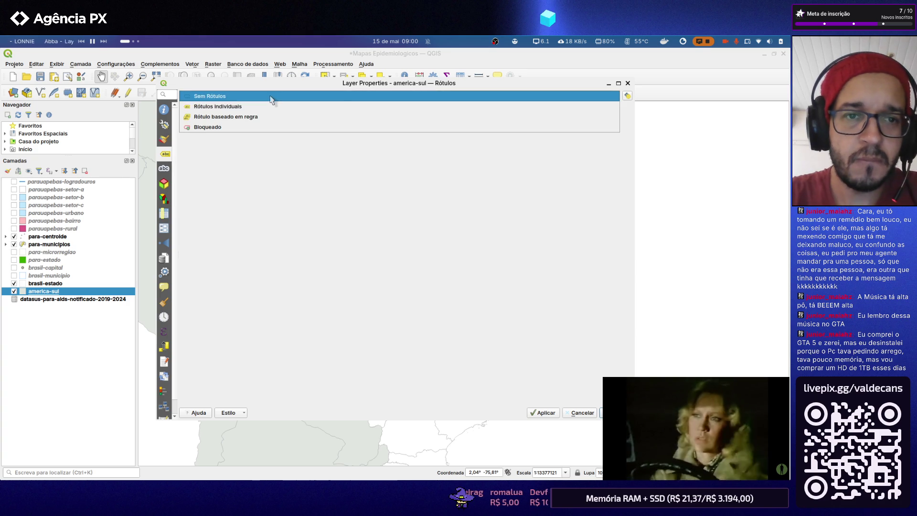
click(268, 106)
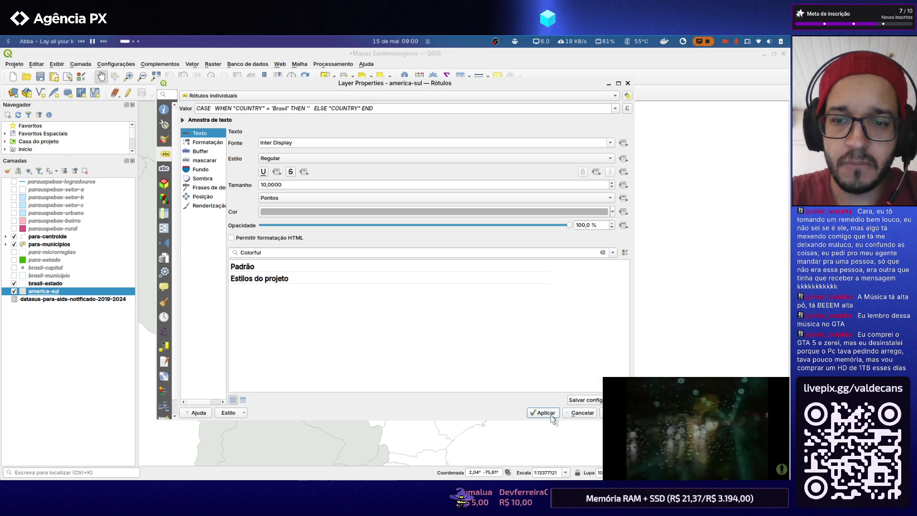
click(617, 413)
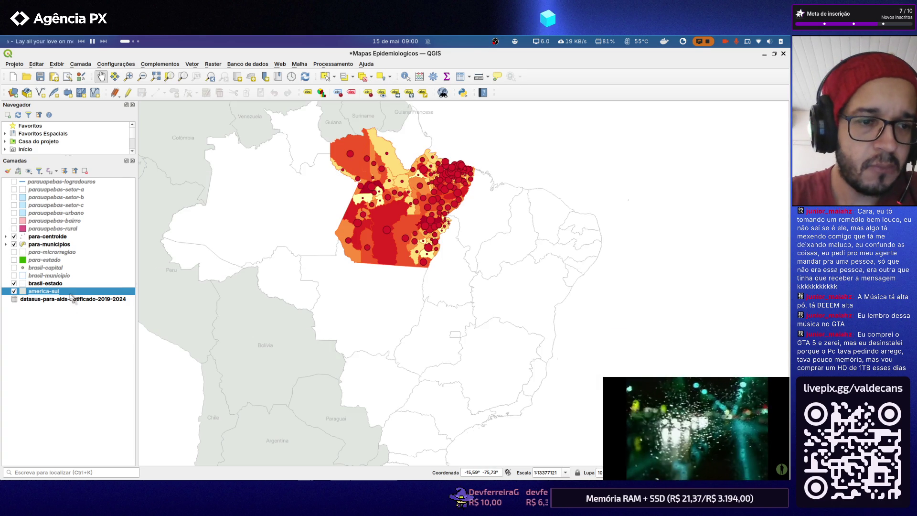
Label brasil-estado states individually and reopen the Índice Pará layout from Projeto > Layouts
double_click(45, 283)
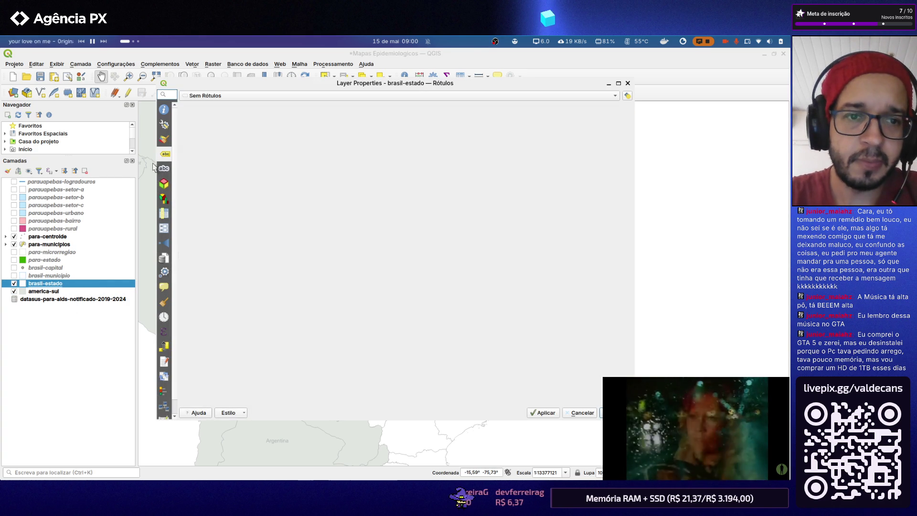
click(235, 97)
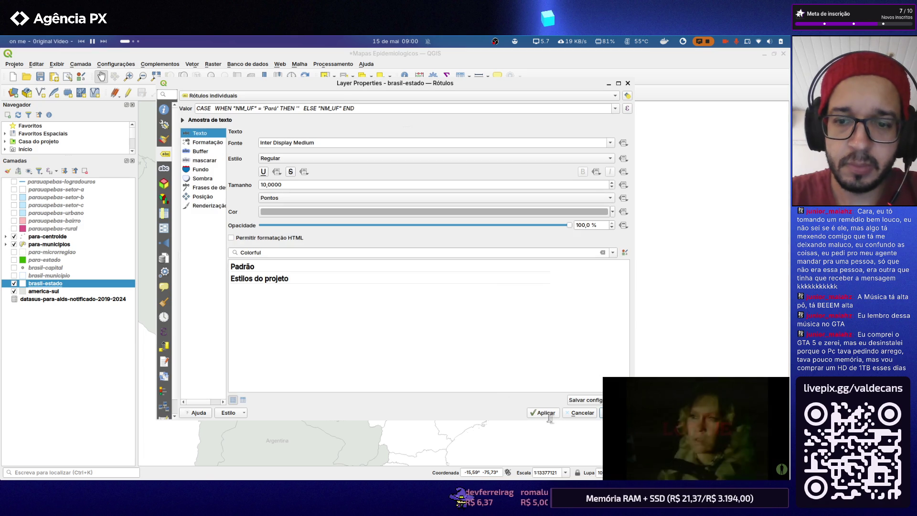
click(614, 412)
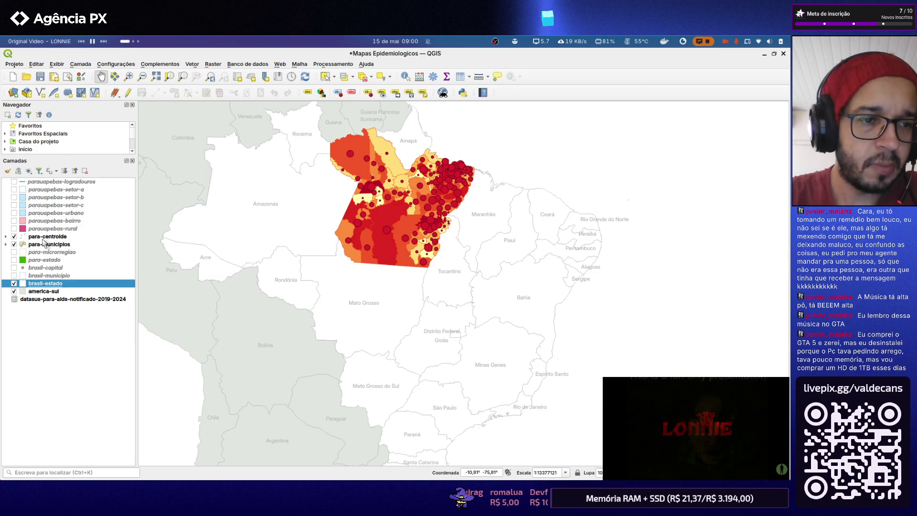
click(13, 64)
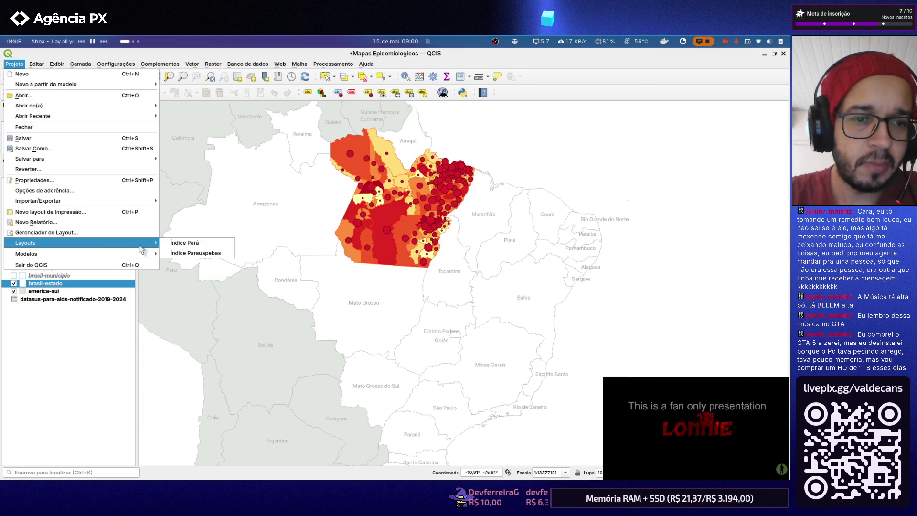
click(174, 245)
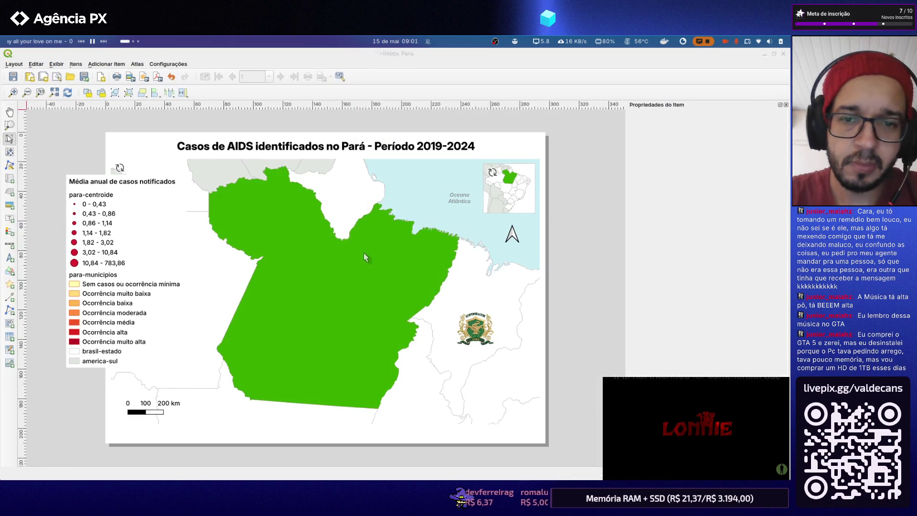
Undo the last layout change with Ctrl+Z, save with Ctrl+S, and select the title label
click(330, 278)
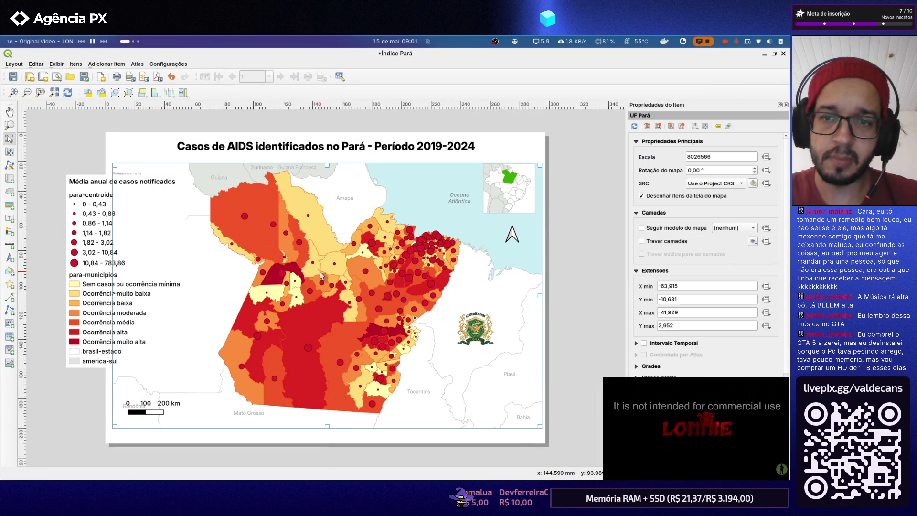
key(ctrl+z)
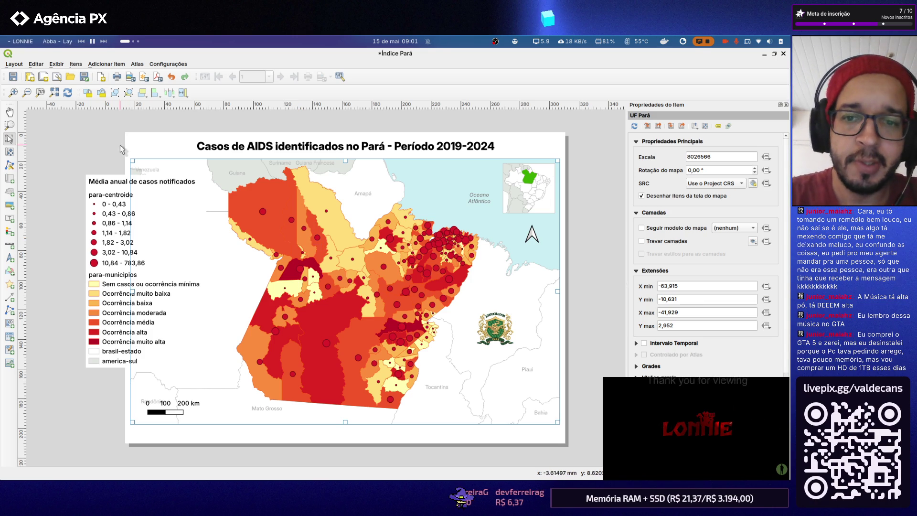
key(ctrl+s)
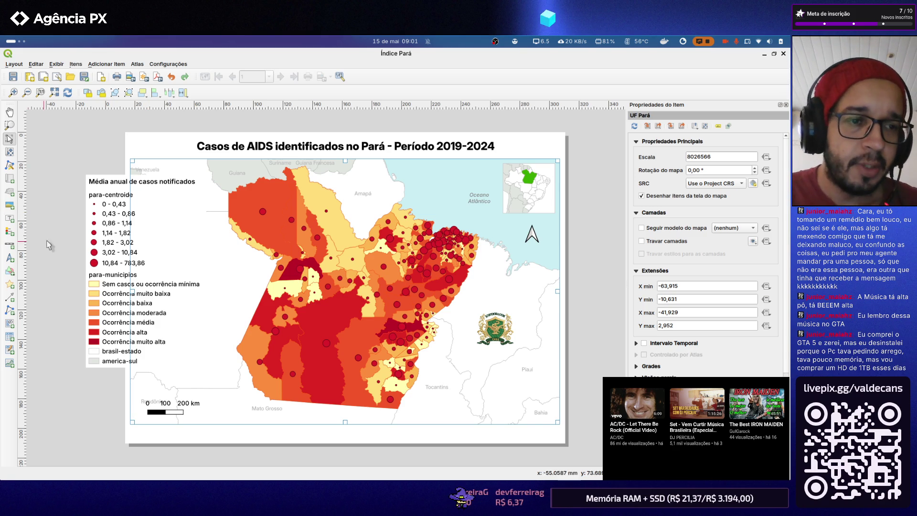
click(345, 148)
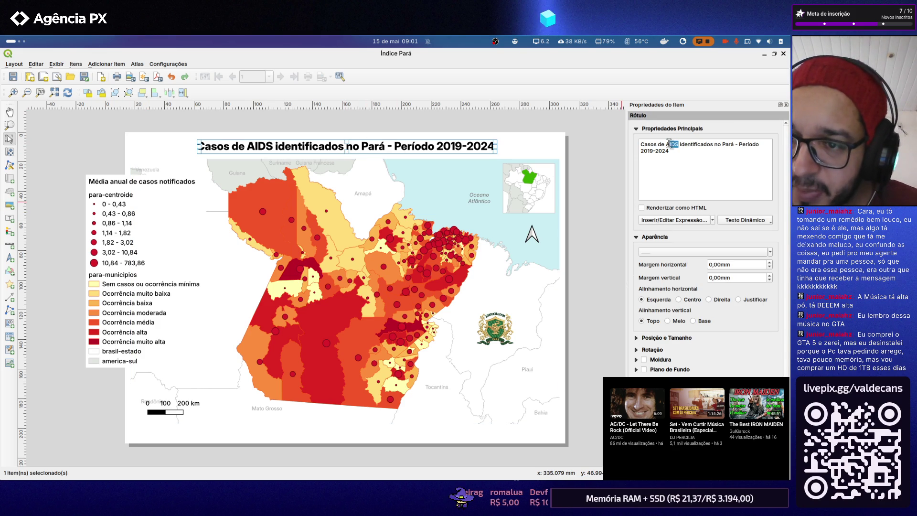
Edit the title text to 'Casos identificados no Pará - Período 2019-2024', removing 'AIDS'
key(Delete)
key(Delete)
key(Delete)
key(Delete)
key(Delete)
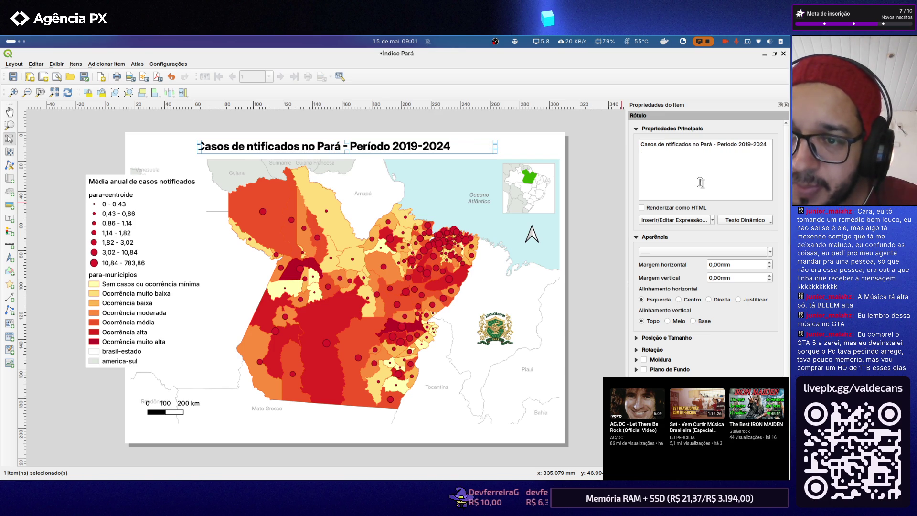
key(BackSpace)
key(BackSpace)
key(BackSpace)
text(i)
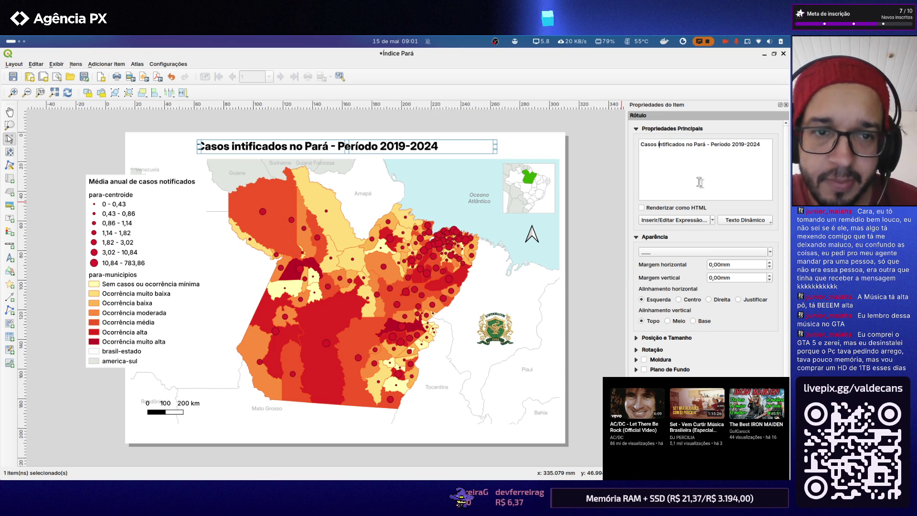
text(d)
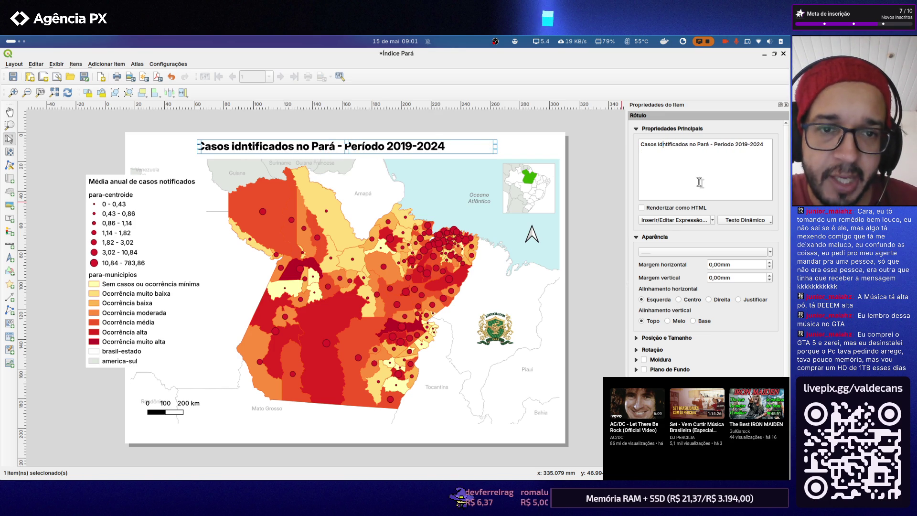
text(e)
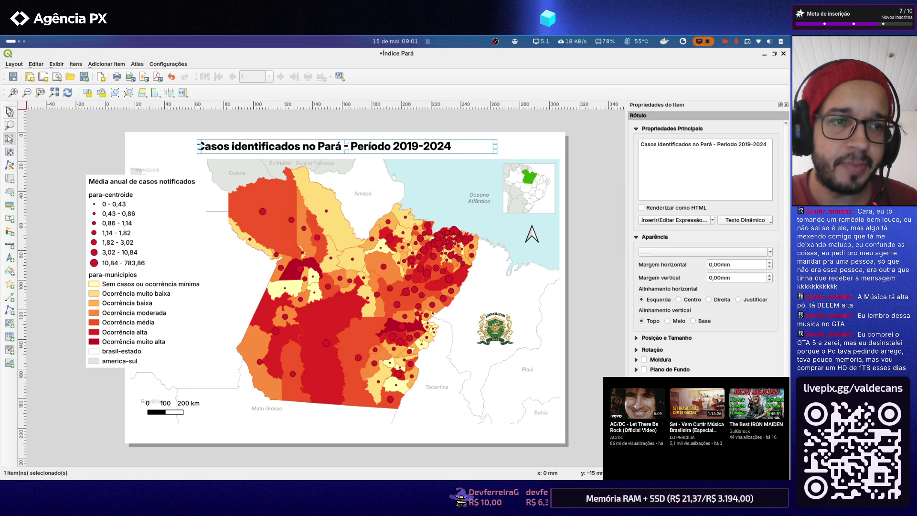
click(48, 148)
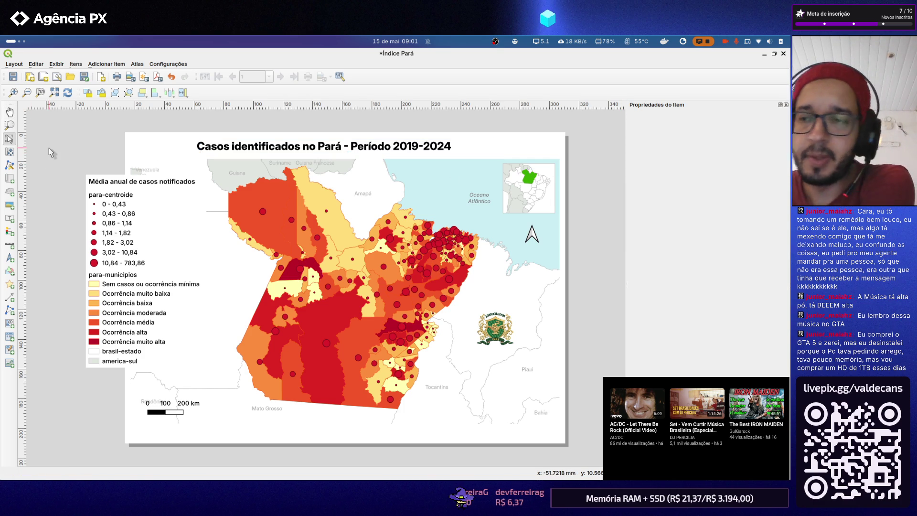
Drag the title slightly right to recentre it over the map, then Alt+Tab away
click(379, 150)
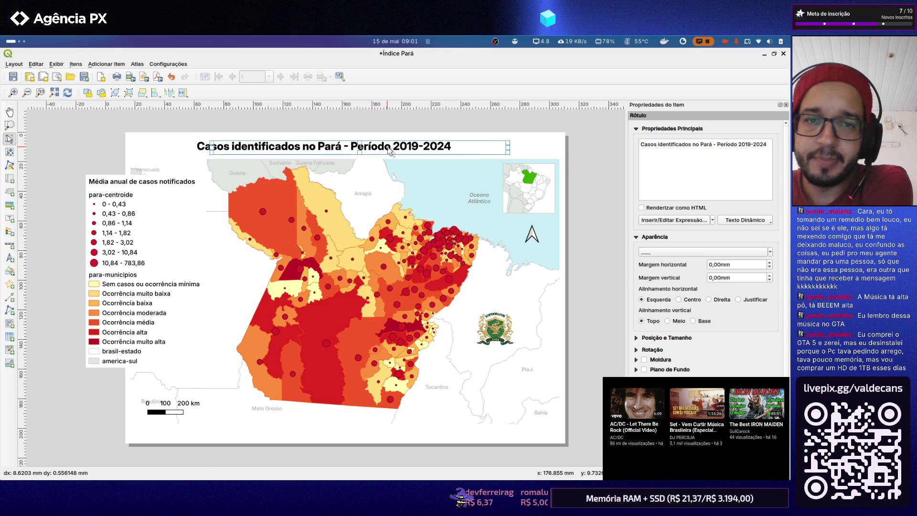
drag(379, 150, 389, 151)
click(601, 157)
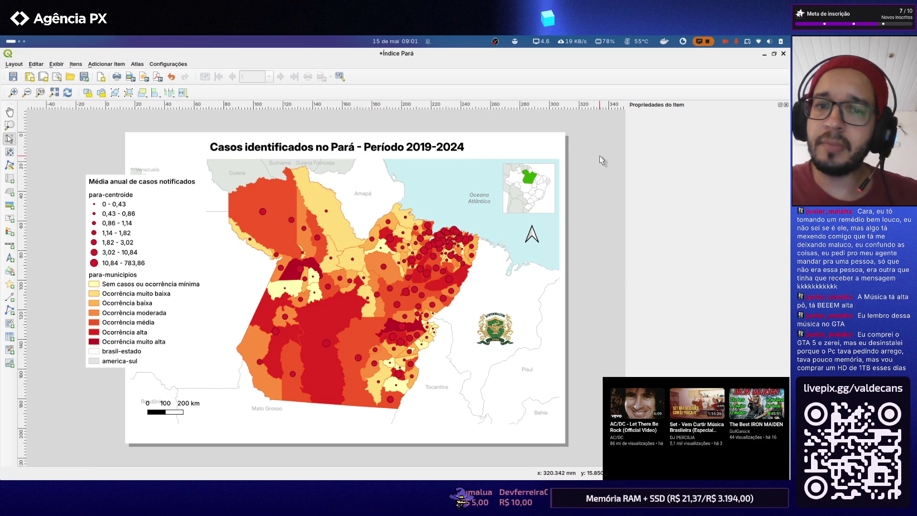
key(alt+Tab)
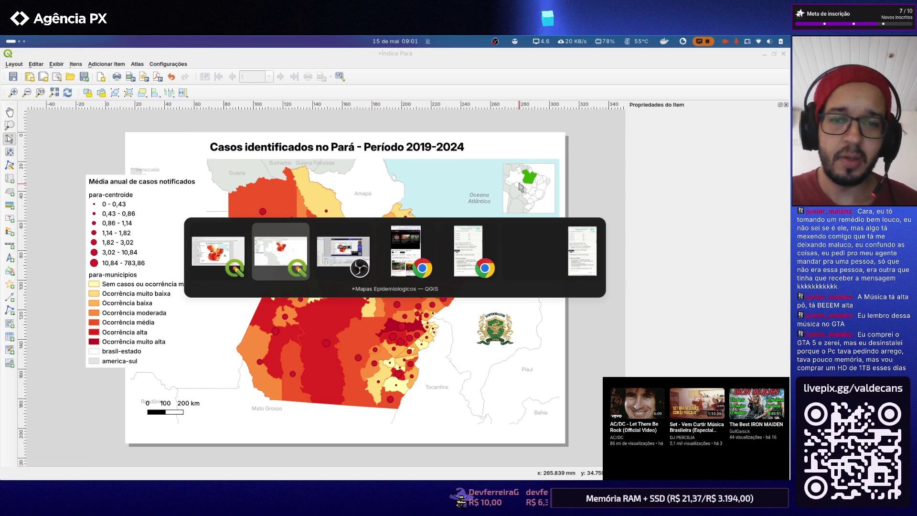
Cycle through open windows, play two suggested music videos, then land on the reference map image
key(Tab)
key(Tab)
key(Escape)
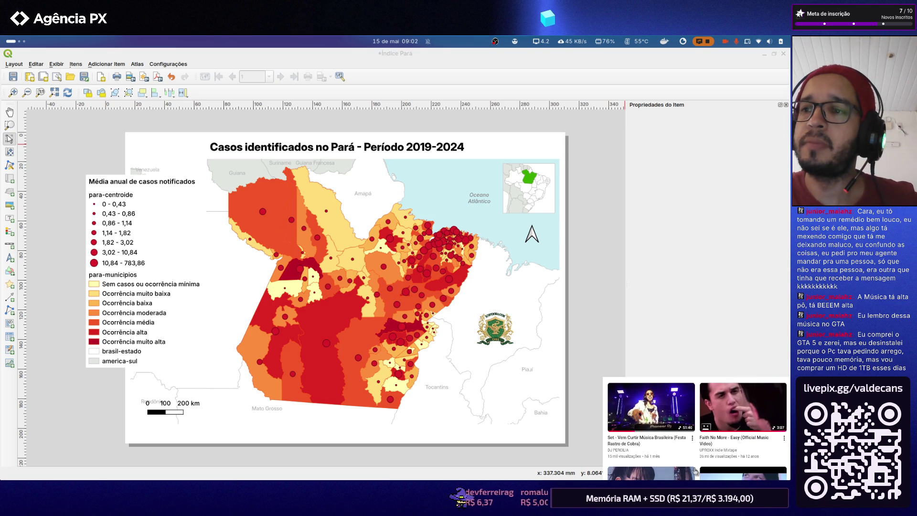
scroll(695, 471, down, 3)
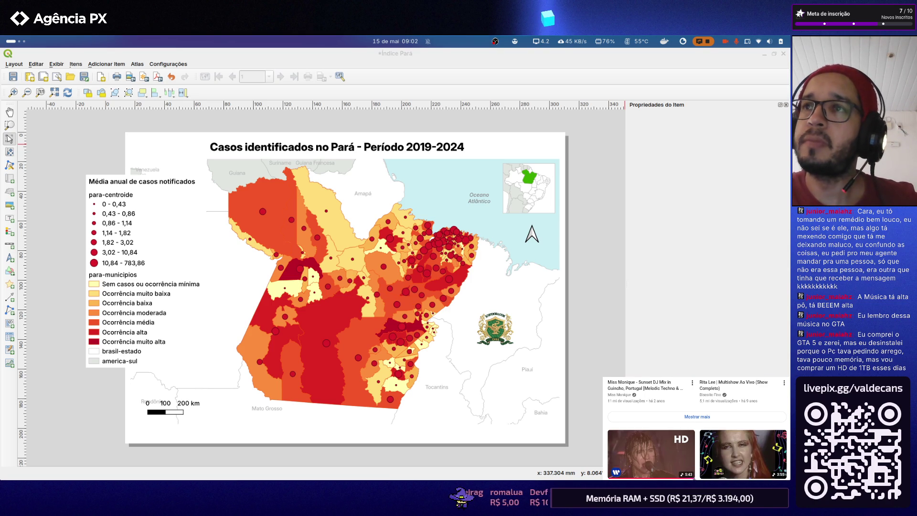
scroll(690, 476, down, 3)
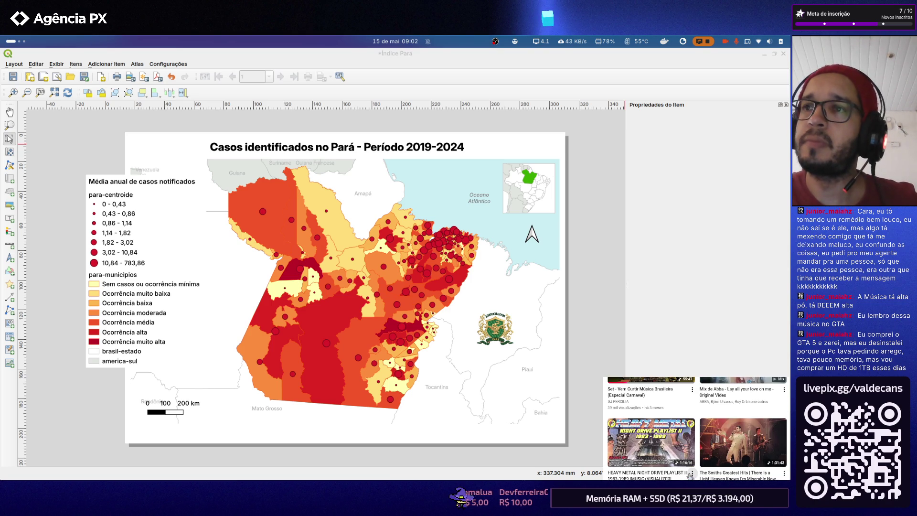
scroll(689, 475, down, 3)
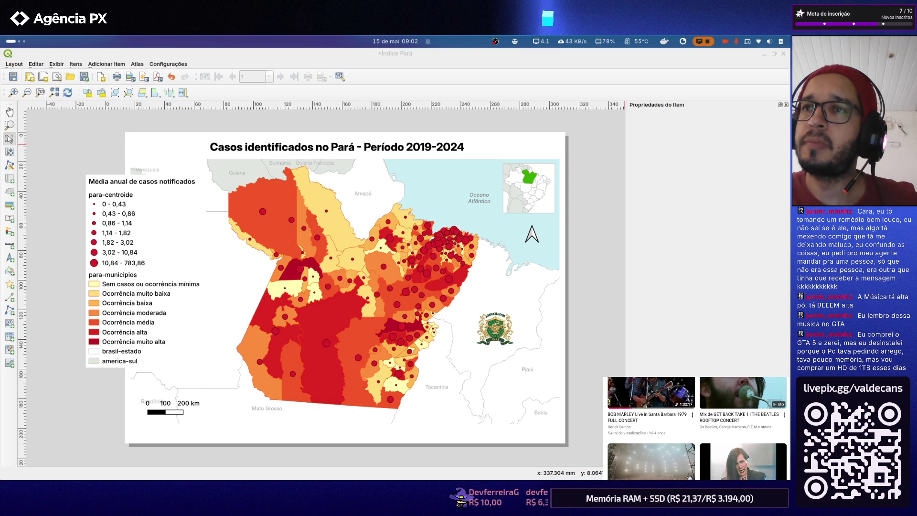
scroll(689, 476, down, 3)
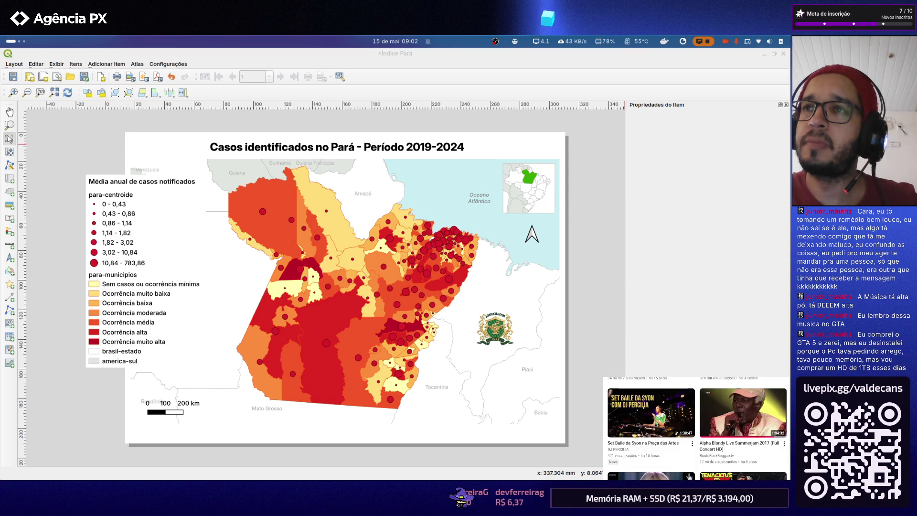
scroll(689, 475, down, 3)
scroll(689, 476, down, 3)
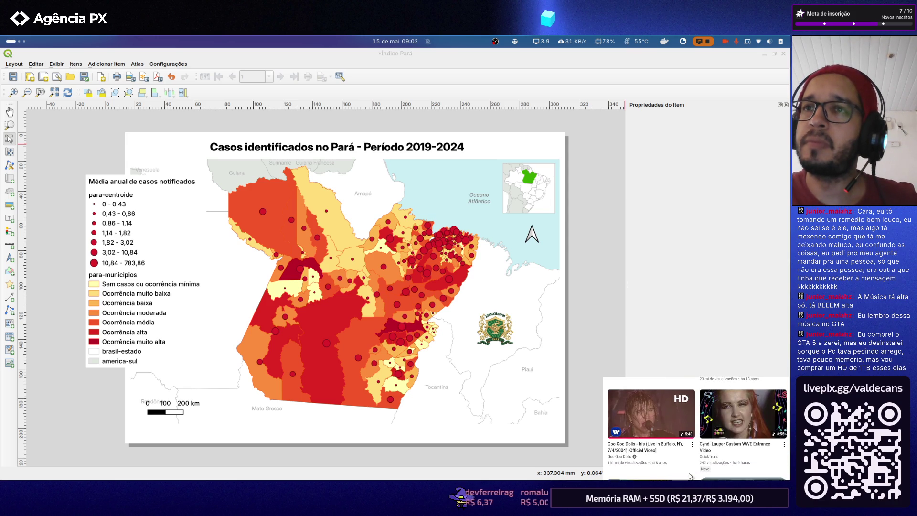
scroll(689, 476, down, 3)
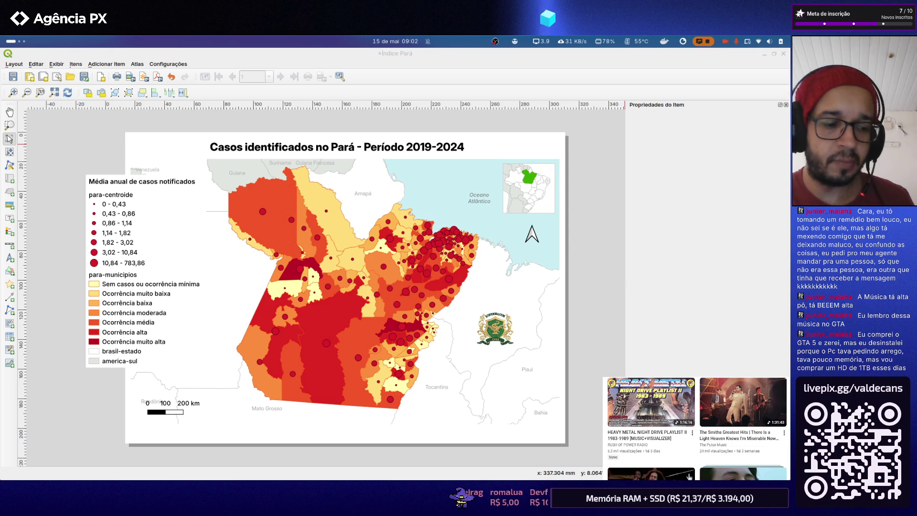
click(689, 475)
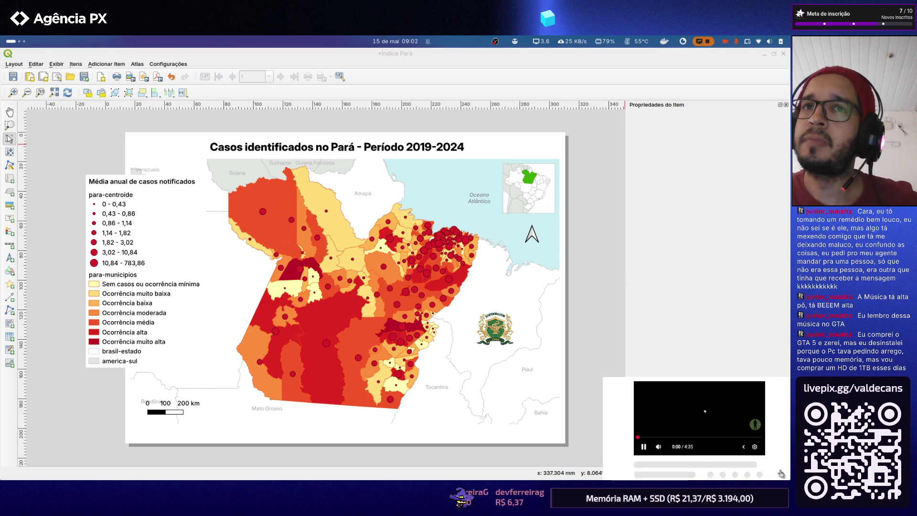
scroll(781, 473, down, 5)
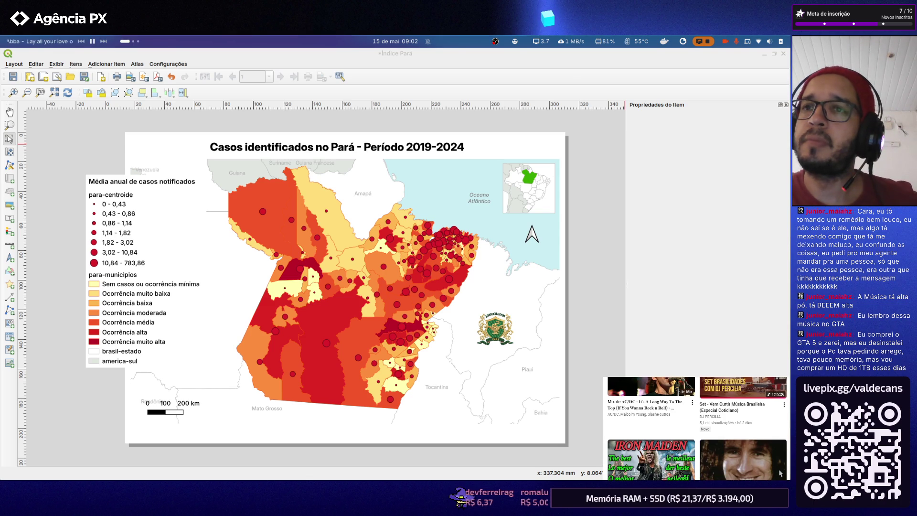
scroll(779, 473, down, 3)
scroll(780, 474, down, 3)
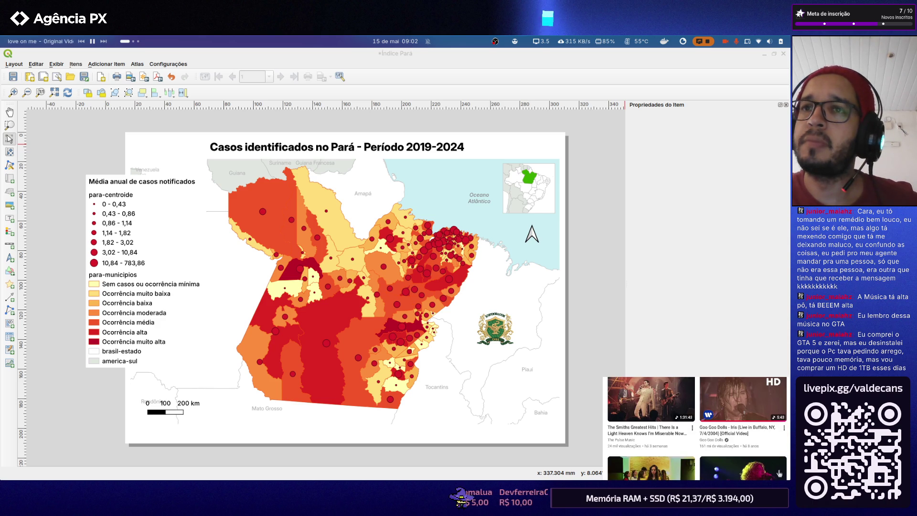
scroll(779, 472, down, 3)
scroll(781, 473, down, 1)
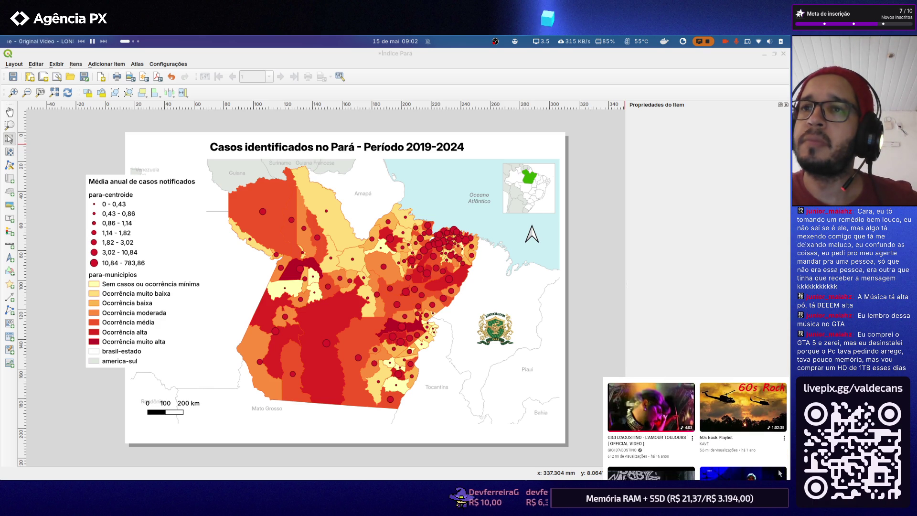
scroll(697, 430, down, 3)
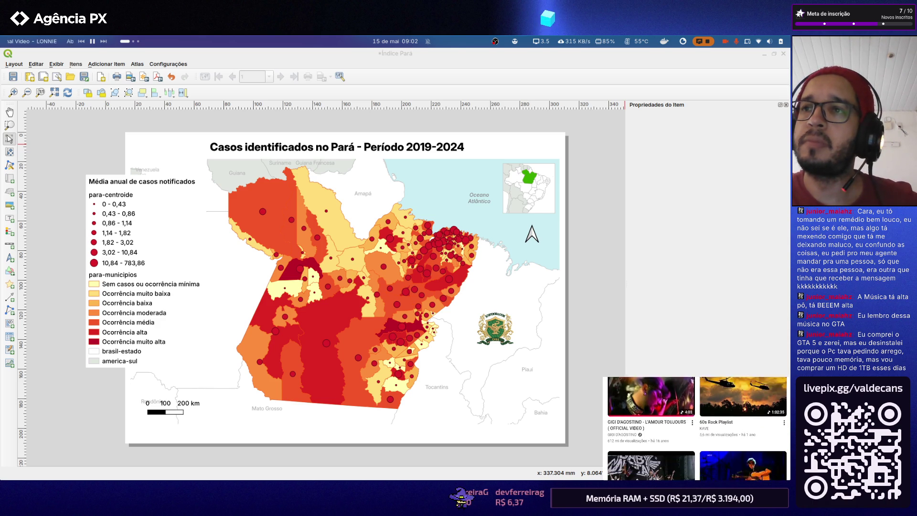
scroll(689, 479, down, 3)
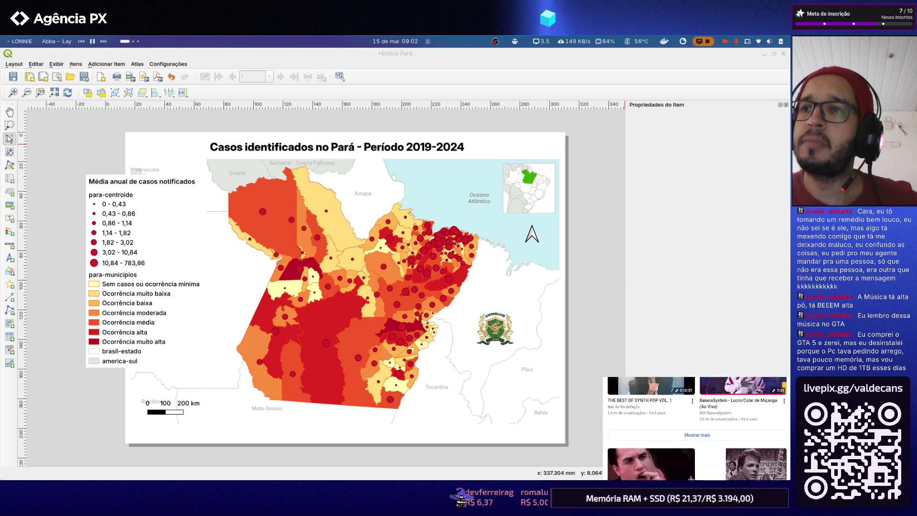
scroll(690, 478, down, 3)
scroll(690, 478, down, 2)
scroll(691, 478, down, 2)
scroll(691, 476, down, 2)
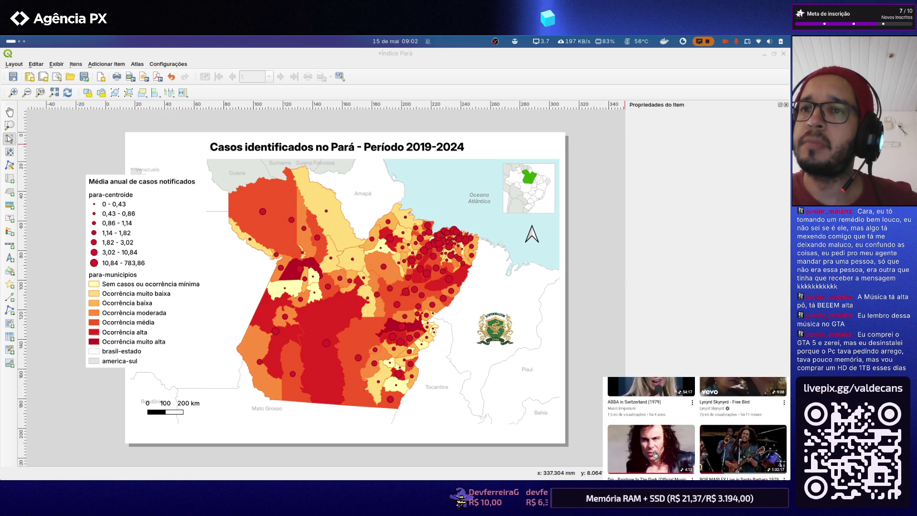
click(654, 454)
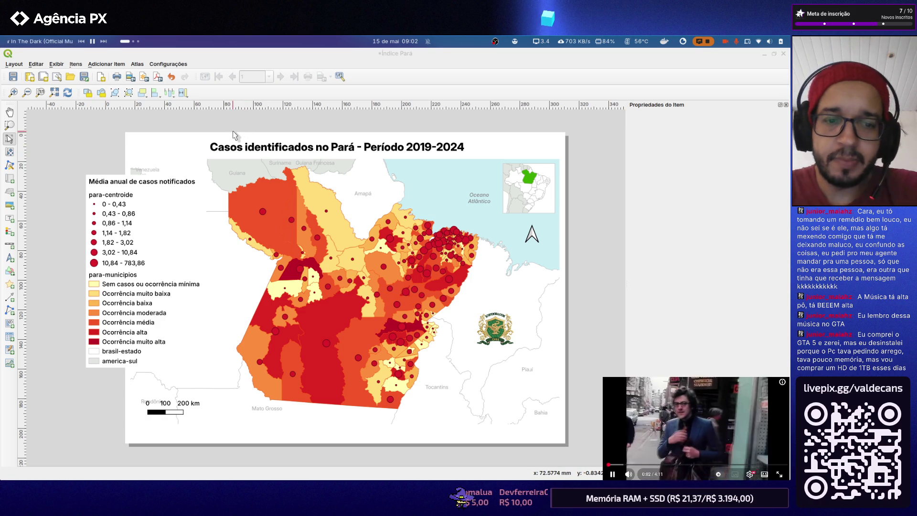
key(alt+Tab)
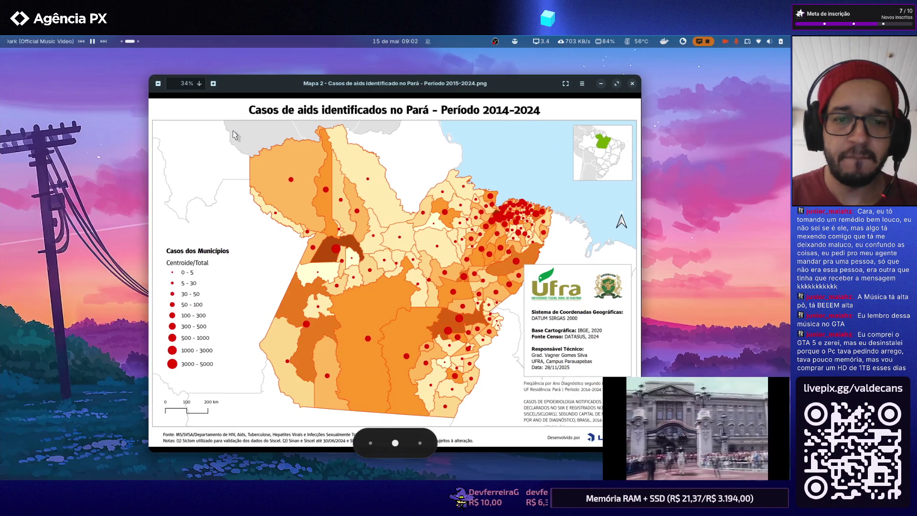
key(ctrl+alt+Left)
key(ctrl+alt+Right)
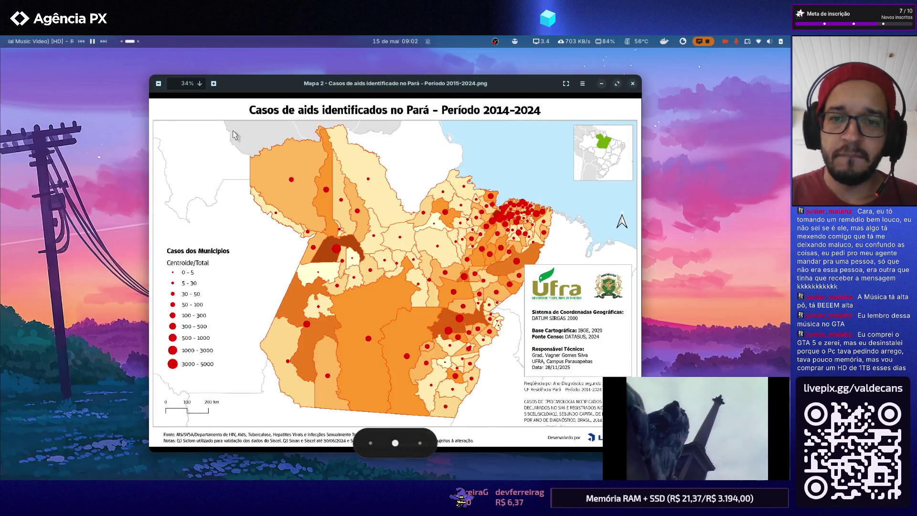
key(ctrl+alt+Left)
key(ctrl+alt+Right)
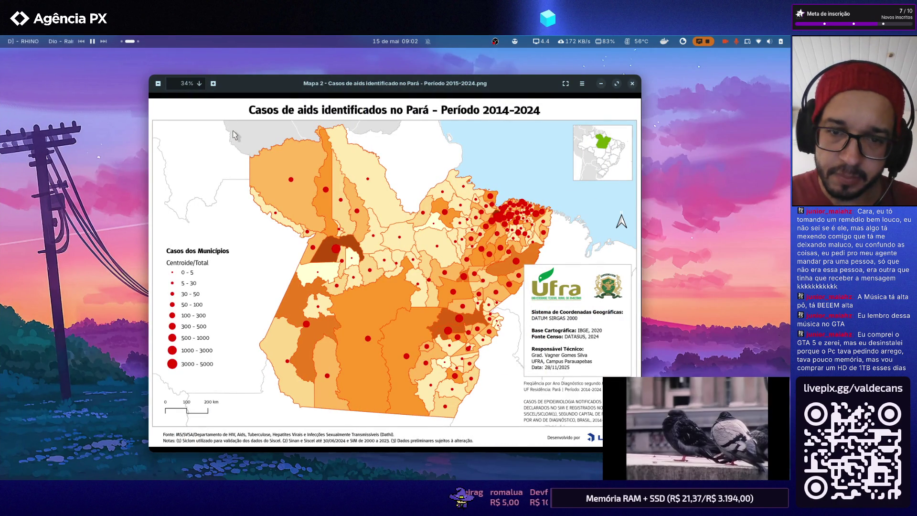
key(ctrl+alt+Left)
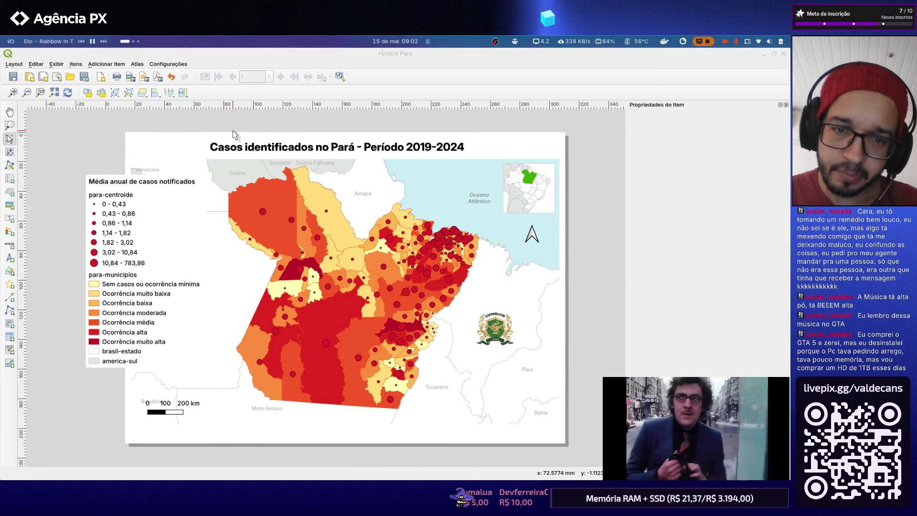
key(ctrl+alt+Right)
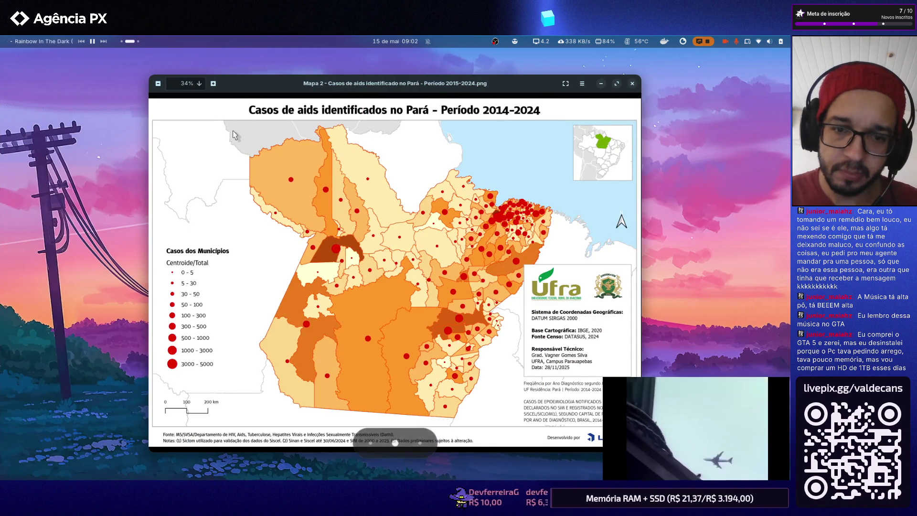
key(ctrl+alt+Left)
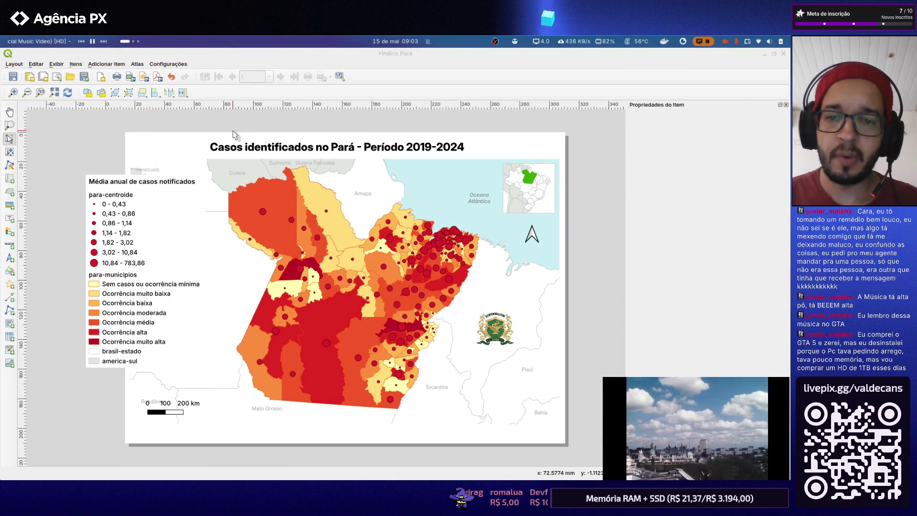
key(ctrl+alt+Right)
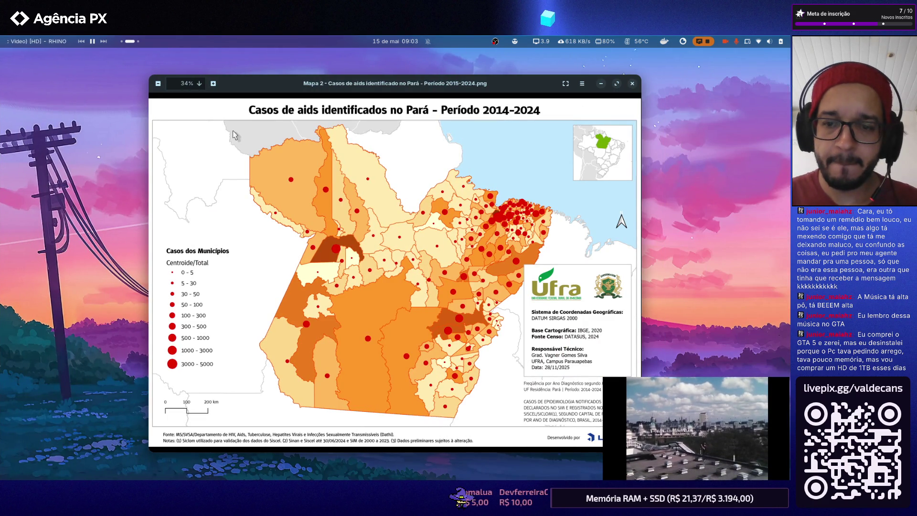
key(ctrl+alt+Left)
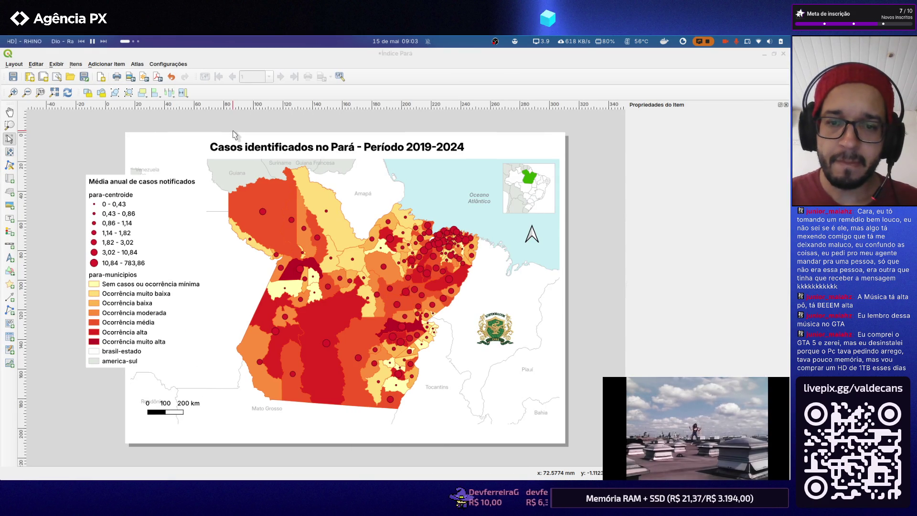
key(ctrl+alt+Right)
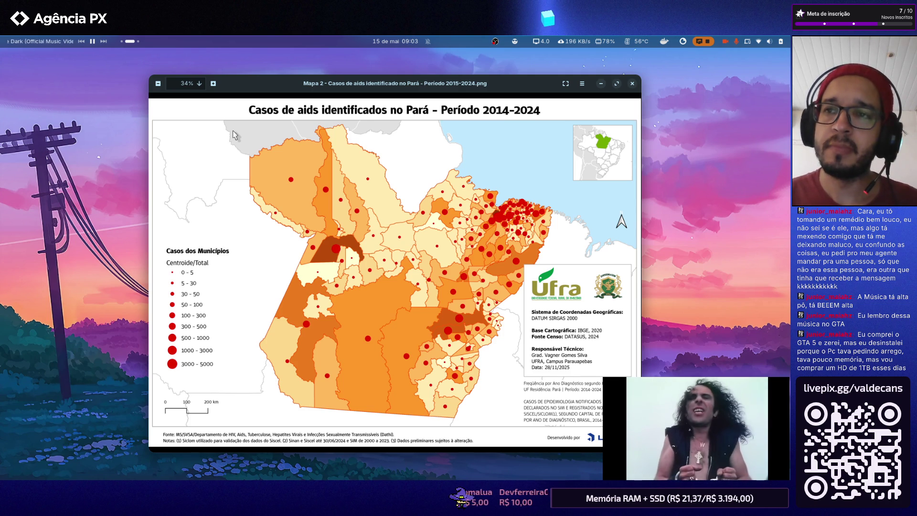
key(ctrl+alt+Left)
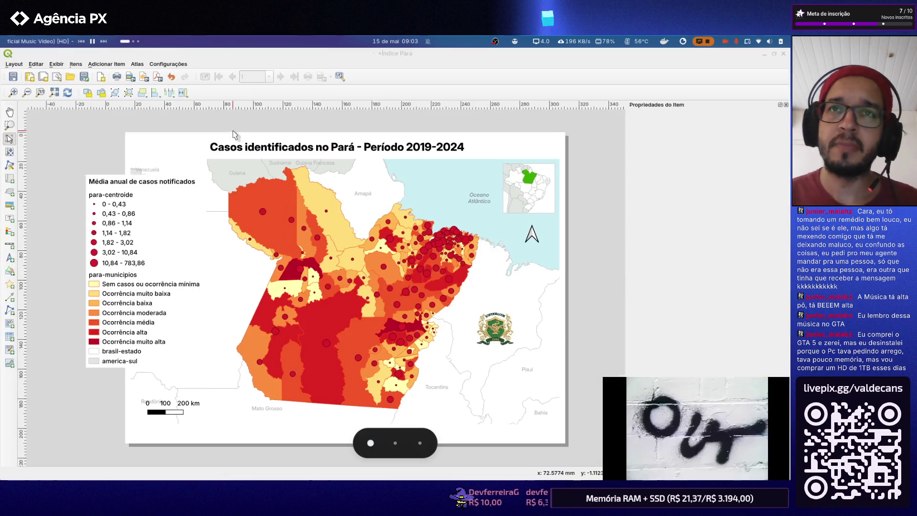
key(ctrl+alt+Right)
key(ctrl+alt+Left)
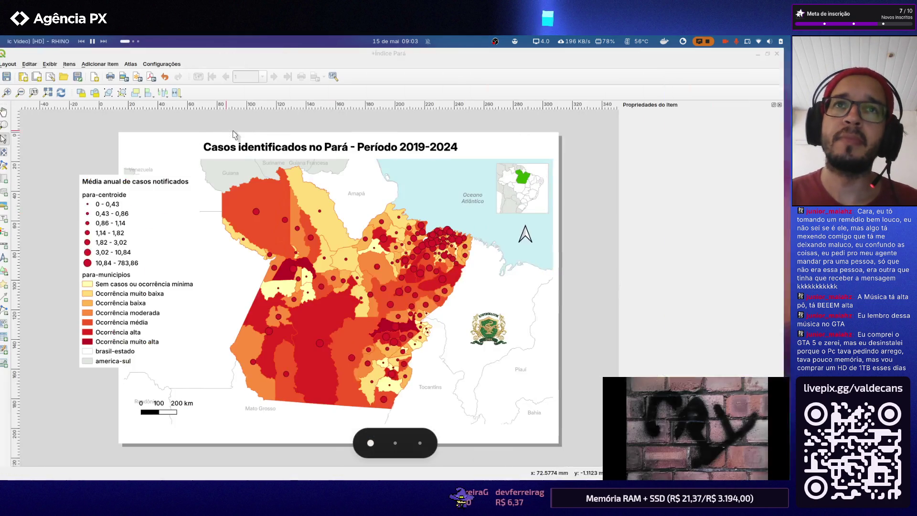
key(ctrl+alt+Right)
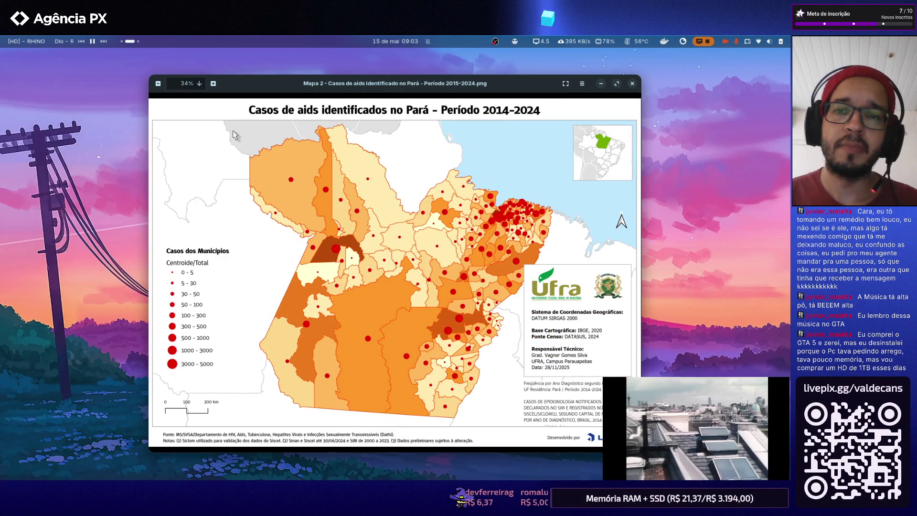
key(ctrl+alt+Left)
key(ctrl+alt+Right)
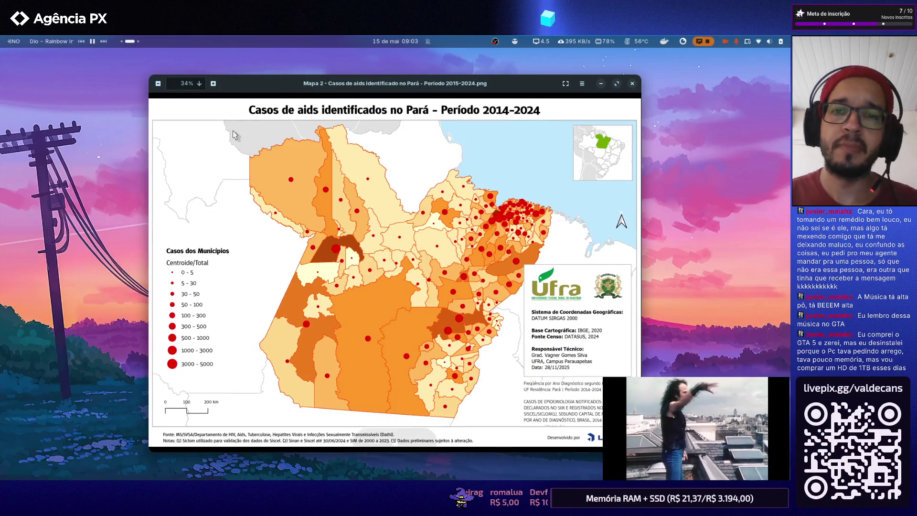
key(ctrl+alt+Left)
key(ctrl+alt+Right)
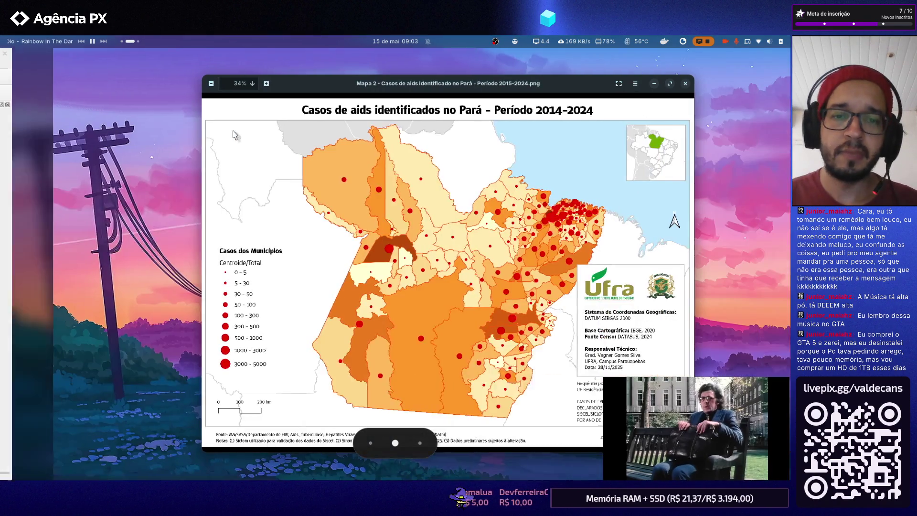
key(ctrl+alt+Left)
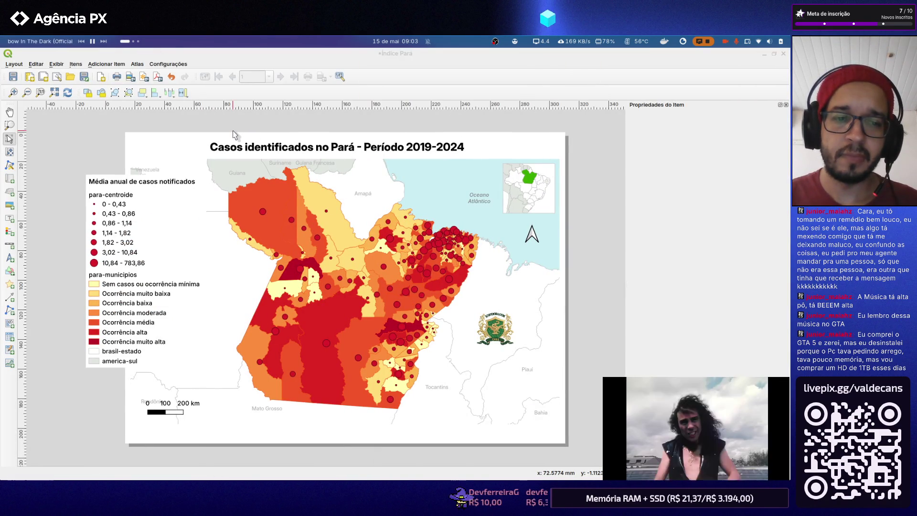
key(ctrl+alt+Right)
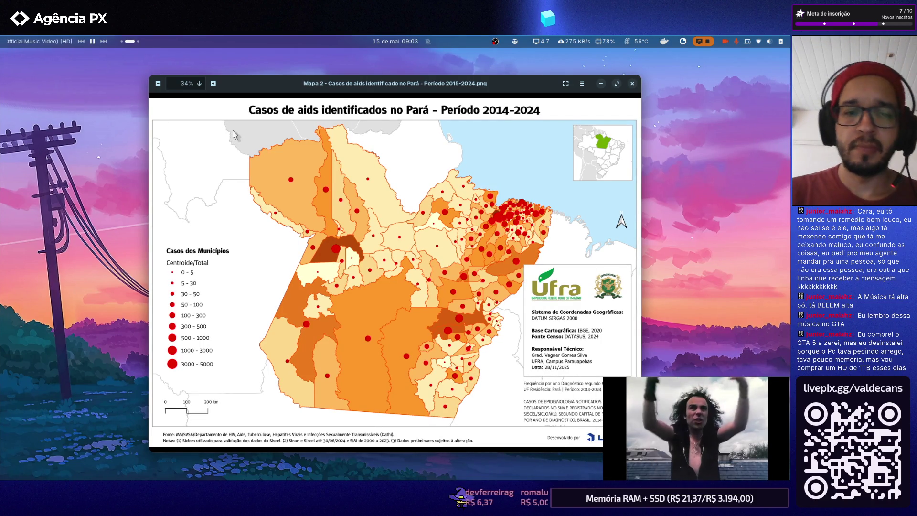
key(ctrl+alt+Left)
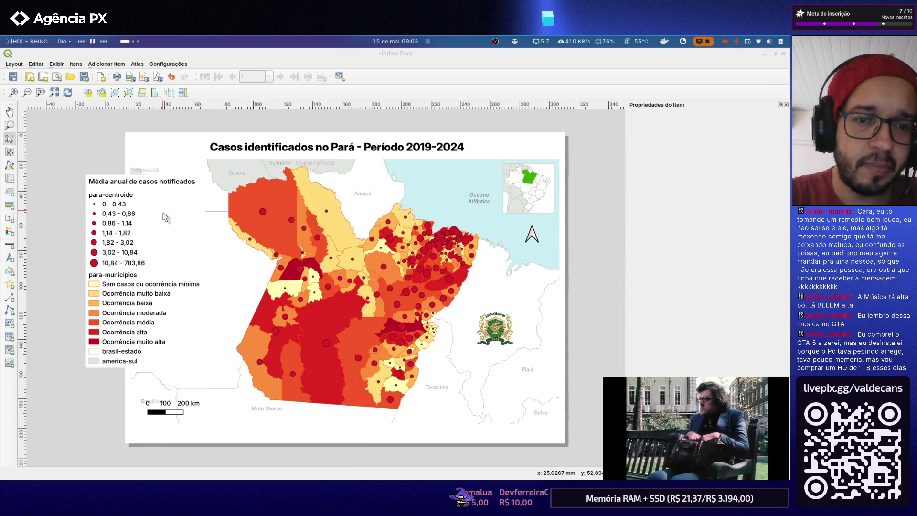
click(136, 291)
Nudge the legend down and expand its Plano de Fundo settings in Item Properties
drag(136, 292, 136, 294)
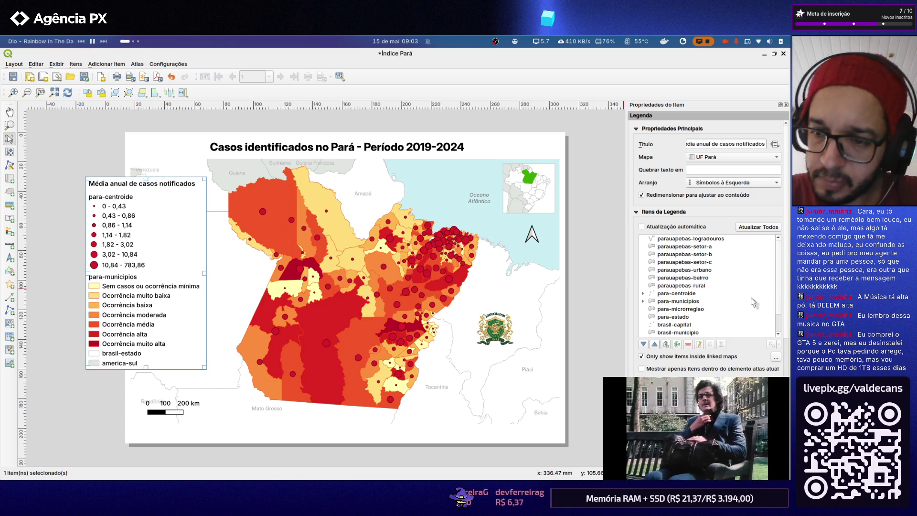
scroll(752, 328, down, 3)
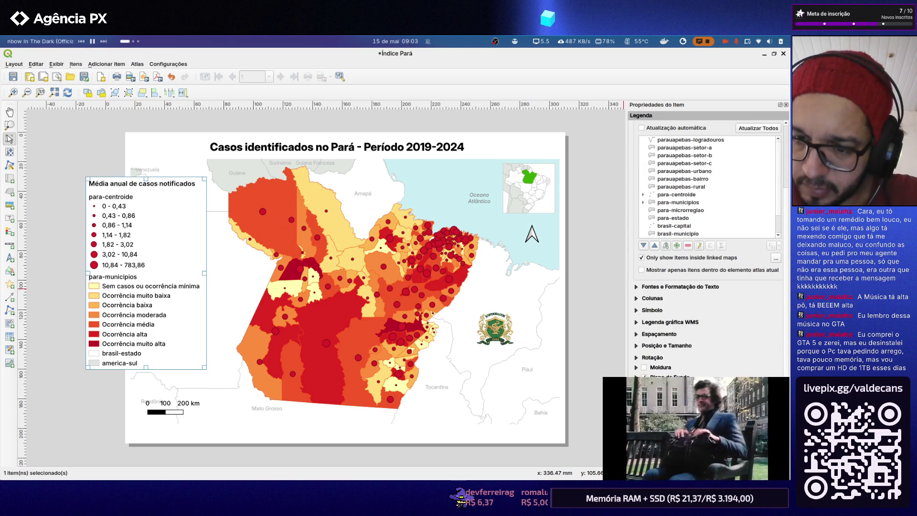
scroll(752, 328, down, 1)
scroll(751, 329, down, 2)
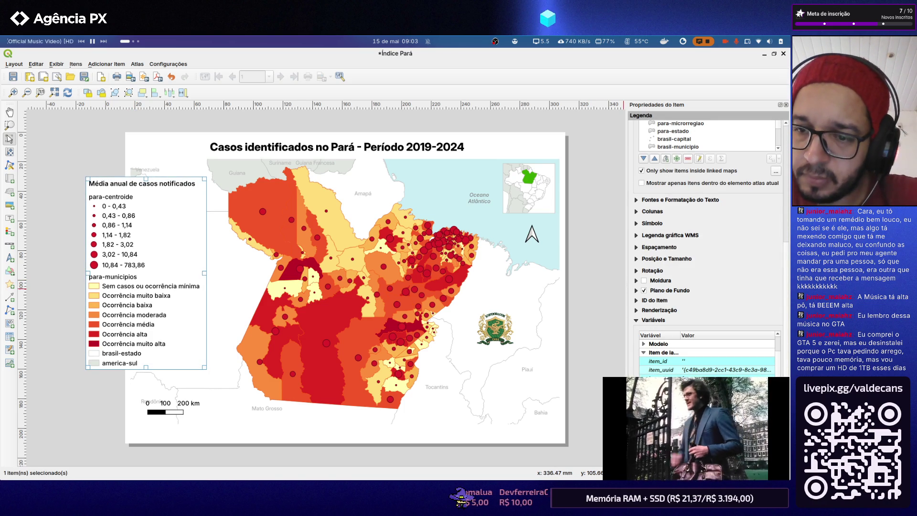
click(637, 310)
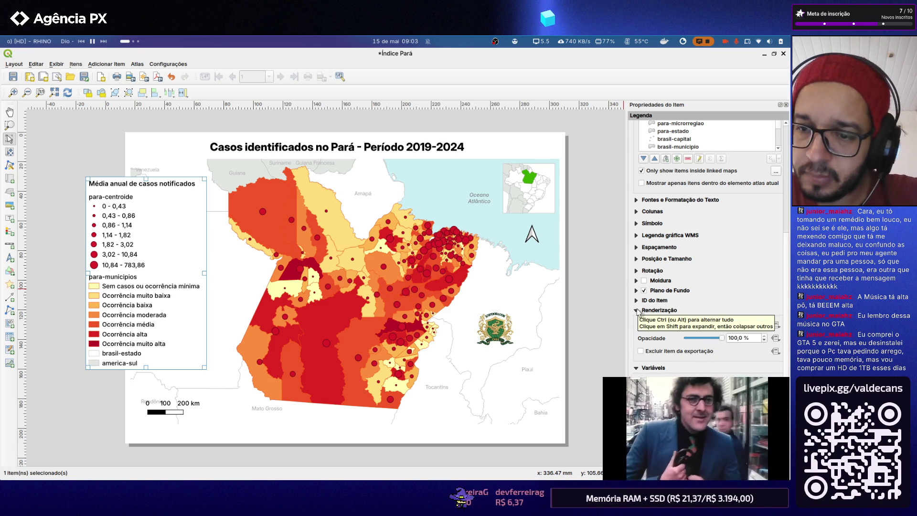
click(636, 310)
click(637, 301)
click(635, 290)
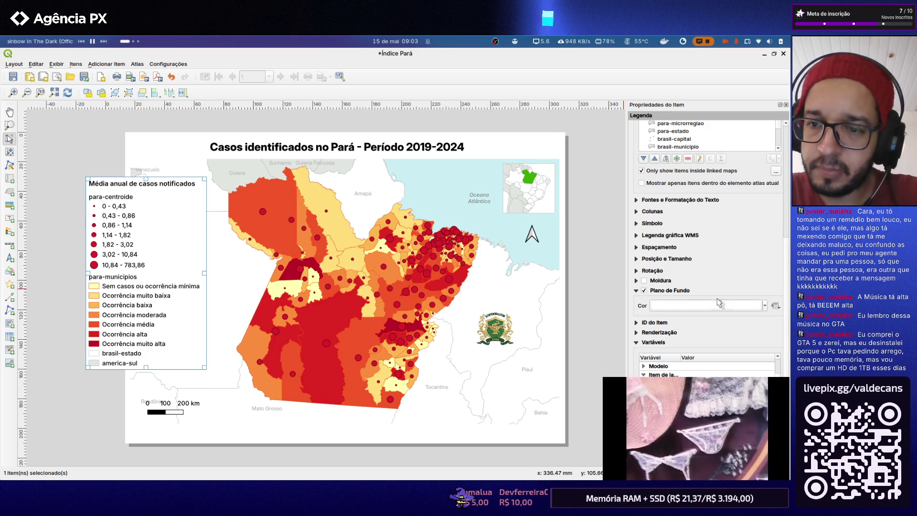
Set the legend background colour's Opacidade from 100% to 0% so the map shows through
click(765, 307)
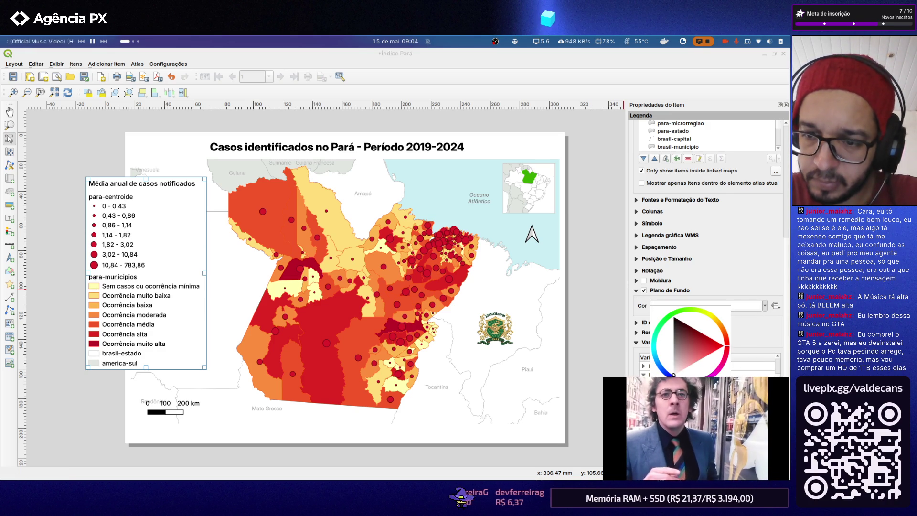
click(762, 320)
click(775, 306)
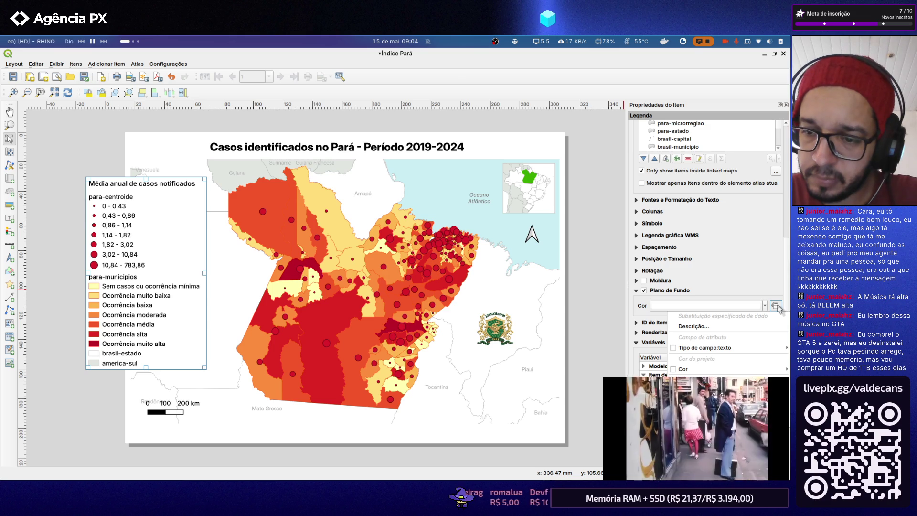
key(alt+Tab)
click(720, 306)
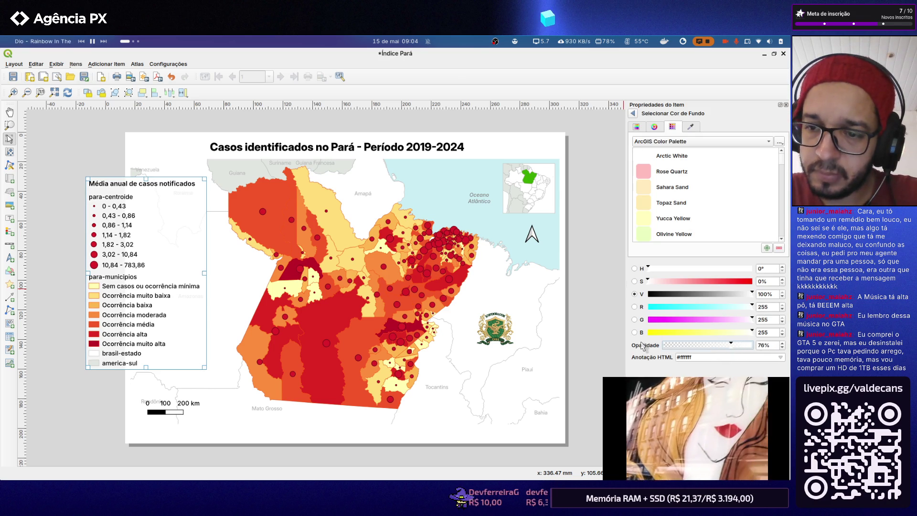
drag(726, 345, 667, 345)
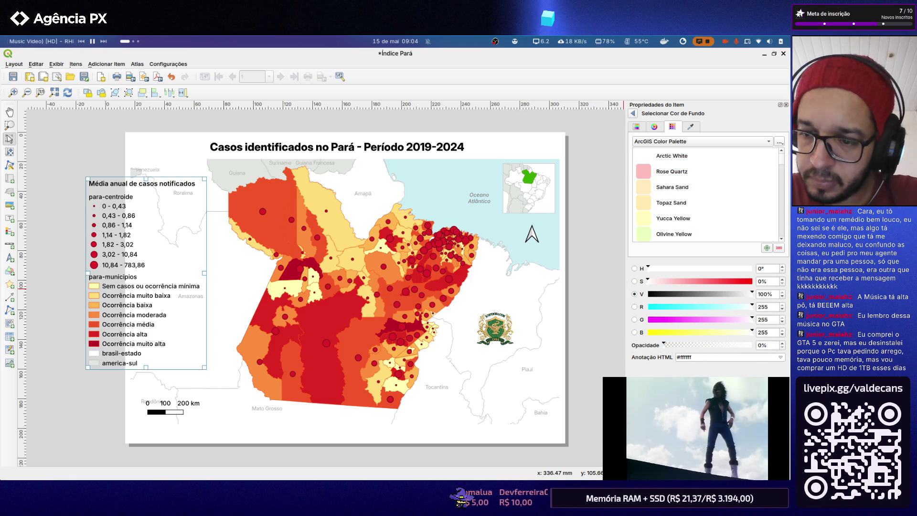
key(Escape)
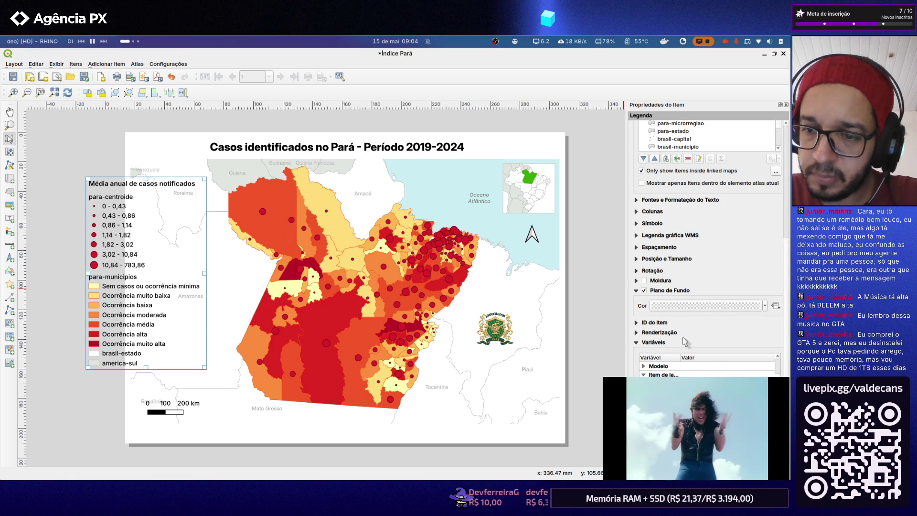
scroll(705, 367, up, 3)
scroll(636, 370, up, 1)
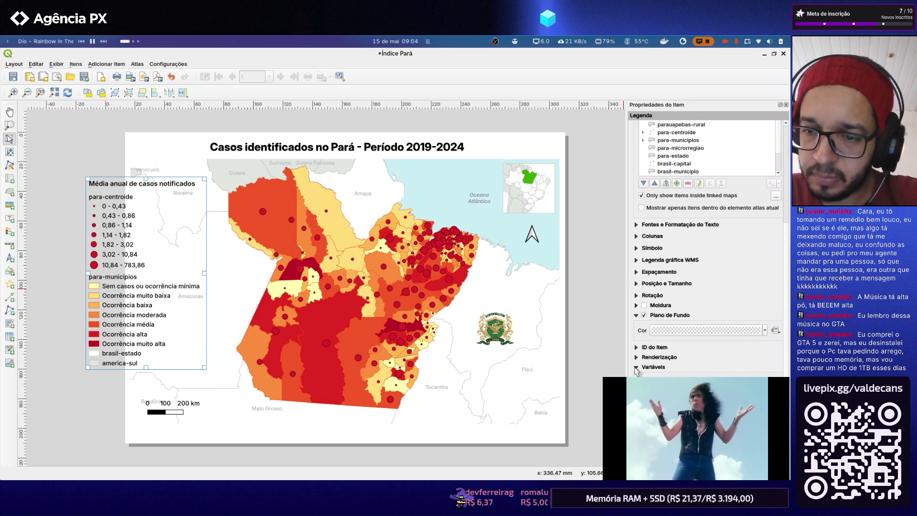
scroll(636, 369, up, 3)
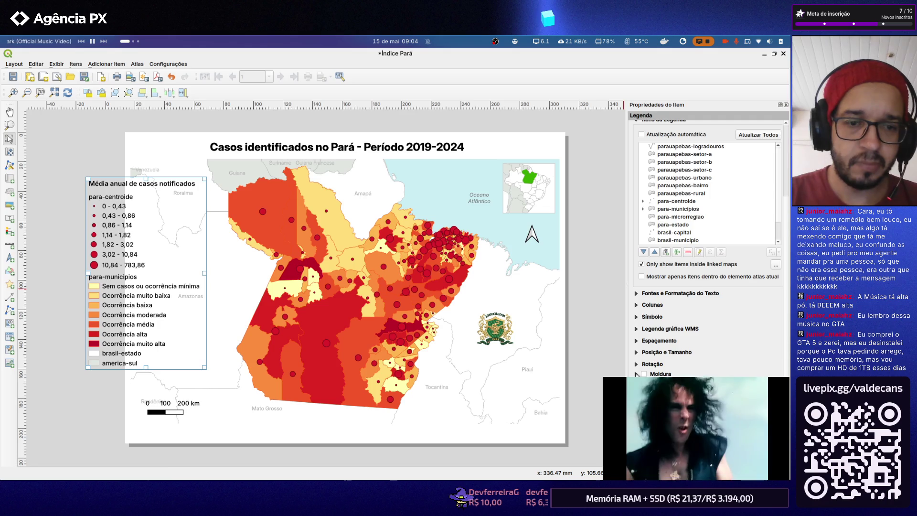
After a glance at the reference image, widen the legend and place it over the map's western side
key(ctrl+alt+Right)
key(ctrl+alt+Left)
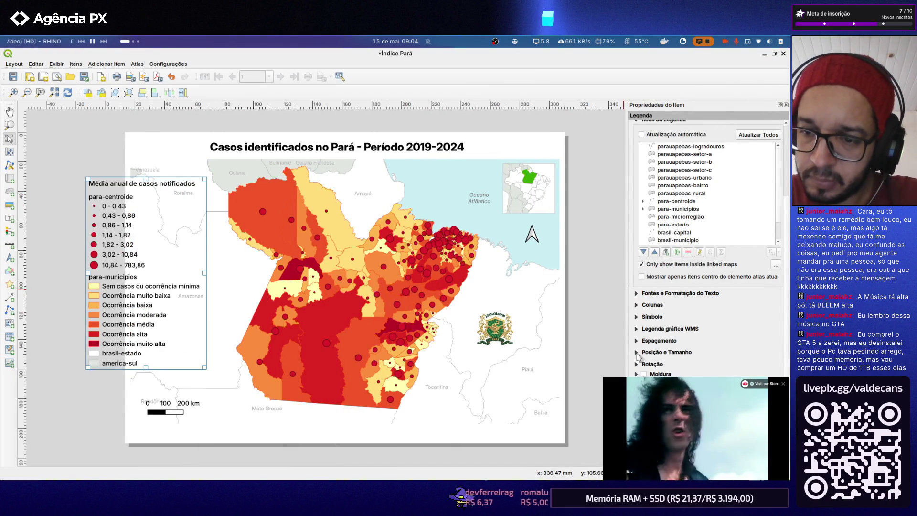
click(637, 351)
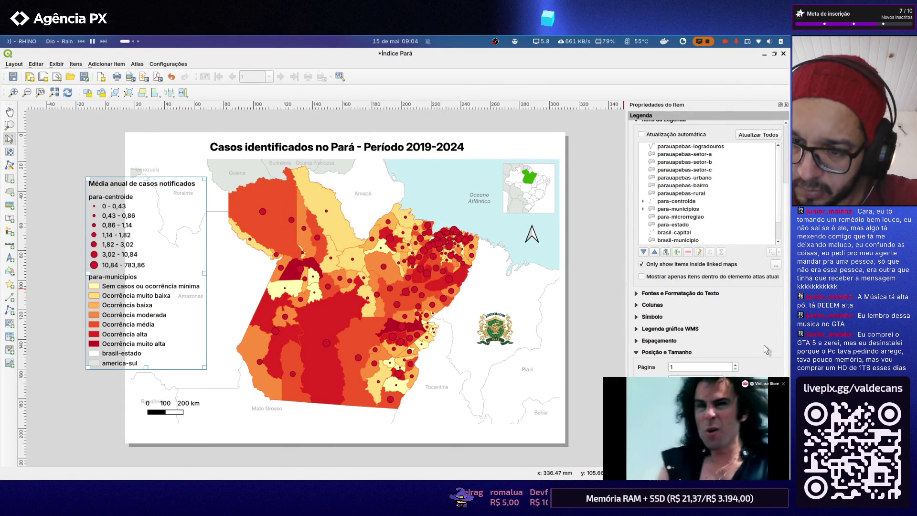
scroll(768, 344, down, 2)
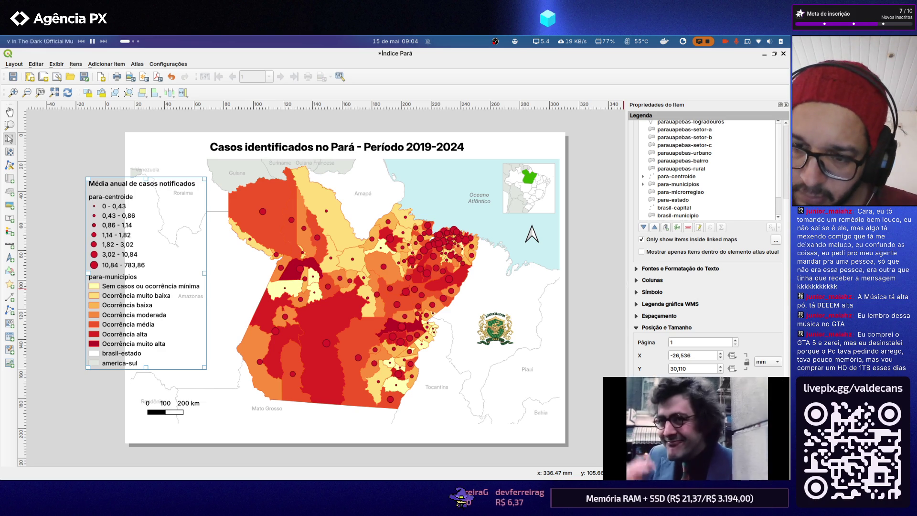
mouse_move(206, 368)
mouse_down()
mouse_move(625, 368)
mouse_move(636, 375)
mouse_up()
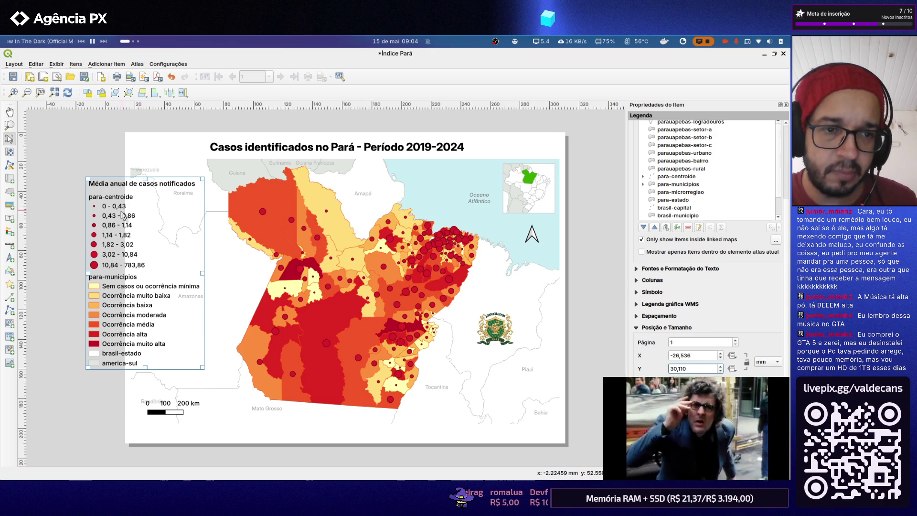
drag(116, 202, 156, 218)
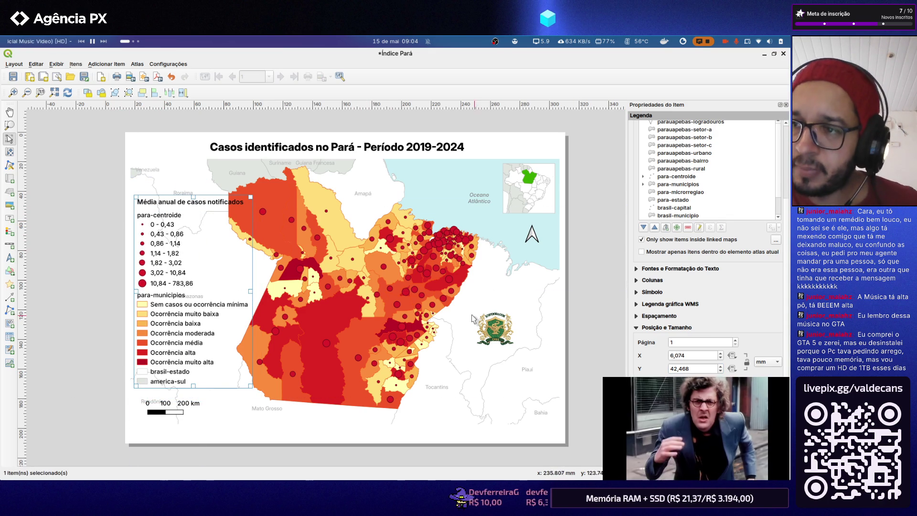
click(637, 328)
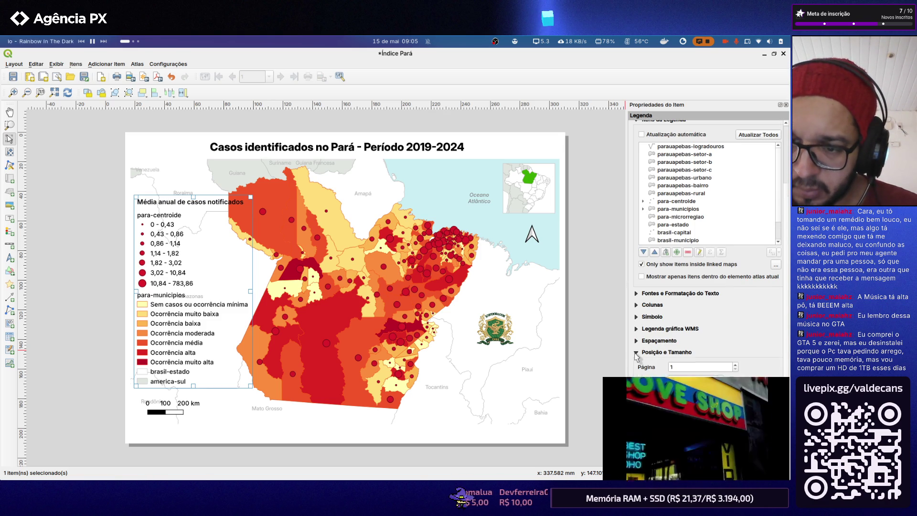
click(635, 340)
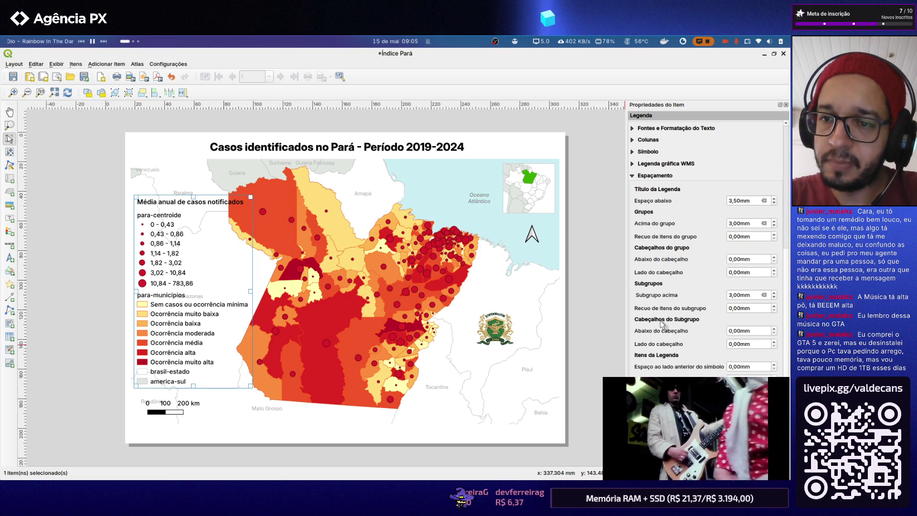
scroll(660, 324, down, 3)
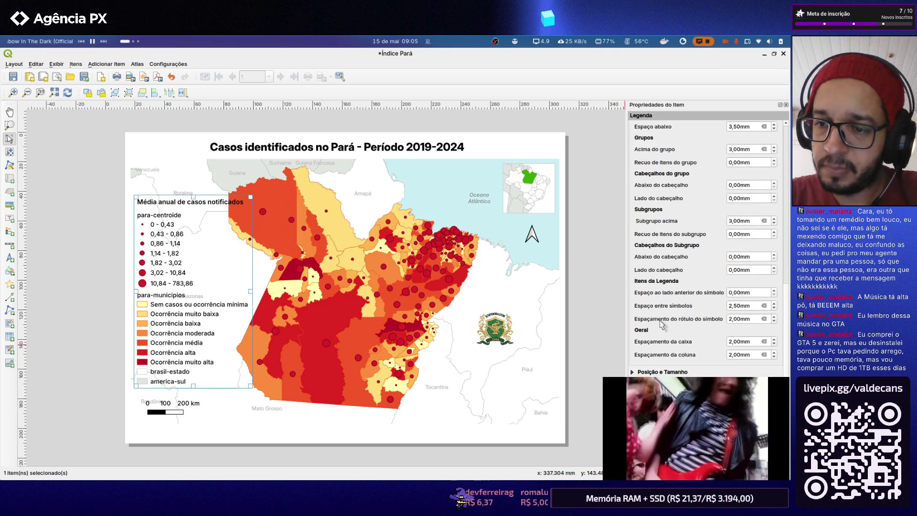
scroll(661, 324, up, 4)
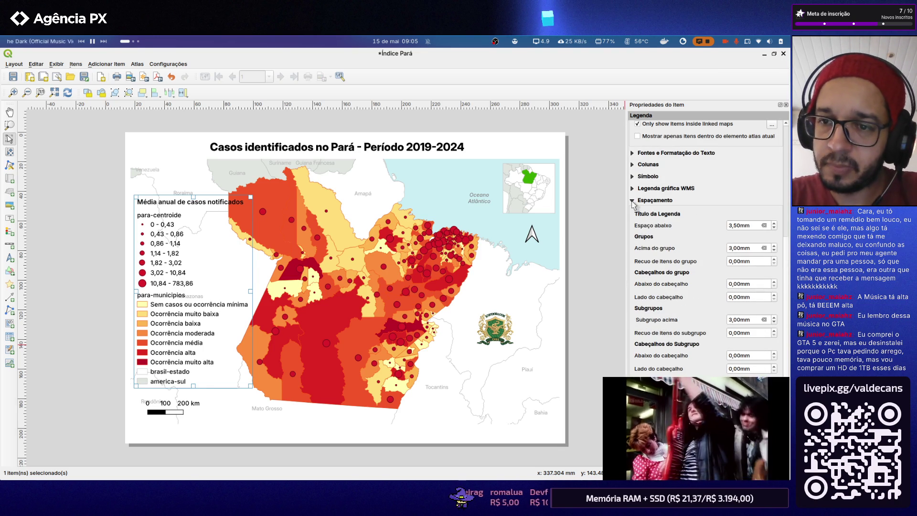
click(632, 201)
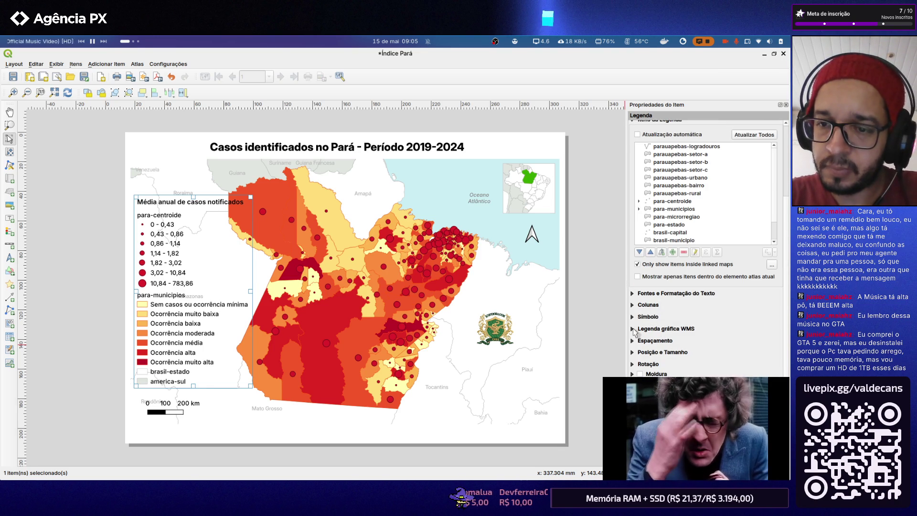
click(633, 329)
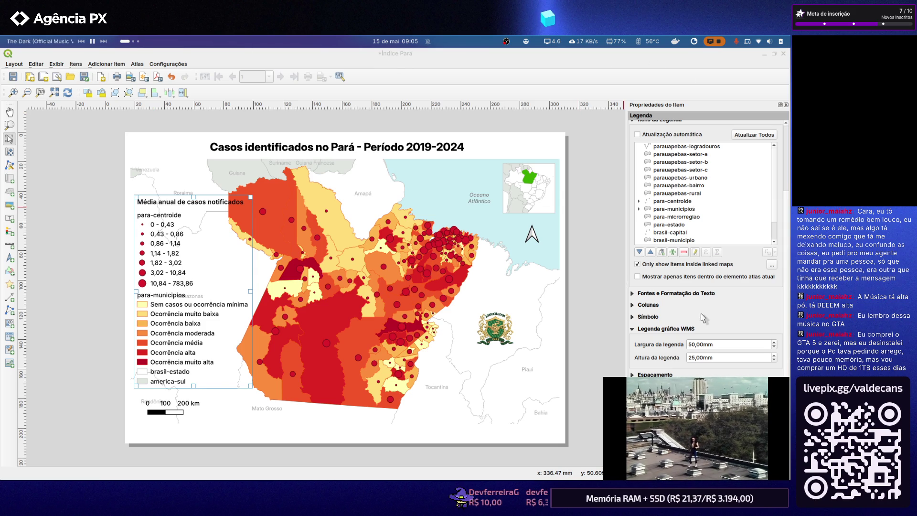
click(633, 329)
click(632, 316)
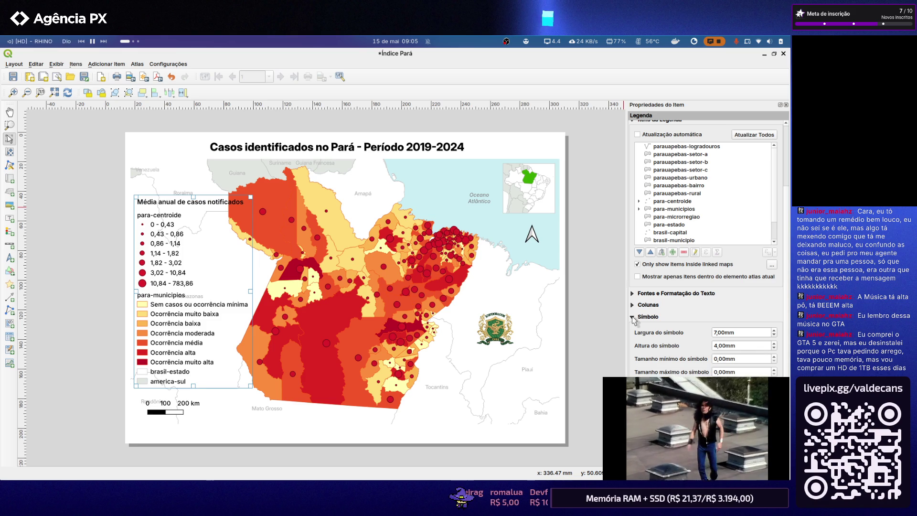
click(632, 317)
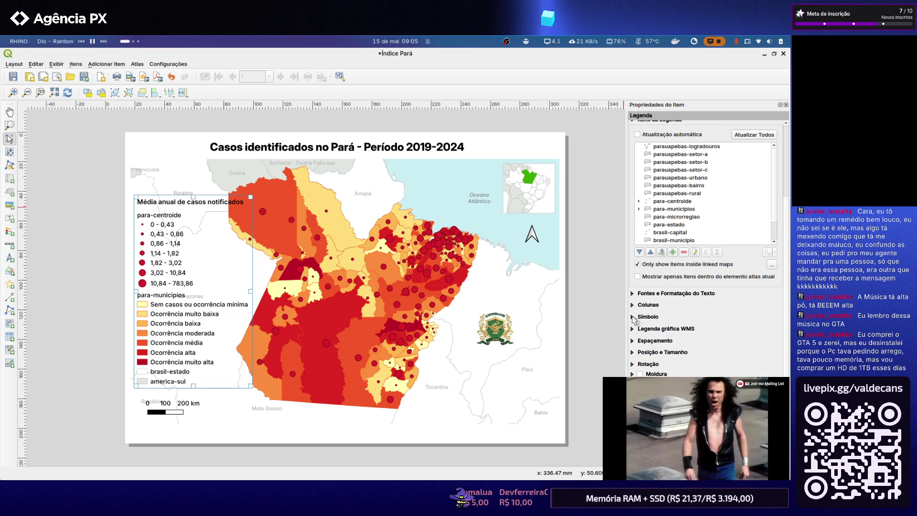
click(632, 305)
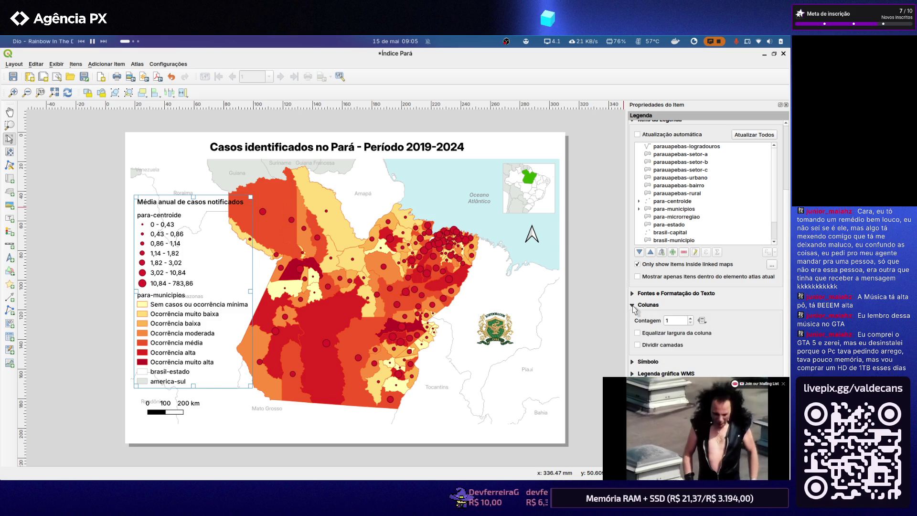
click(633, 306)
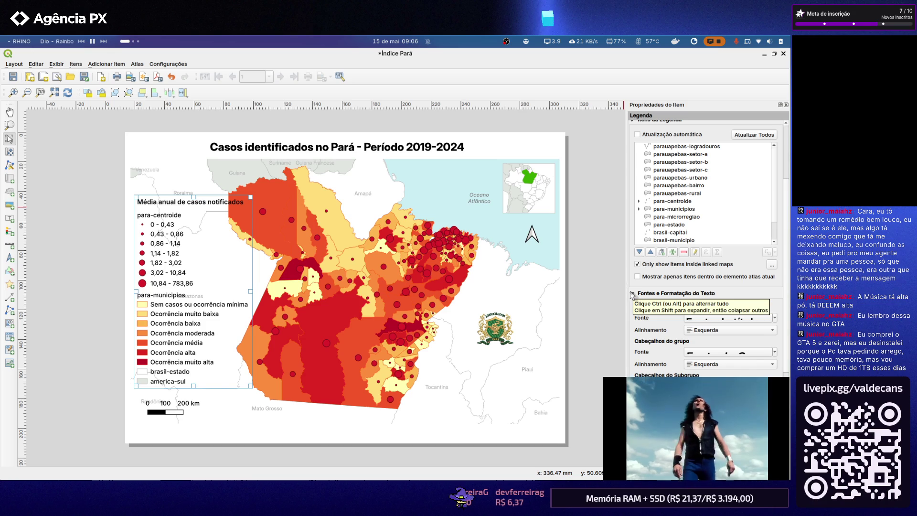
click(632, 294)
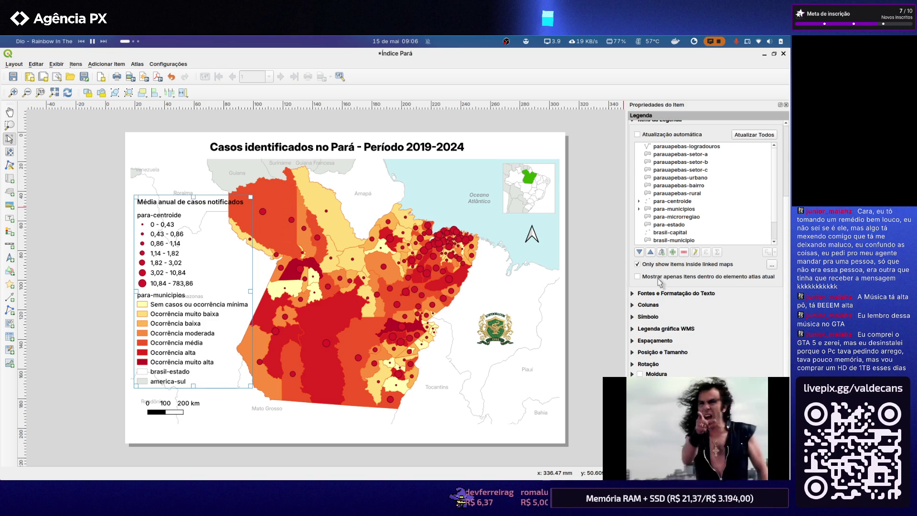
scroll(691, 212, up, 5)
scroll(713, 293, down, 1)
scroll(709, 291, down, 1)
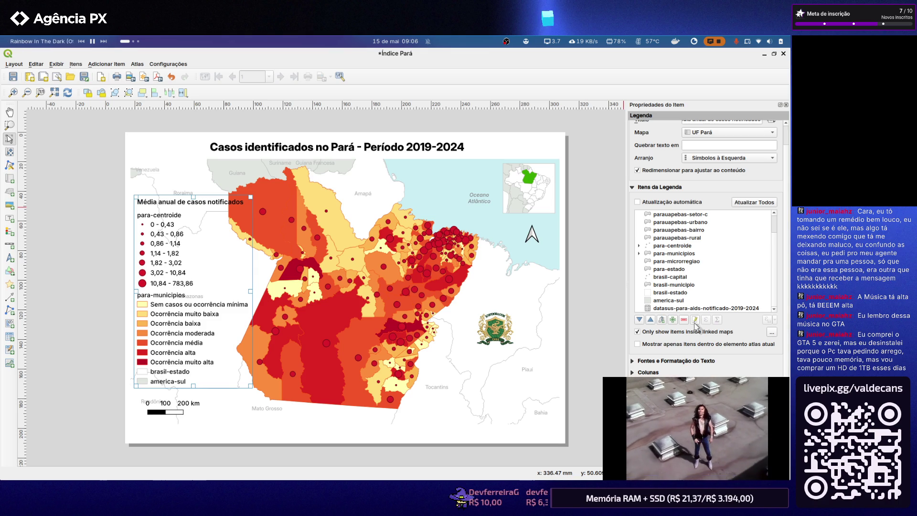
Select the america-sul legend entry and briefly view the Legend Filtering options
click(688, 302)
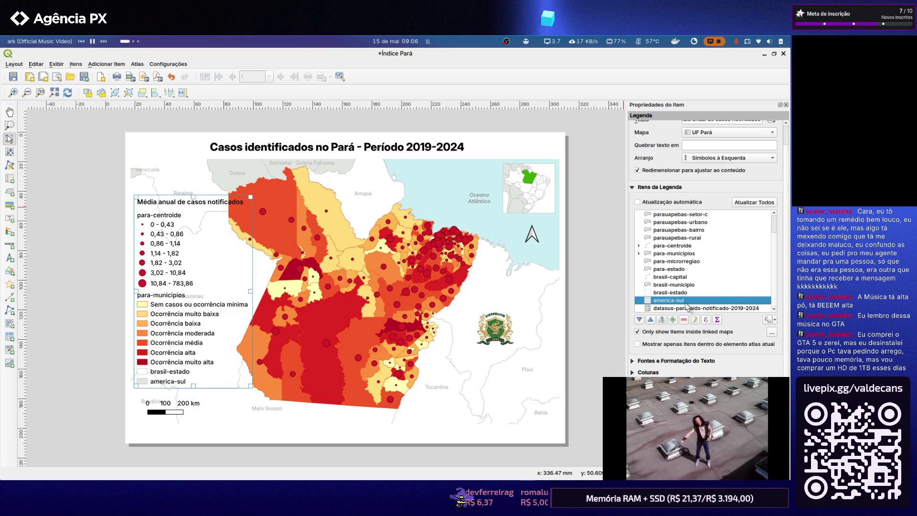
click(773, 333)
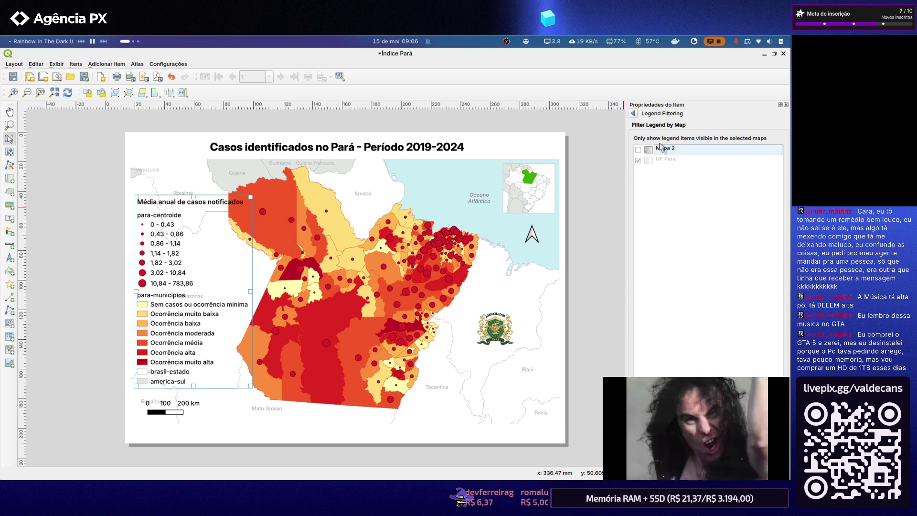
click(634, 114)
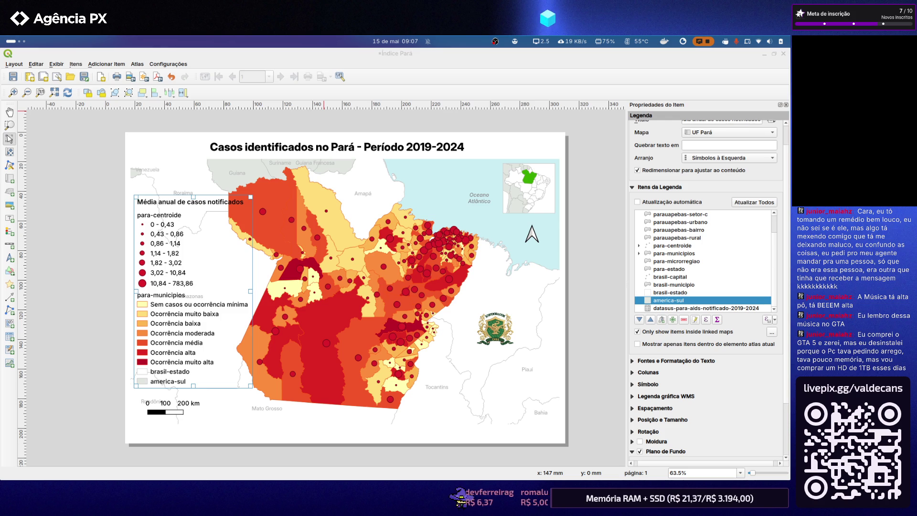
Check the older Pará AIDS map image, close it and bring up the desktop's context menu
key(alt+Tab)
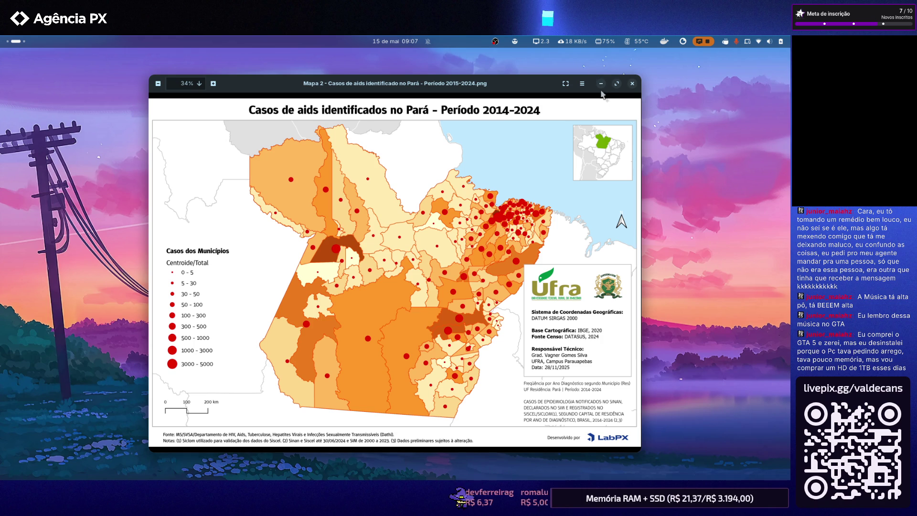
click(631, 84)
right_click(456, 176)
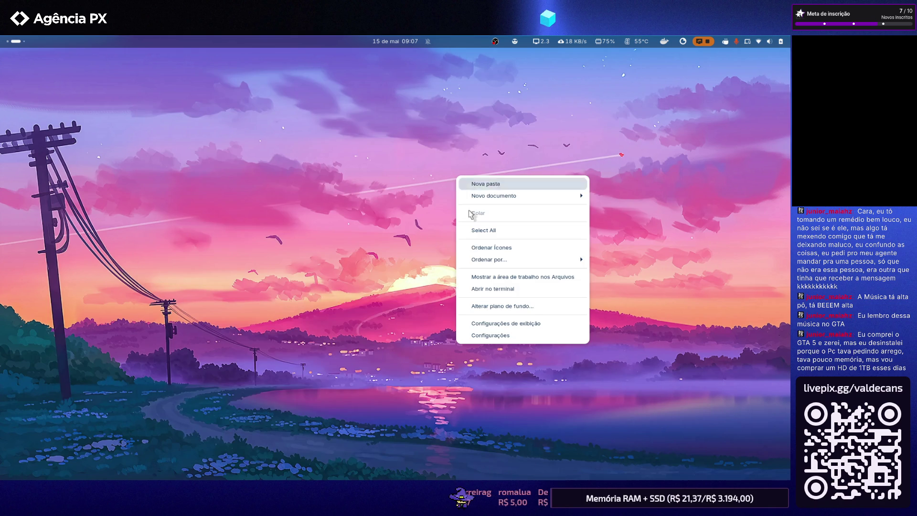
Via Alterar plano de fundo, try wallpapers until the colourful dragon artwork is set, then close Configurações
click(534, 303)
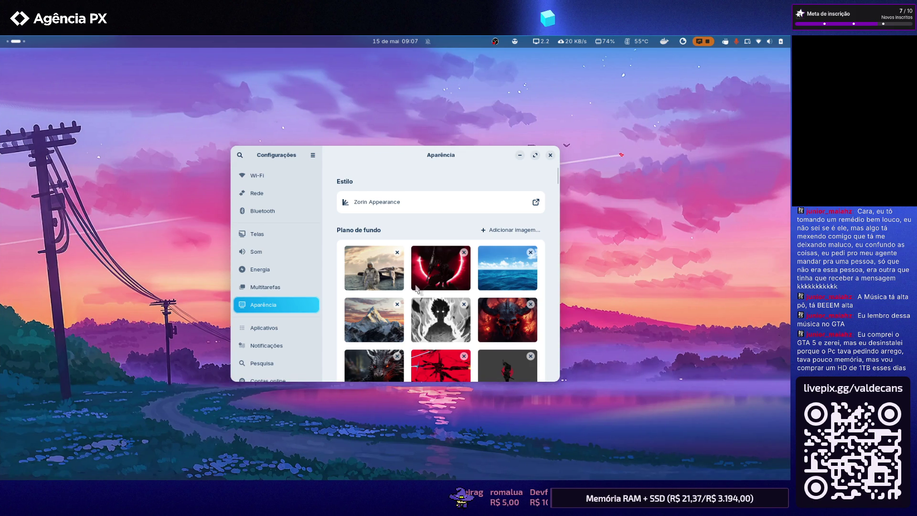
click(382, 310)
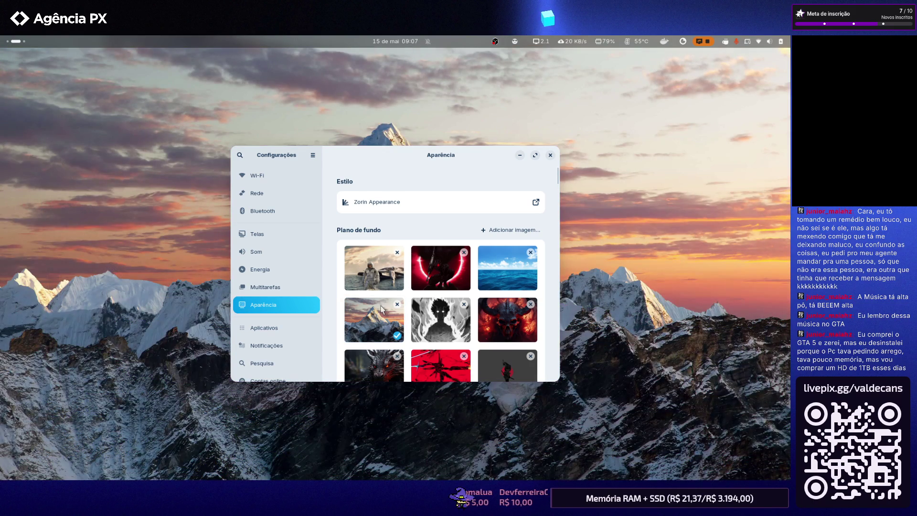
scroll(503, 278, down, 1)
scroll(503, 278, down, 2)
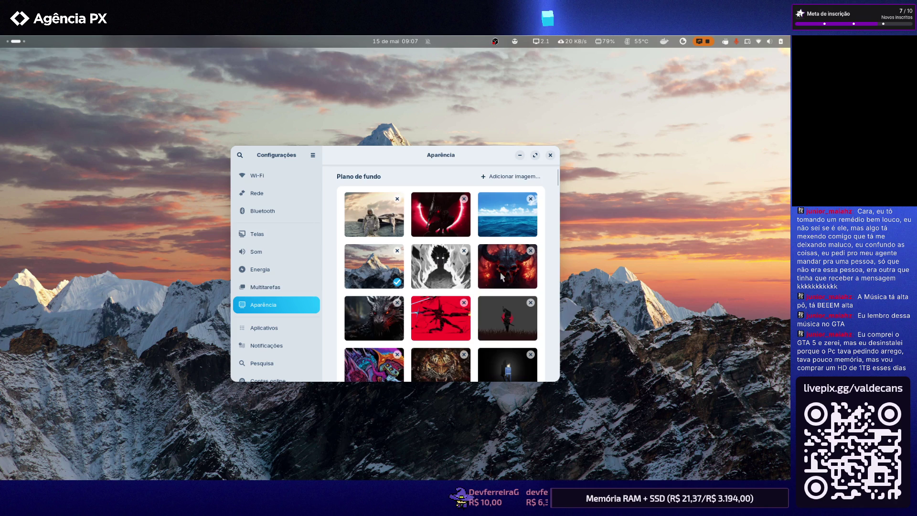
click(512, 278)
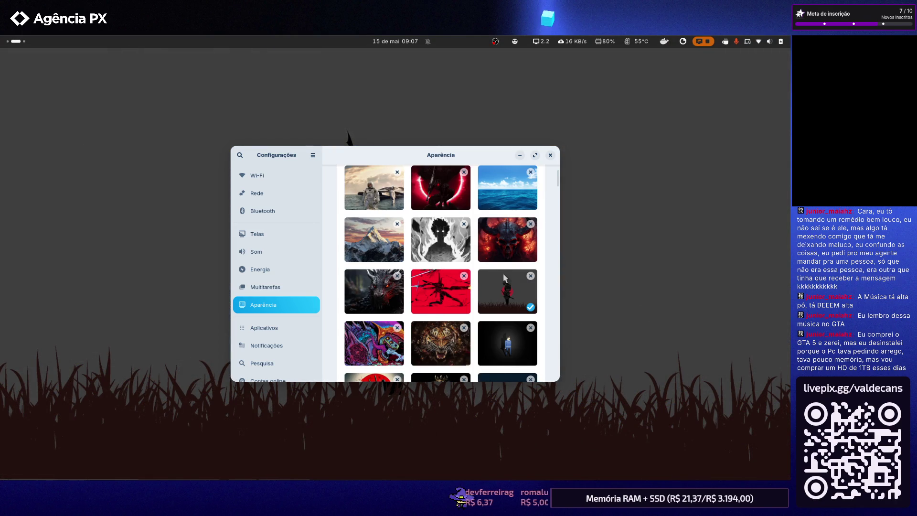
scroll(504, 278, down, 1)
scroll(433, 287, down, 1)
click(377, 290)
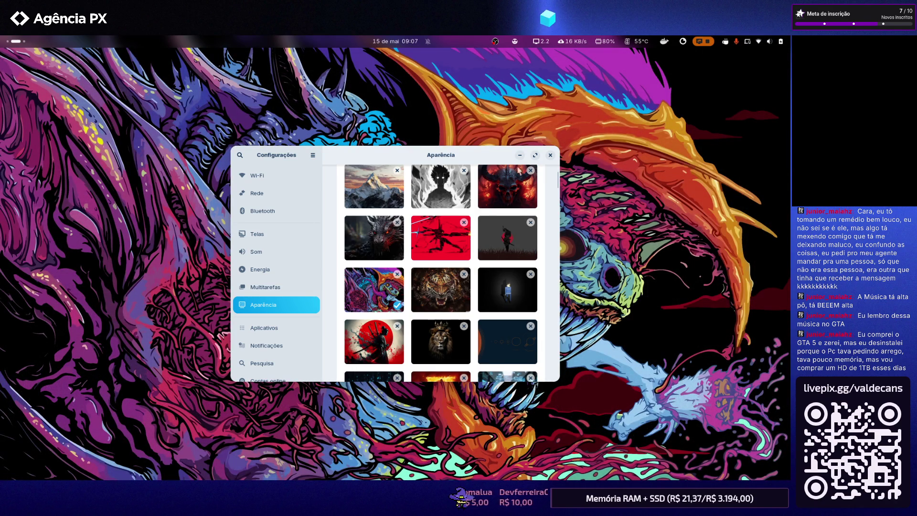
click(551, 155)
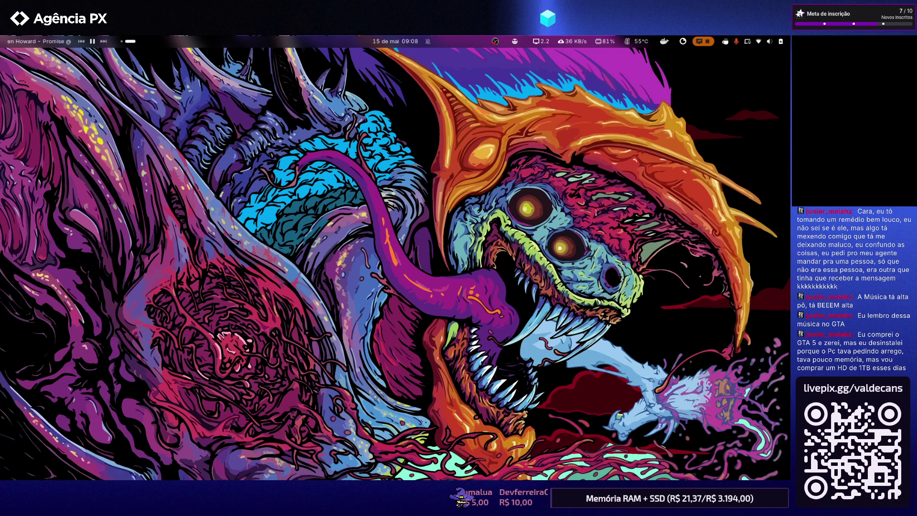
Return to the QGIS Índice Pará layout window
key(super+Page_Up)
key(super+Page_Down)
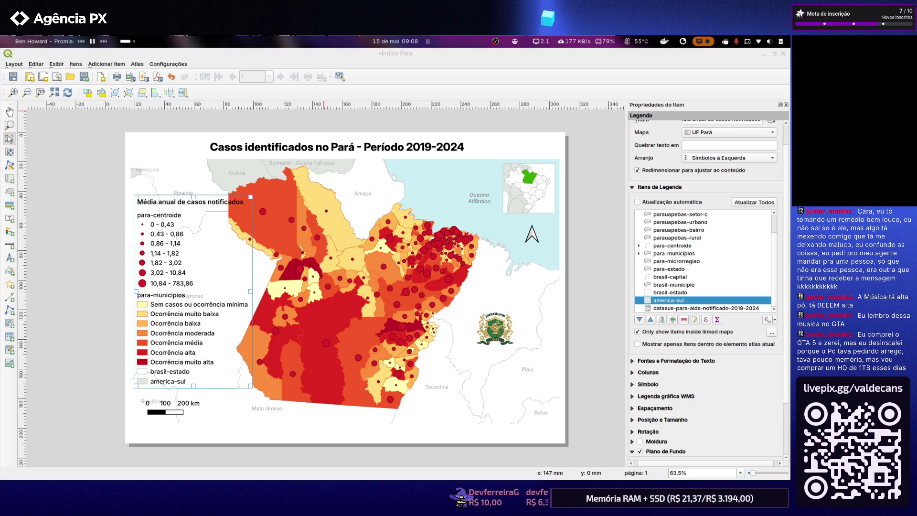
key(ctrl+alt+Right)
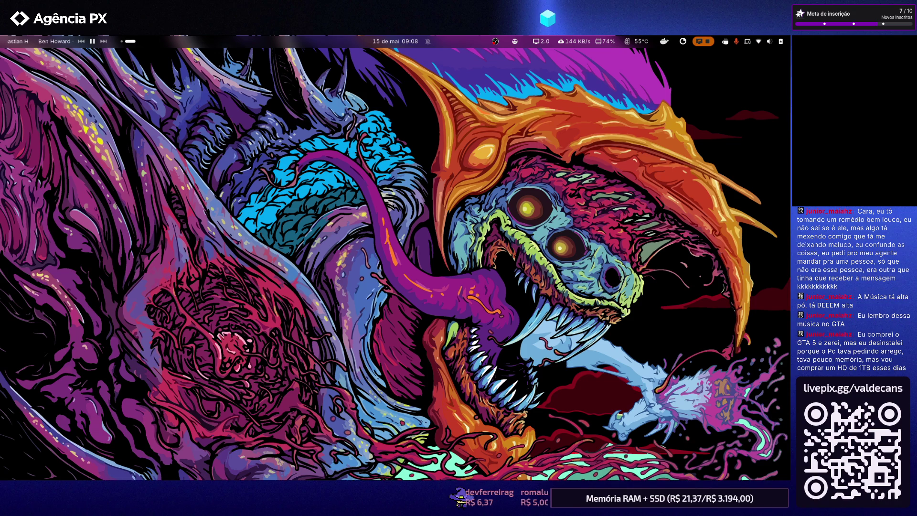
key(alt+Tab)
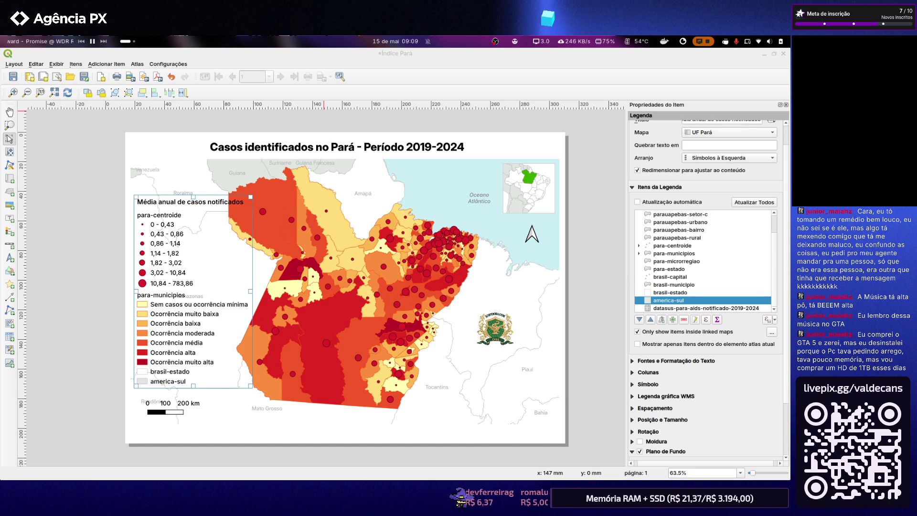
key(alt+Tab)
key(Tab)
key(Tab)
key(Tab)
key(Tab)
key(Tab)
key(Tab)
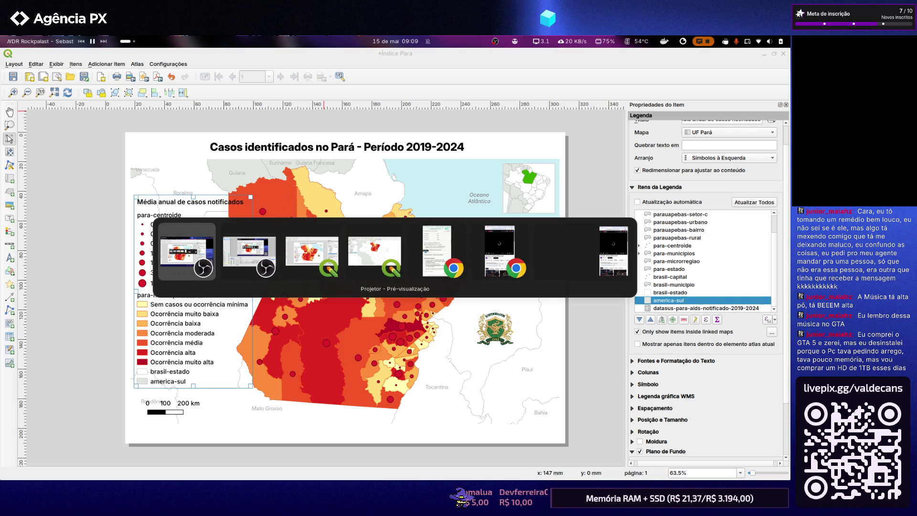
key(Tab)
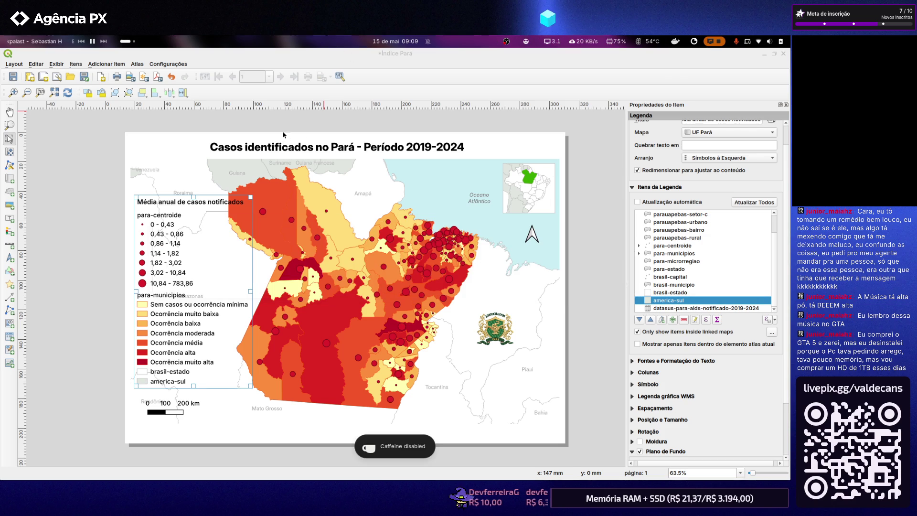